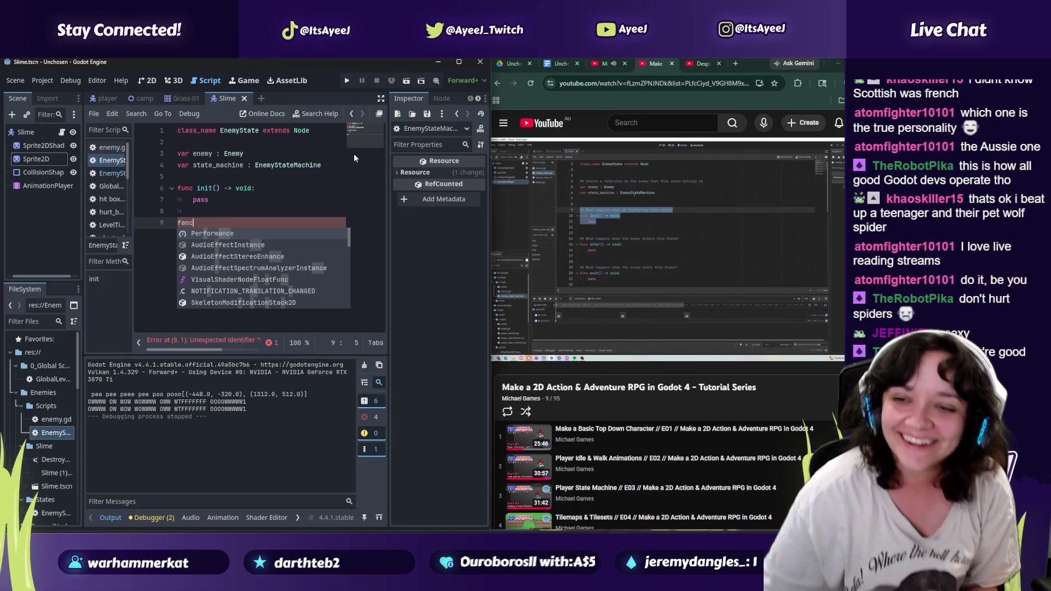
# Step: From the Despicable Me tab, search YouTube for 'french accent' and open the first French-accent Short
pyautogui.click(603, 66)
pyautogui.click(625, 233)
pyautogui.click(702, 65)
pyautogui.click(644, 123)
pyautogui.write('frewnch')
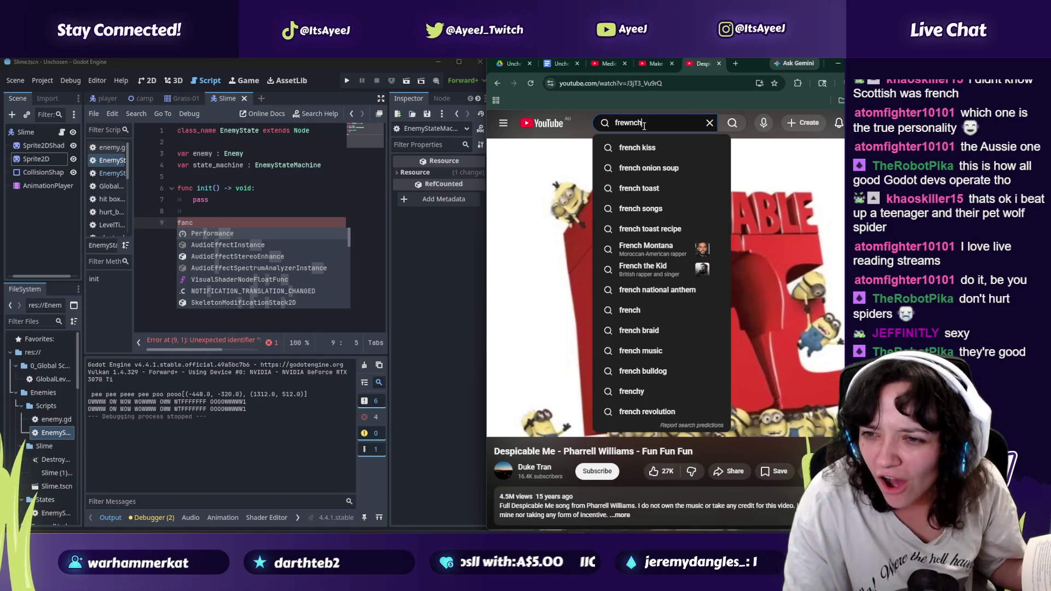
pyautogui.press('BackSpace')
pyautogui.press('BackSpace')
pyautogui.press('BackSpace')
pyautogui.press('BackSpace')
pyautogui.write('nch')
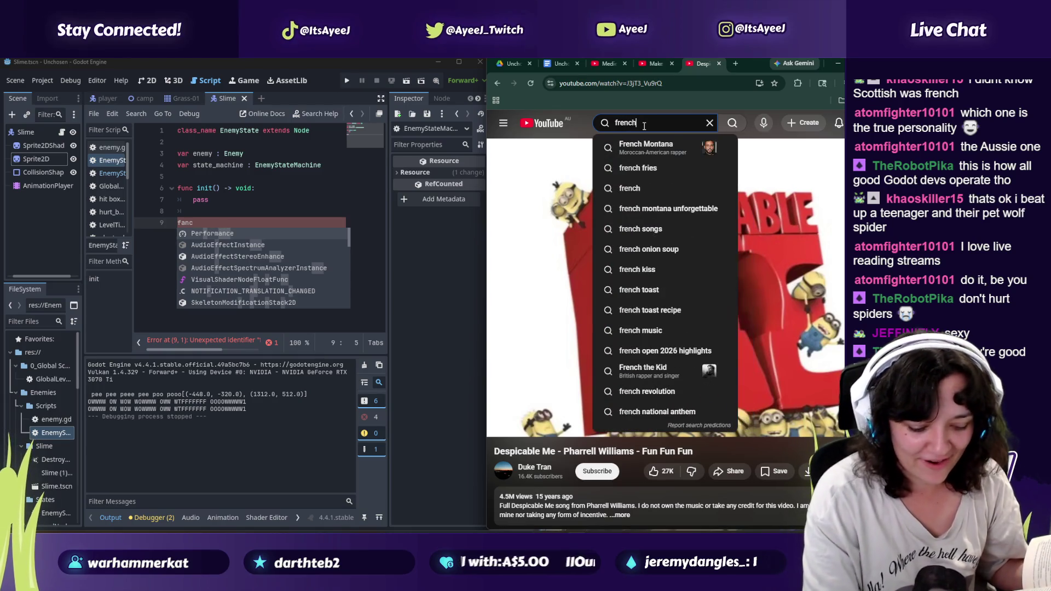
pyautogui.write(' accent')
pyautogui.press('Return')
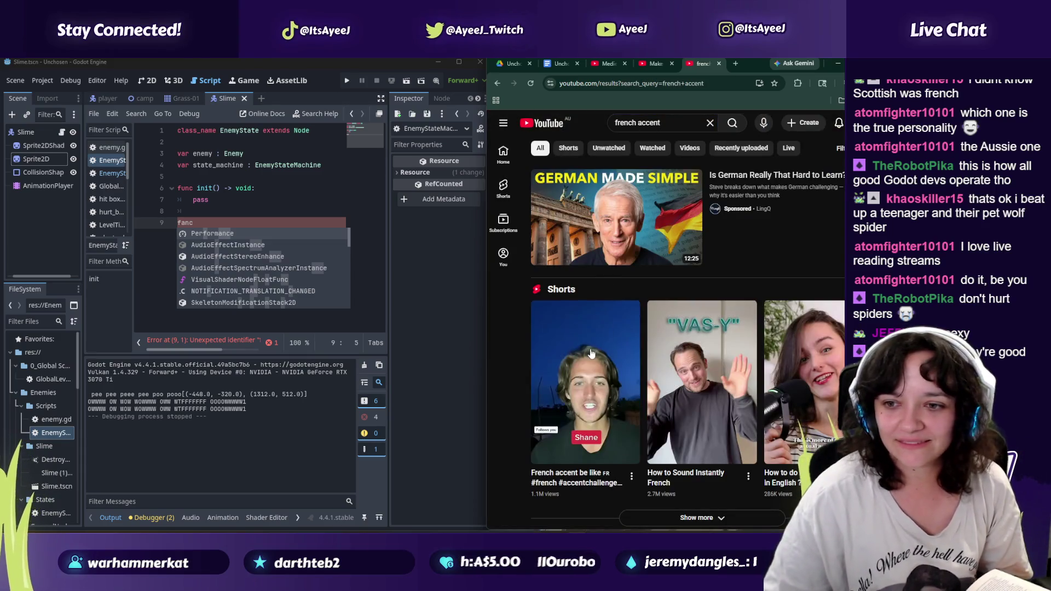
pyautogui.scroll(-1, 592, 355)
pyautogui.click(592, 354)
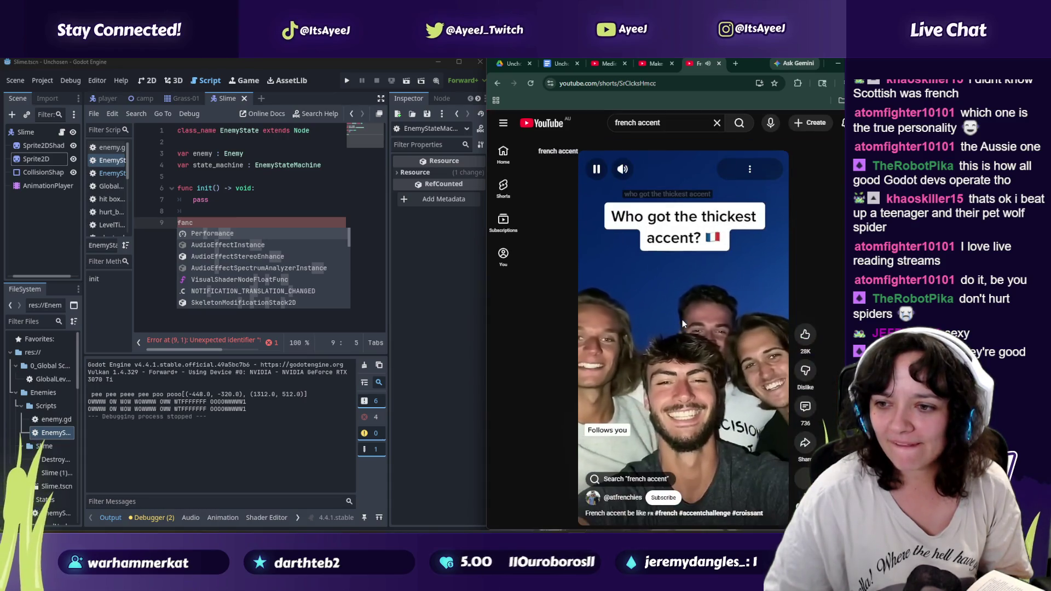
# Step: Play and pause the first French-accent Short a few times
pyautogui.click(642, 342)
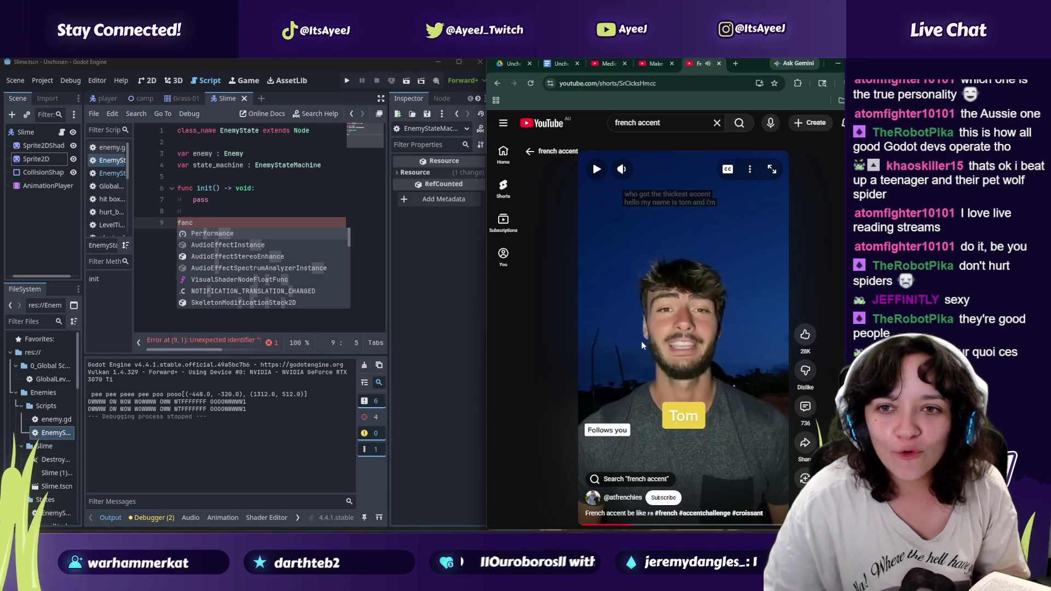
pyautogui.click(641, 341)
pyautogui.click(639, 345)
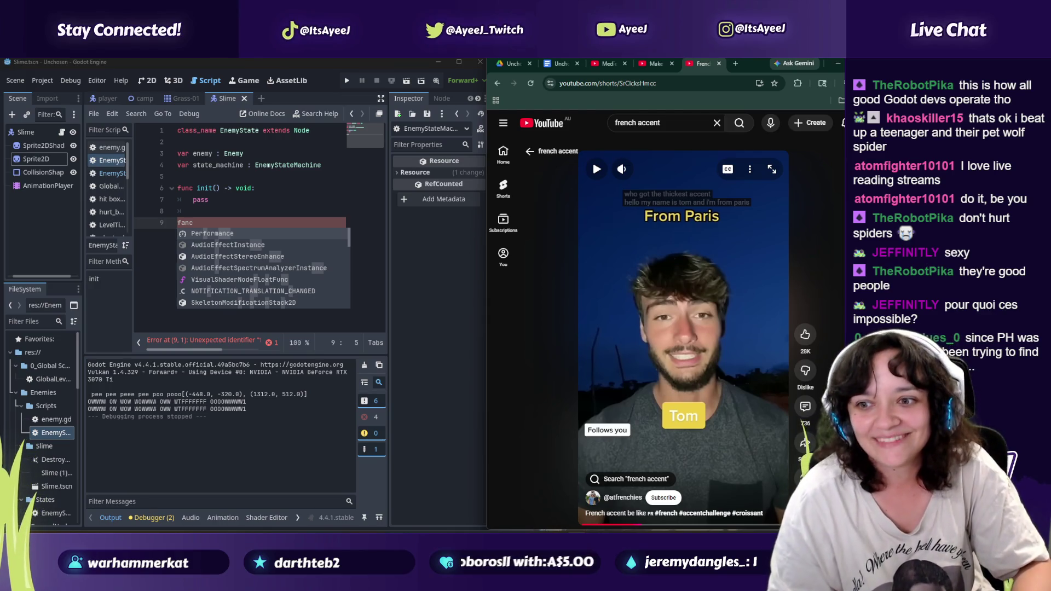
pyautogui.click(717, 356)
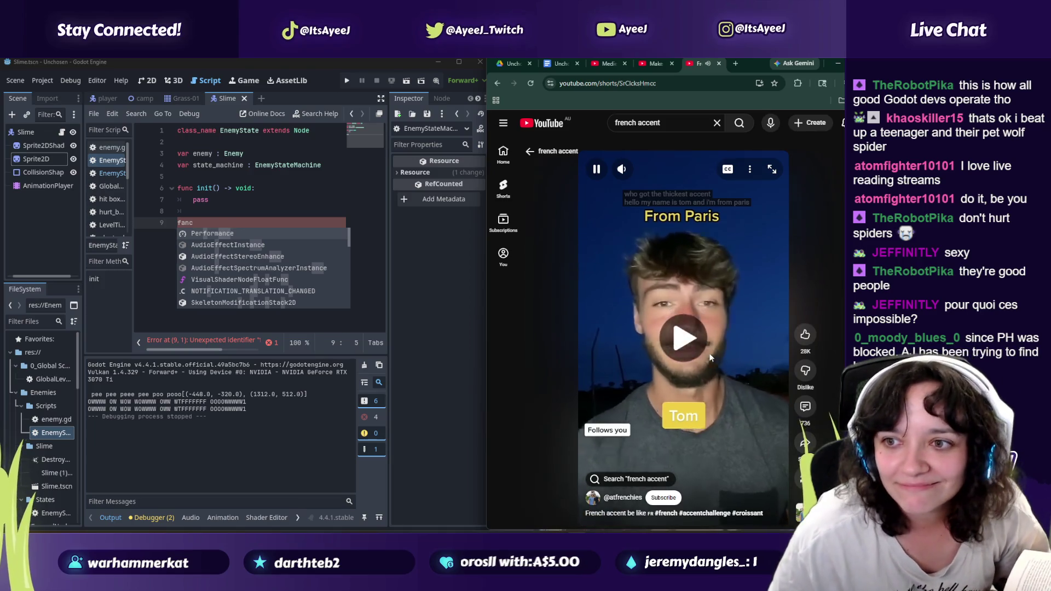
pyautogui.click(670, 356)
# Step: Scroll on to the 'How to do a French accent in English?' Short and pause it
pyautogui.scroll(-1, 649, 336)
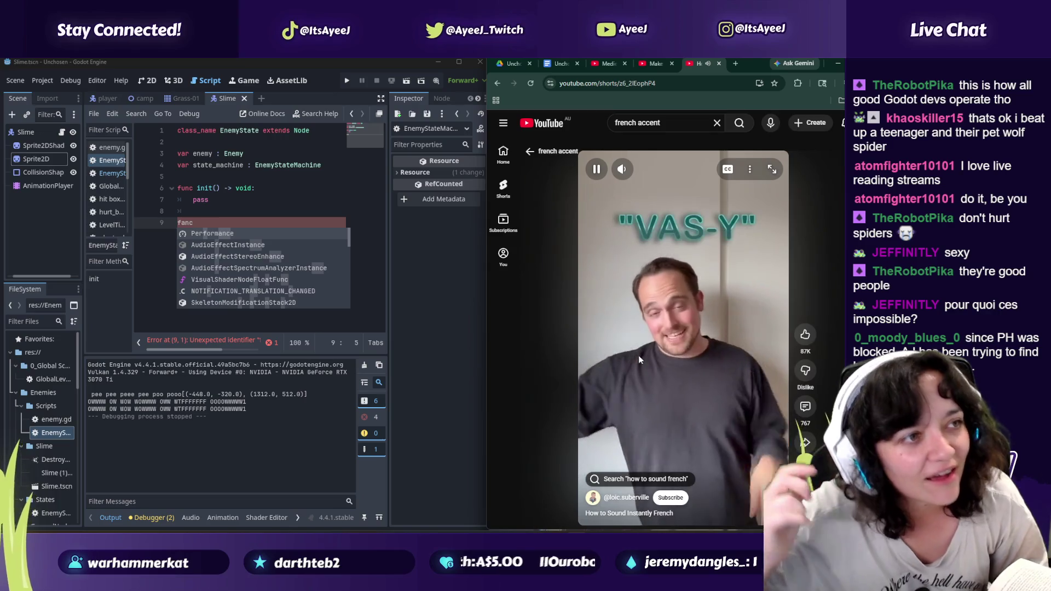
pyautogui.scroll(-1, 638, 354)
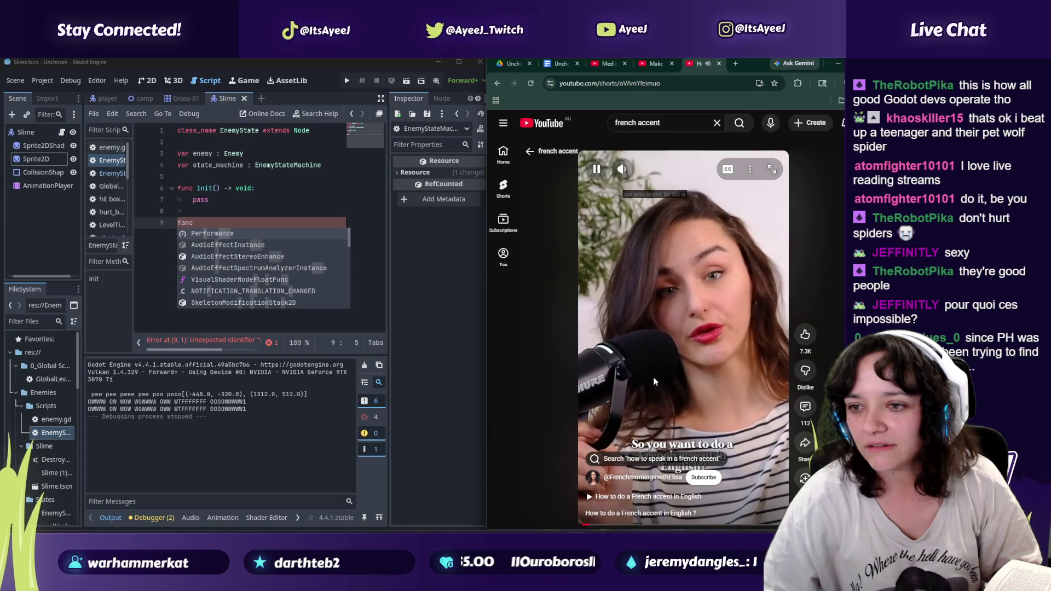
pyautogui.click(655, 382)
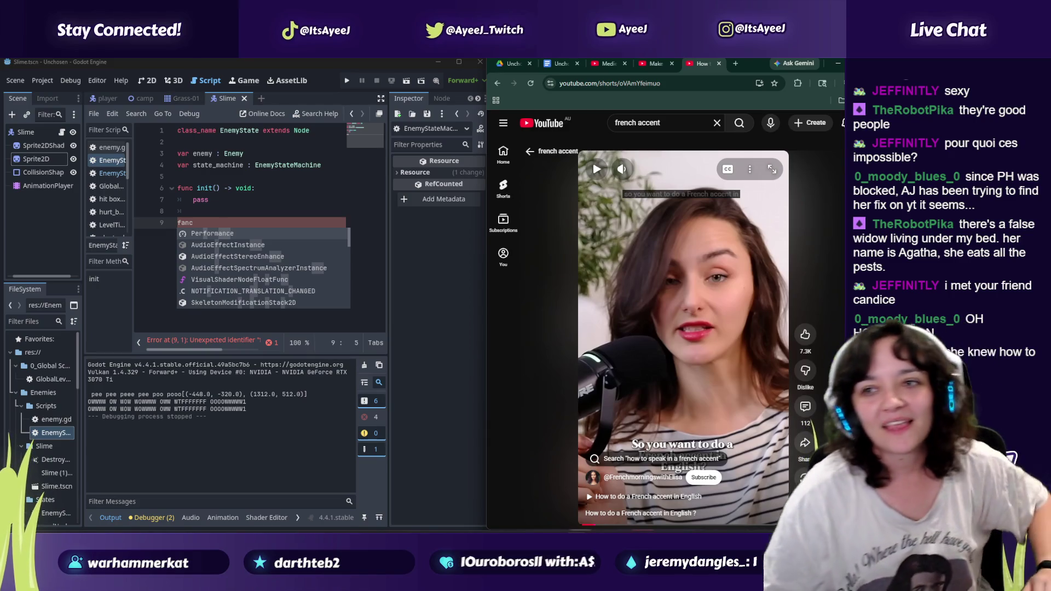
# Step: Close the Shorts tab to return to the Godot 4 RPG tutorial at 20:08
pyautogui.click(719, 64)
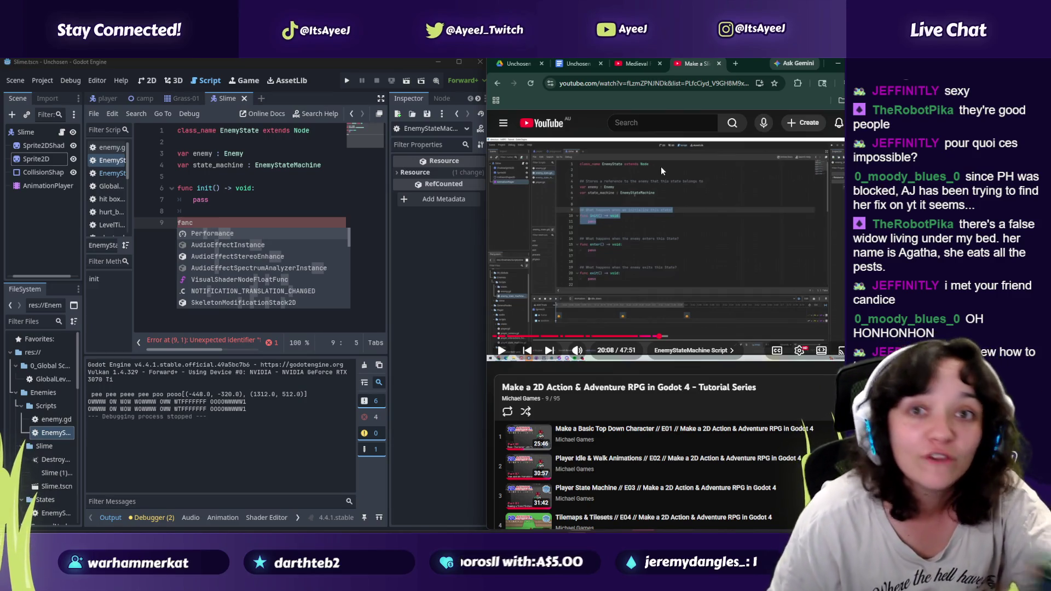
# Step: Start the Medieval Fantasy Tavern music in its tab, then return to the Godot tutorial
pyautogui.click(624, 64)
pyautogui.click(633, 192)
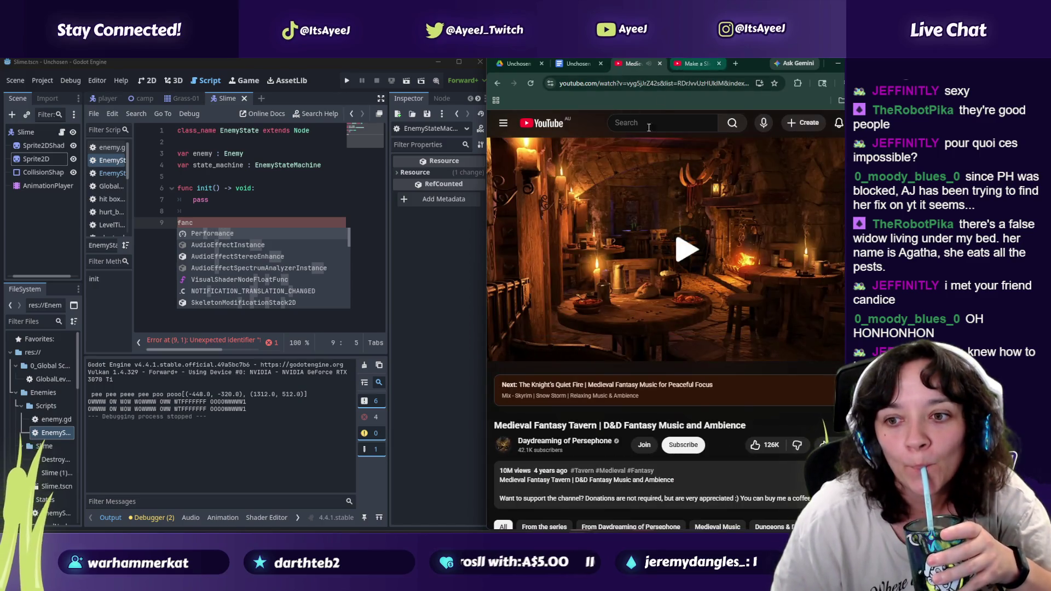
pyautogui.hotkey('ctrl', 'Tab')
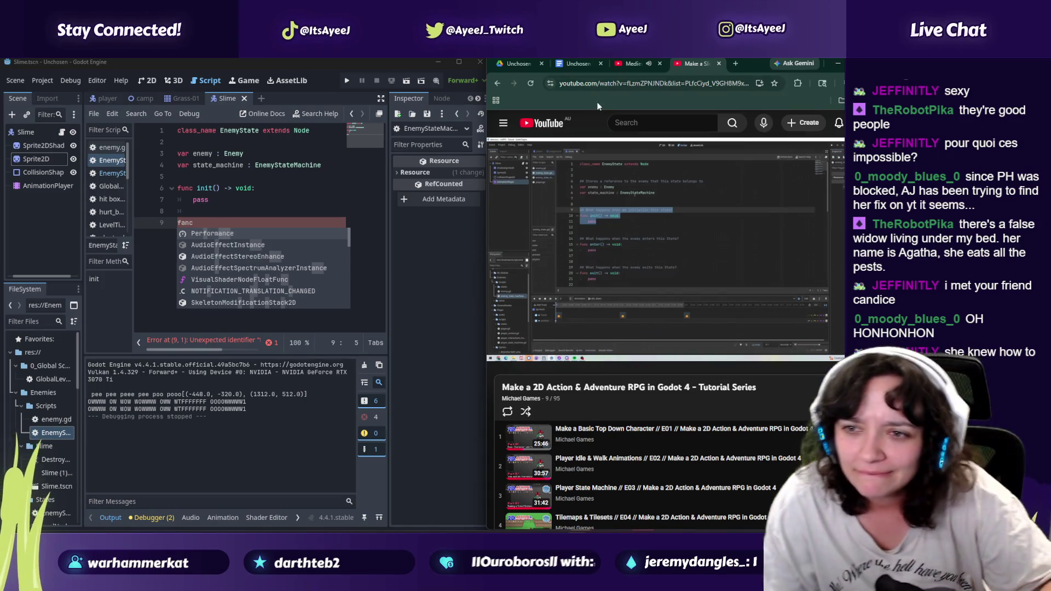
# Step: Fix line 9 into 'func enter() -> void:' with a pass body
pyautogui.press('Escape')
pyautogui.press('BackSpace')
pyautogui.press('BackSpace')
pyautogui.write('unc')
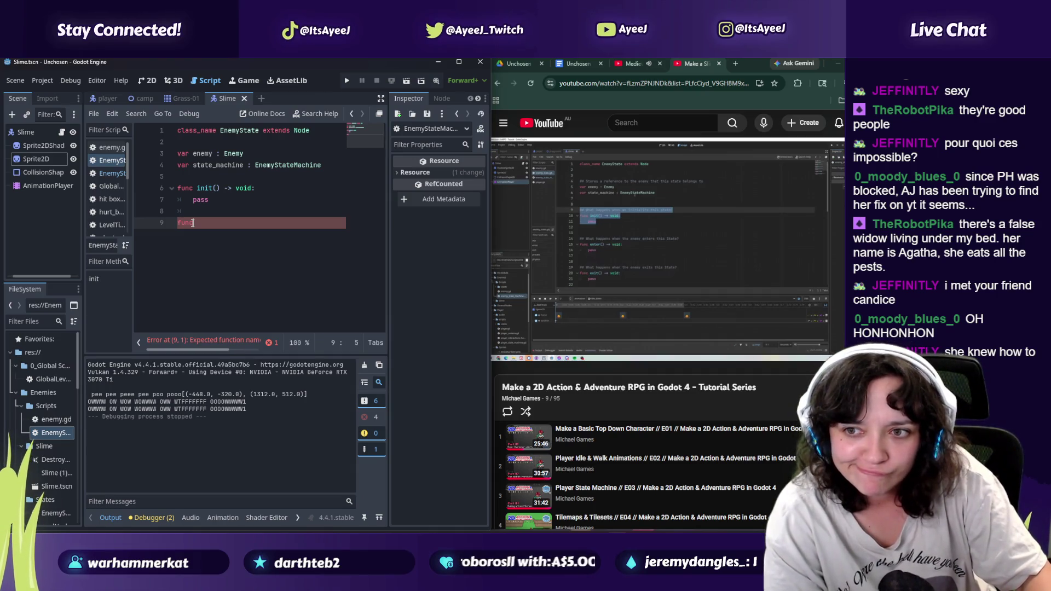
pyautogui.write(' enter() -')
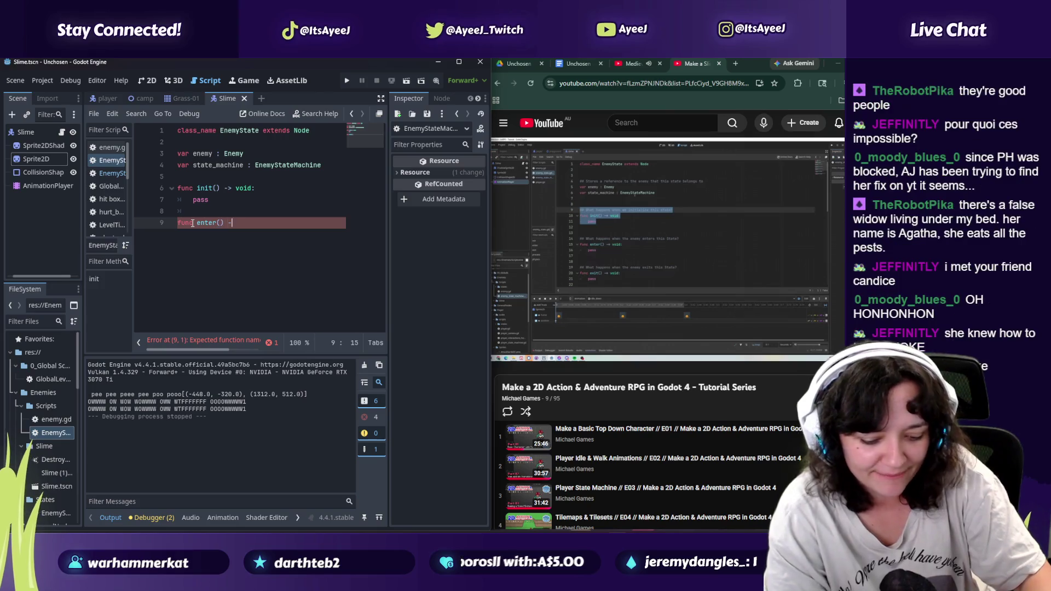
pyautogui.write('> voidf')
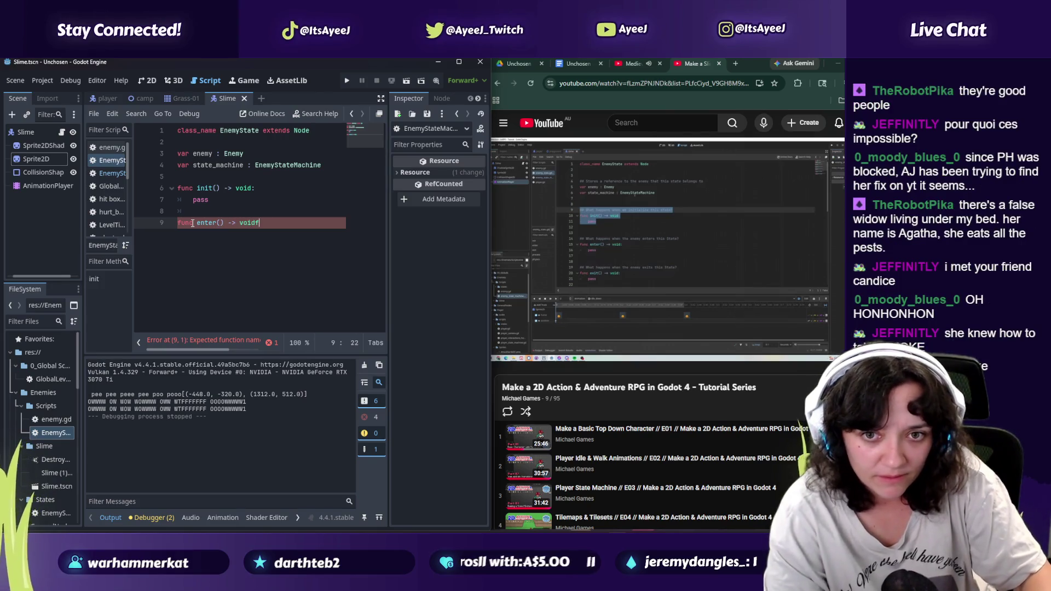
pyautogui.write(':')
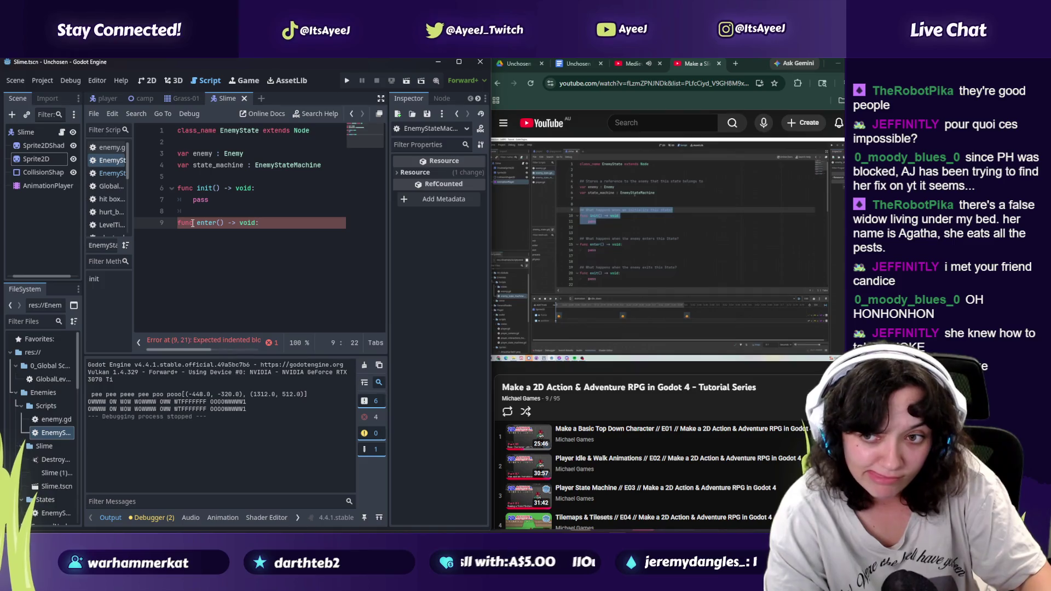
pyautogui.press('Return')
pyautogui.write('pass')
pyautogui.press('Return')
pyautogui.press('Return')
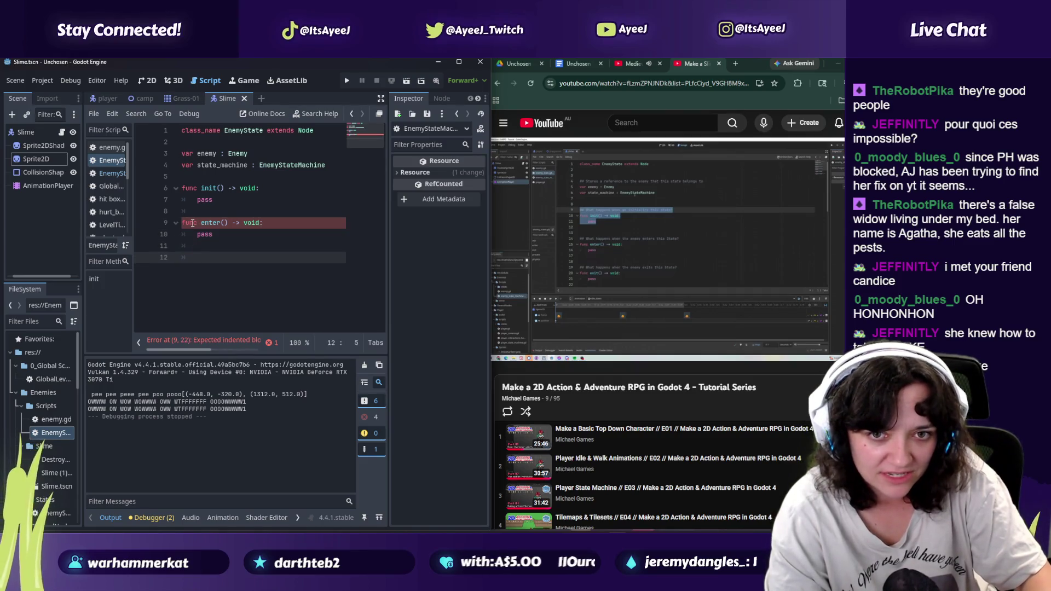
# Step: Add 'func exit() -> void:' with a pass body, removing stray characters and spaces
pyautogui.write('func   ')
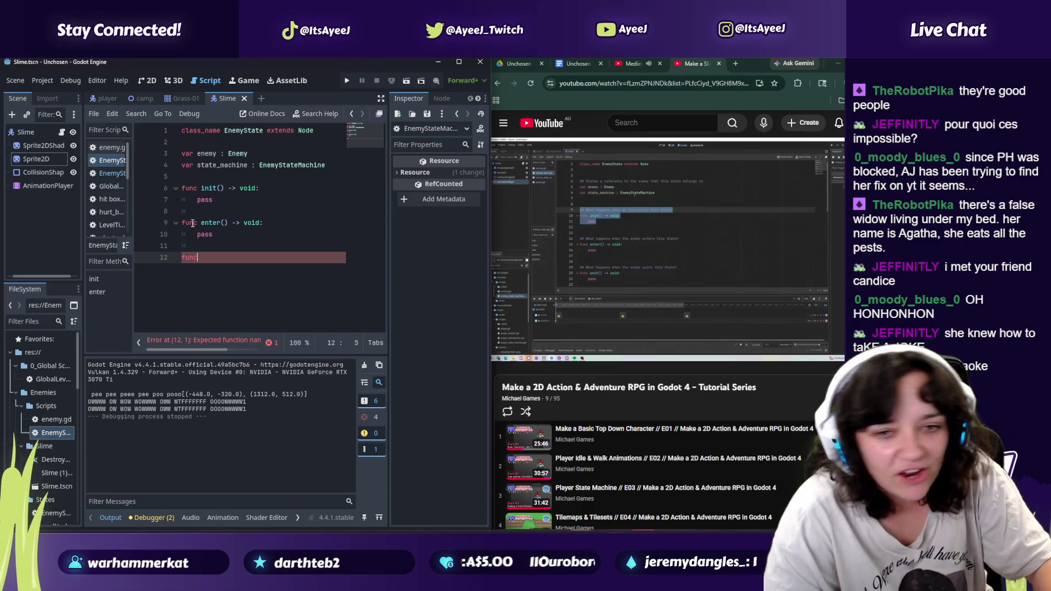
pyautogui.write('exit() ')
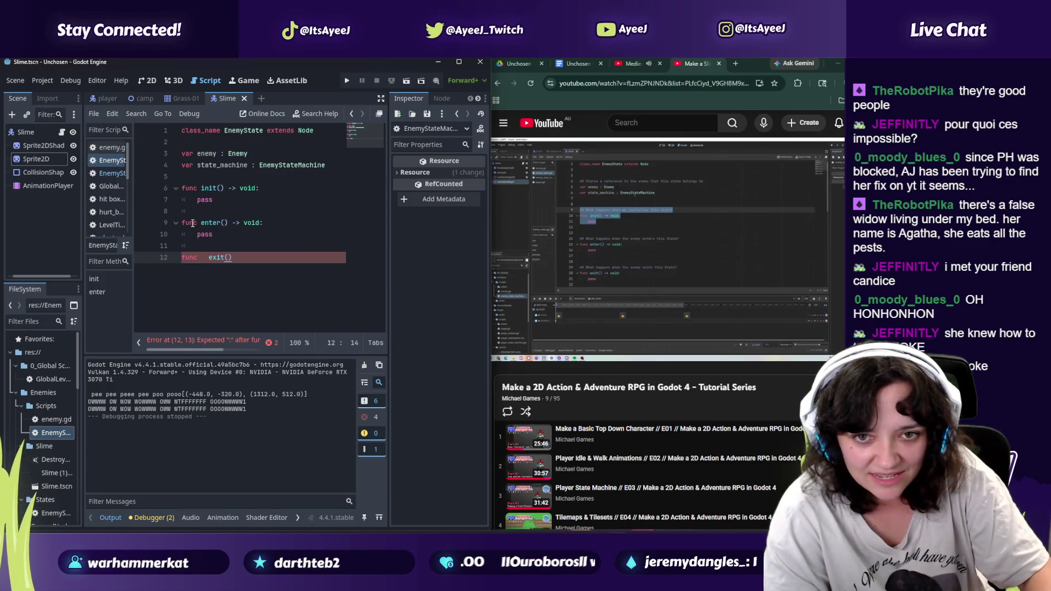
pyautogui.write('-> voi')
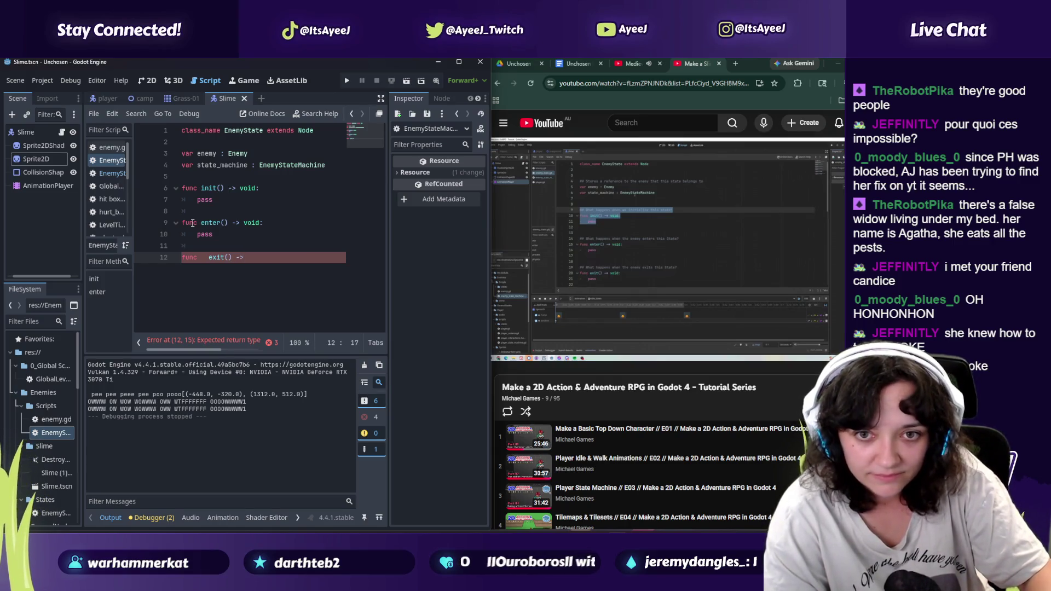
pyautogui.write('d:')
pyautogui.press('Return')
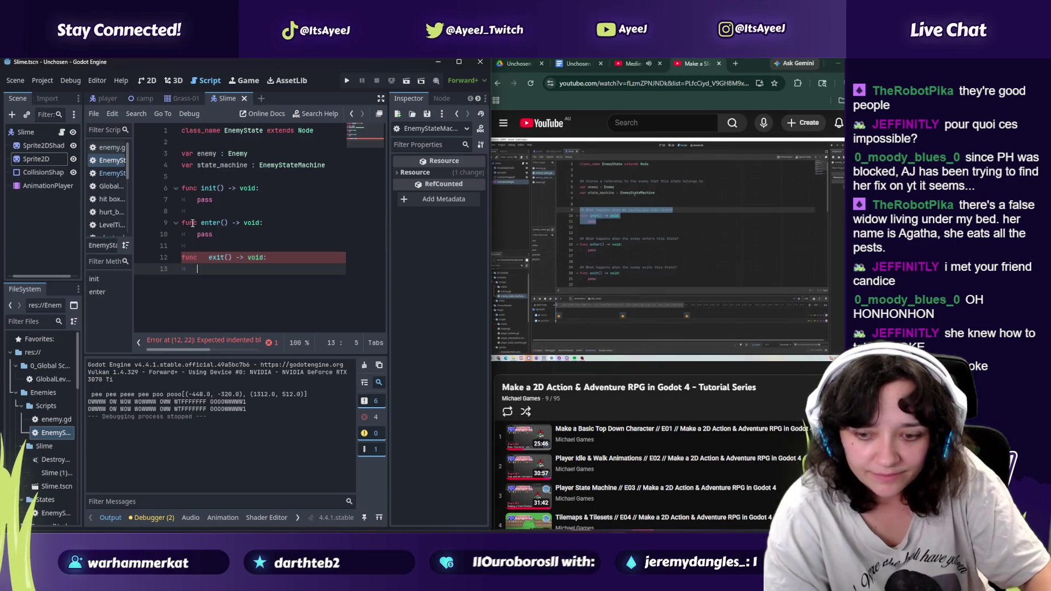
pyautogui.write('p[a')
pyautogui.press('BackSpace')
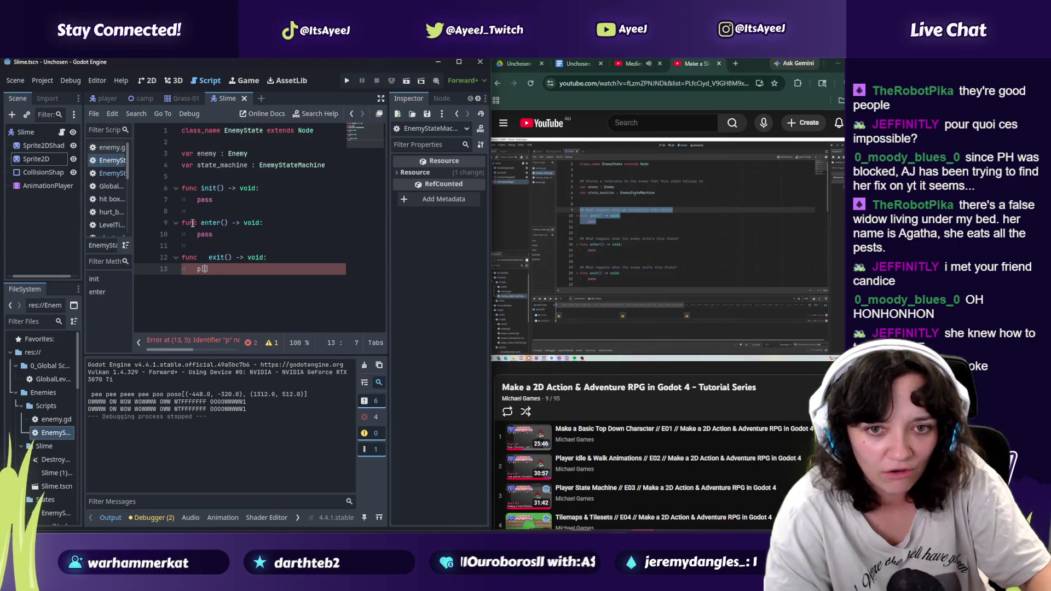
pyautogui.press('BackSpace')
pyautogui.write('ass')
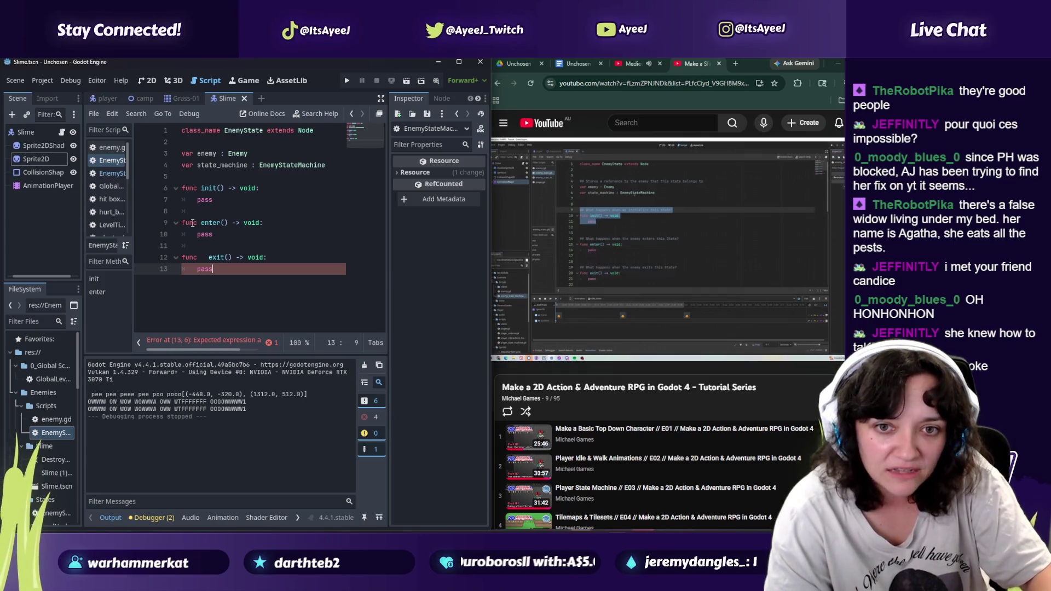
pyautogui.press('Up')
pyautogui.press('BackSpace')
pyautogui.press('BackSpace')
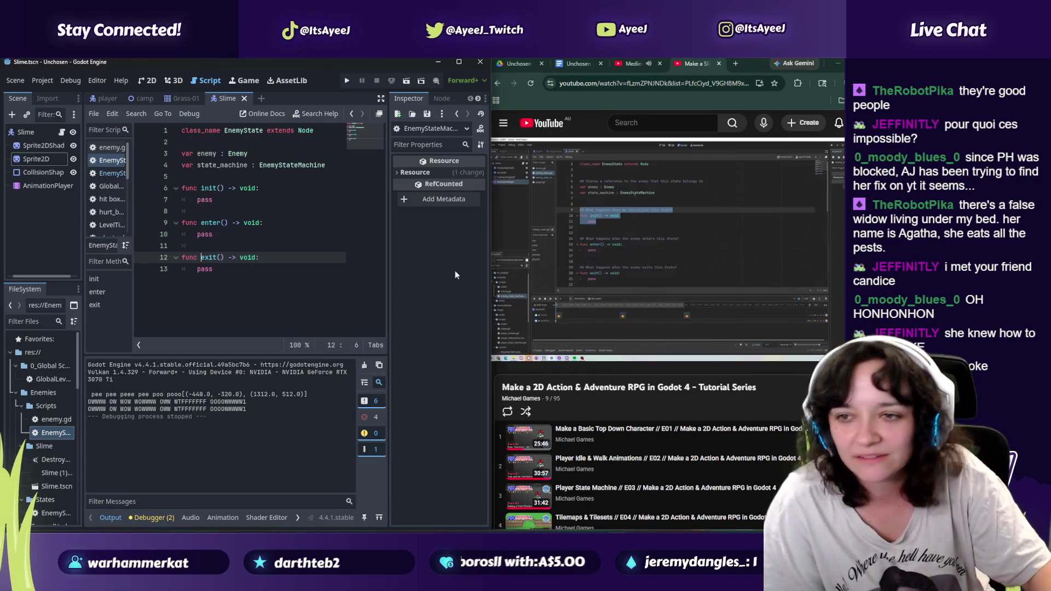
pyautogui.click(540, 267)
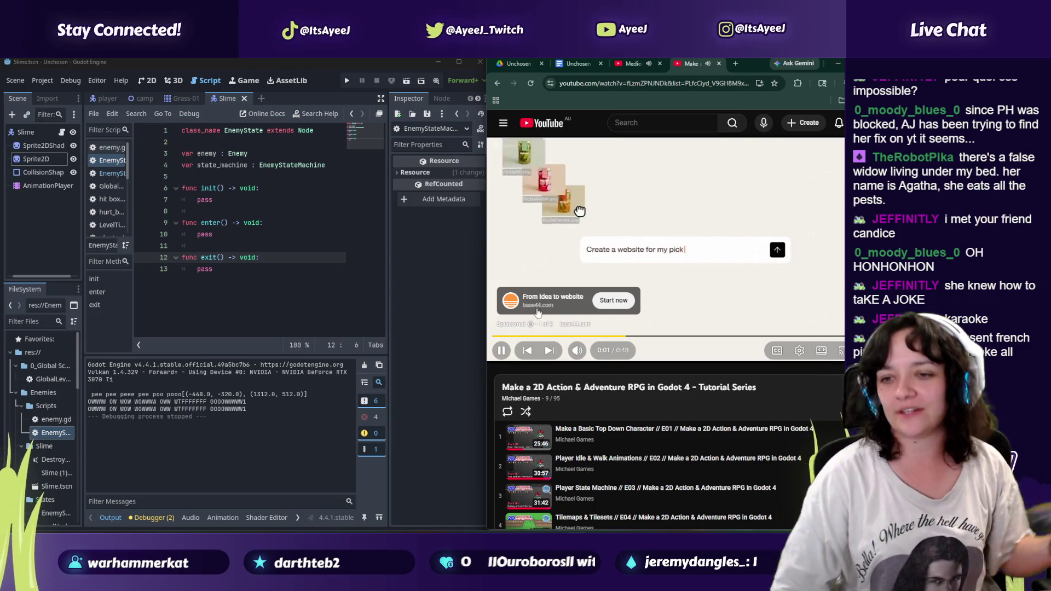
# Step: Mute and skip the ad, then resume the tutorial with sound on
pyautogui.click(578, 351)
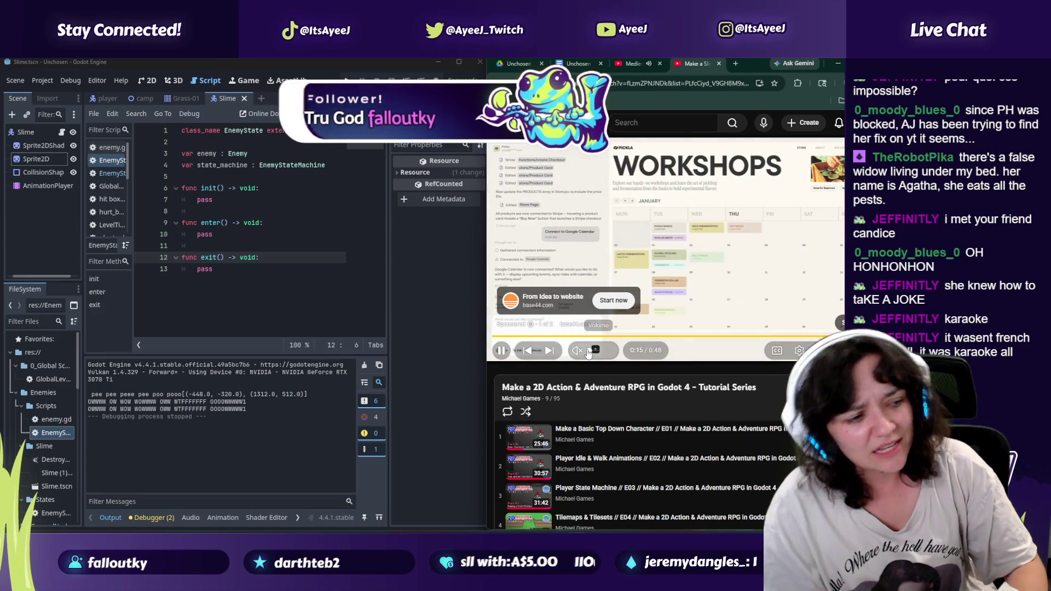
pyautogui.click(839, 326)
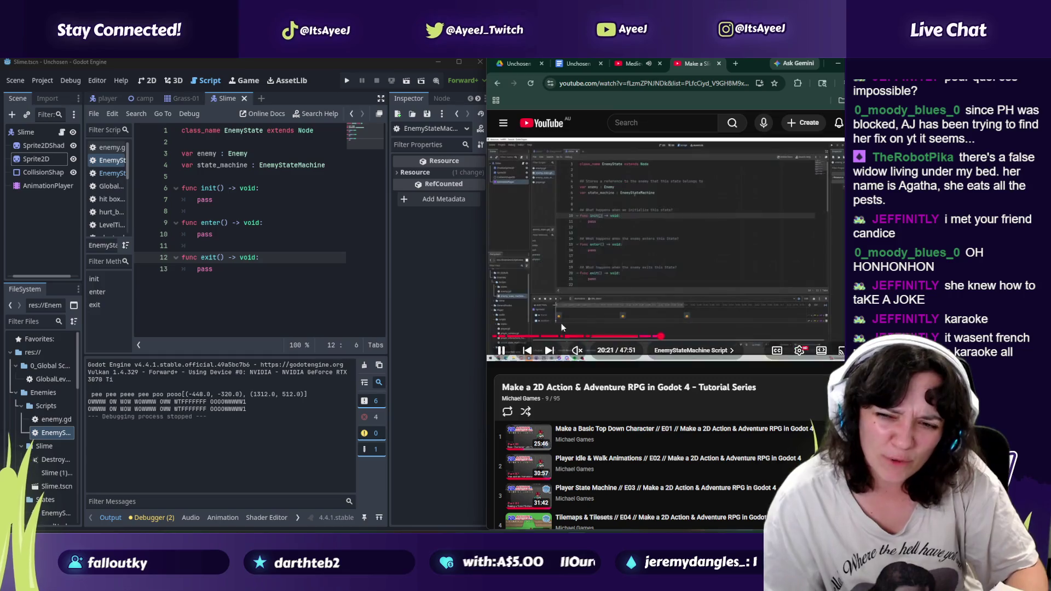
pyautogui.click(500, 352)
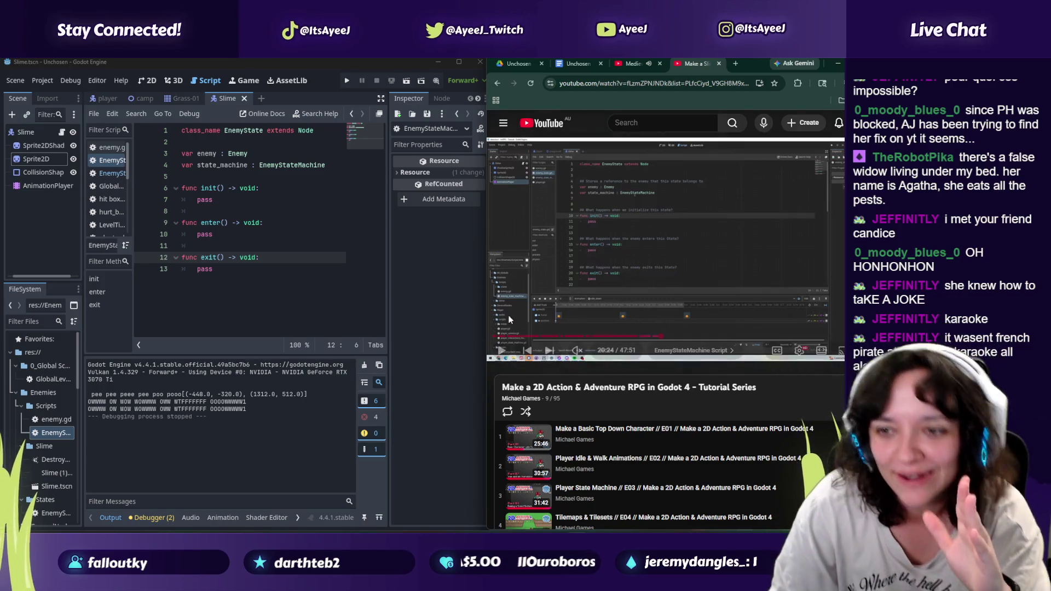
pyautogui.click(501, 351)
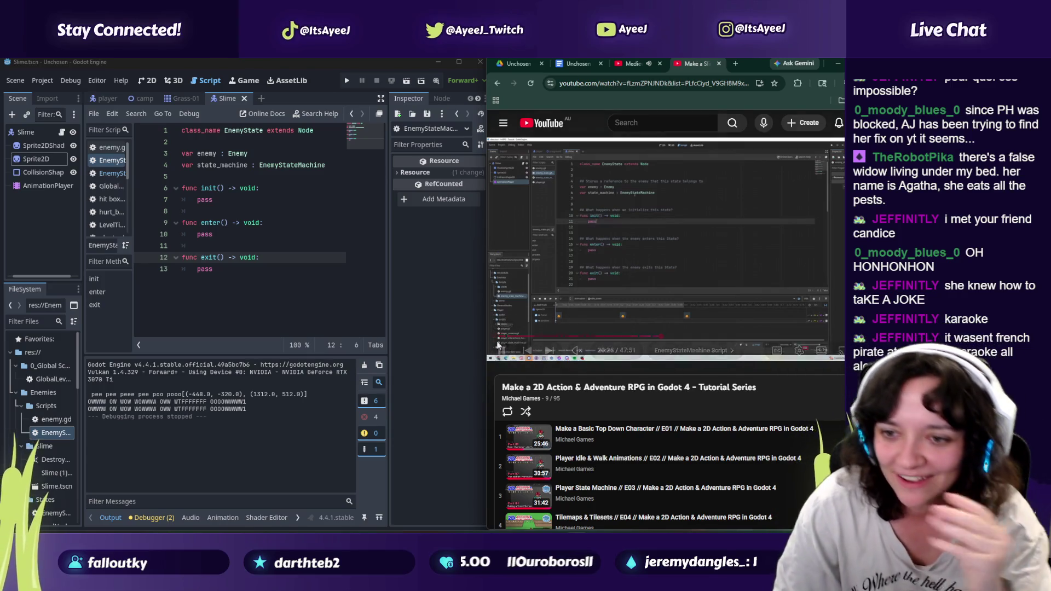
pyautogui.click(595, 351)
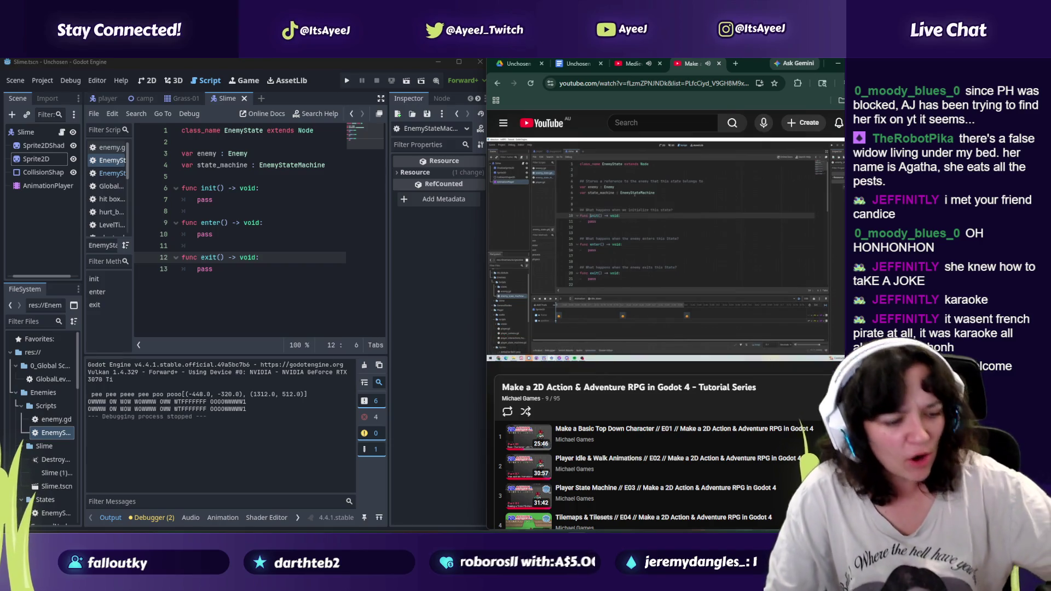
# Step: Play the tutorial to 20:45, where process() returns EnemyState, and pause it
pyautogui.click(655, 265)
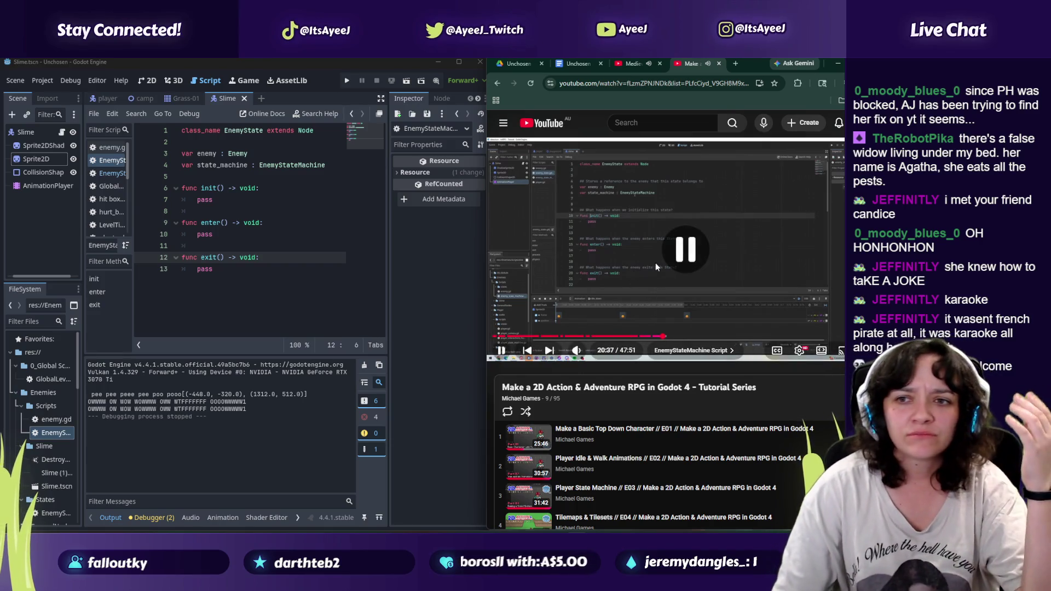
pyautogui.click(590, 230)
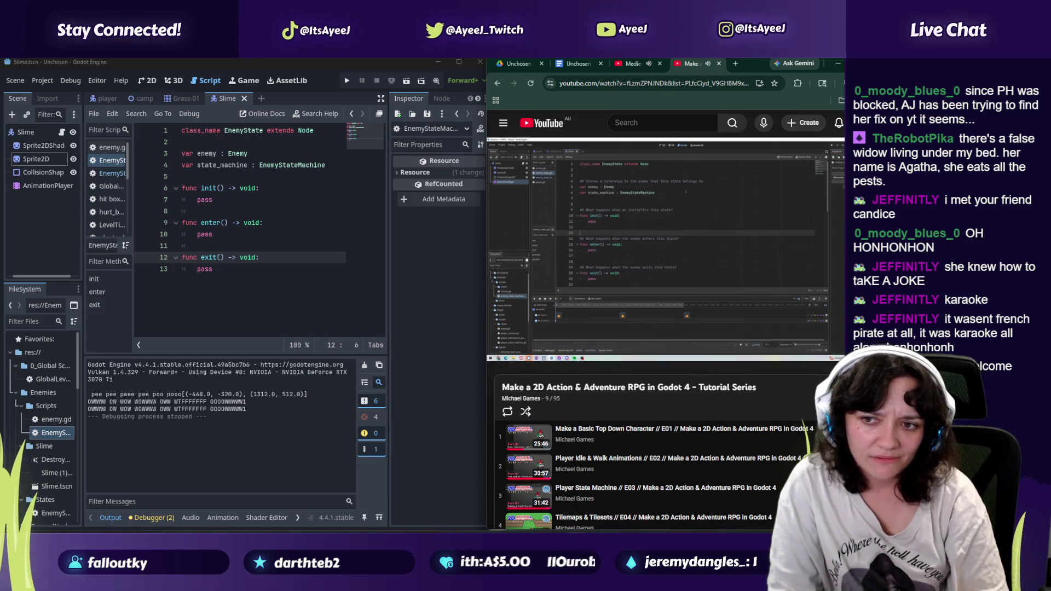
pyautogui.click(599, 255)
pyautogui.click(229, 271)
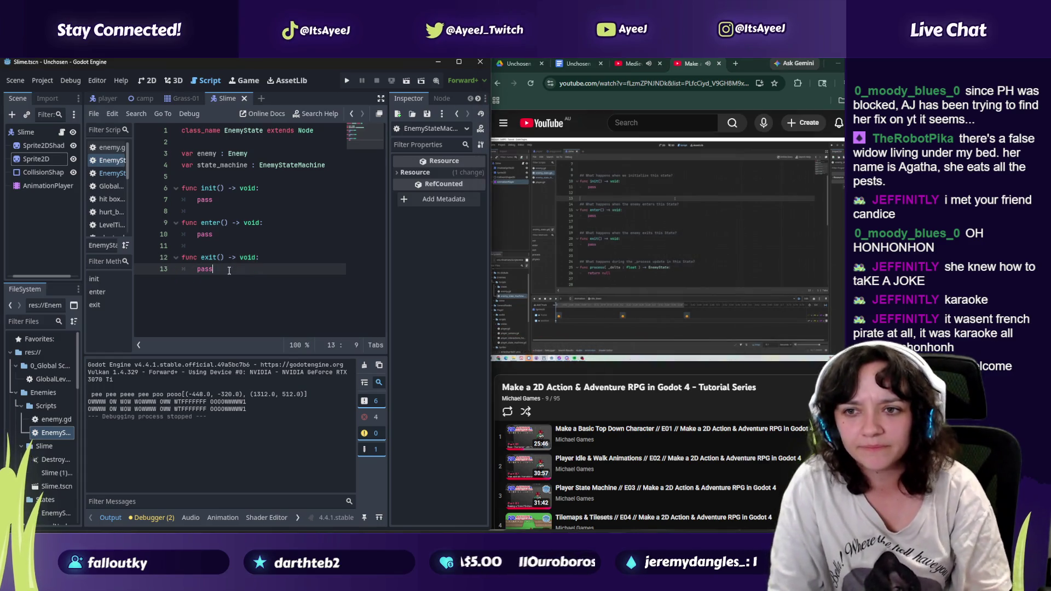
# Step: Add 'func process( _delta : float ) -> EnemyState:' whose body is 'return null'
pyautogui.press('Return')
pyautogui.press('Return')
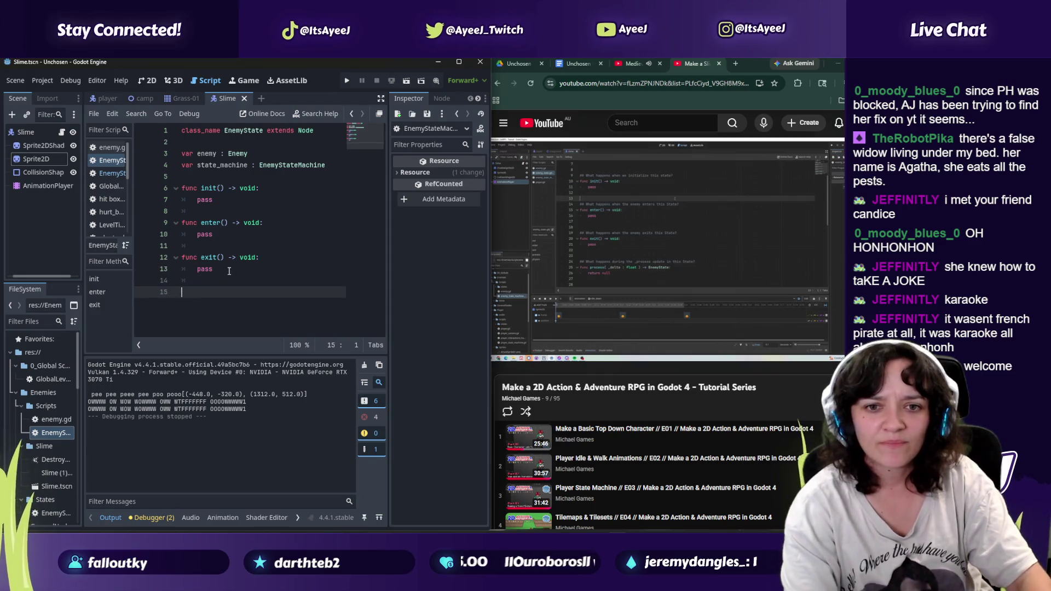
pyautogui.write('func')
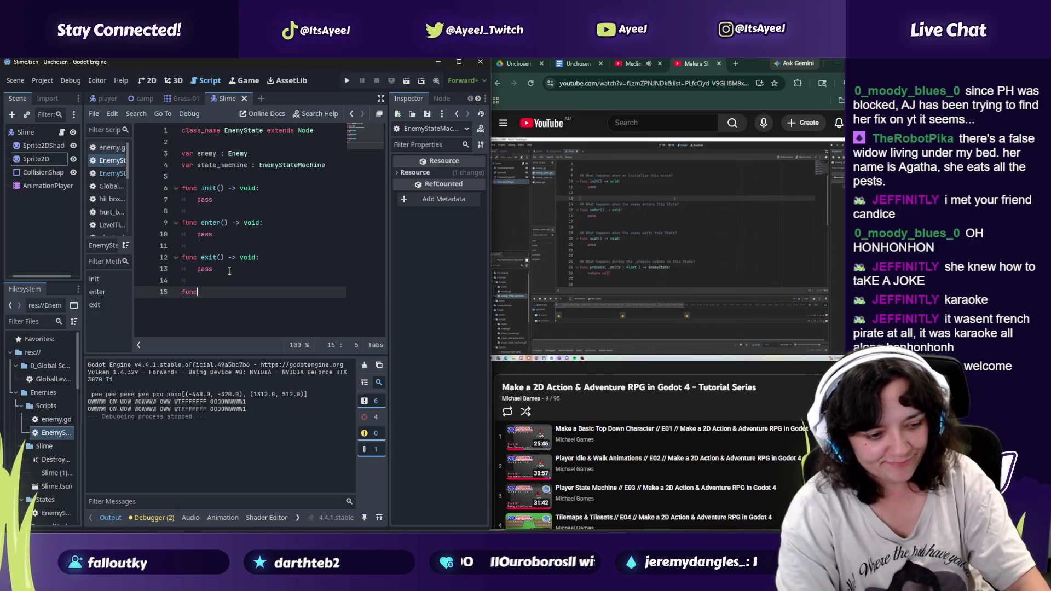
pyautogui.write(' proces')
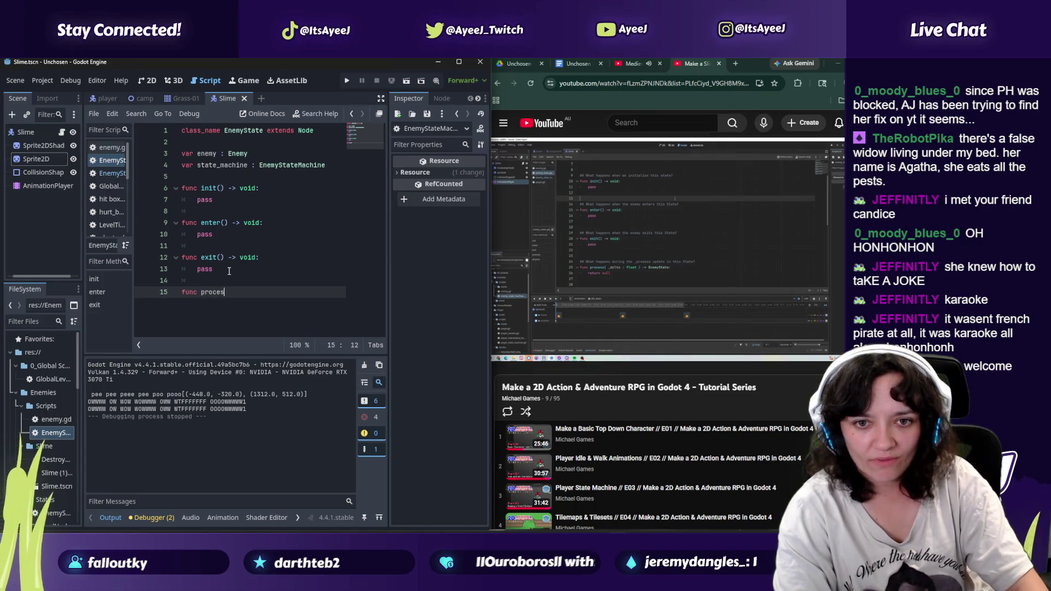
pyautogui.write('s( _')
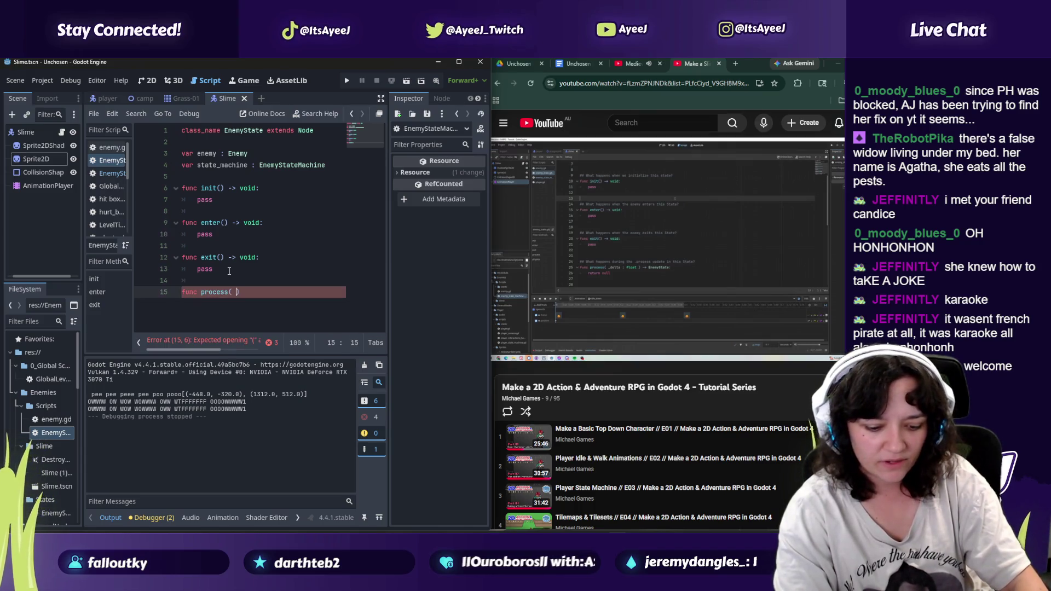
pyautogui.write('delt')
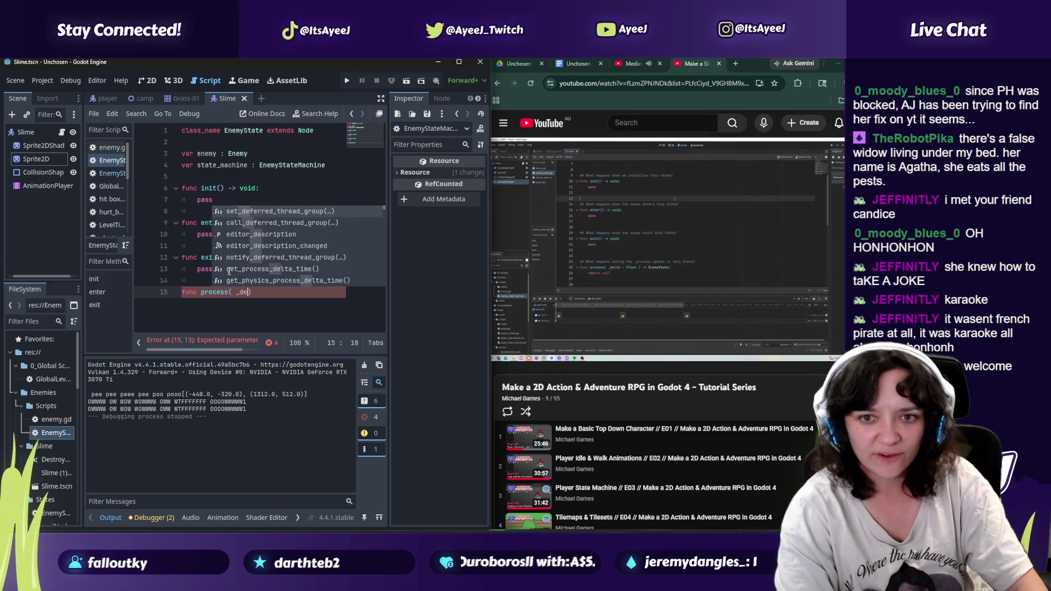
pyautogui.write('a : flaot')
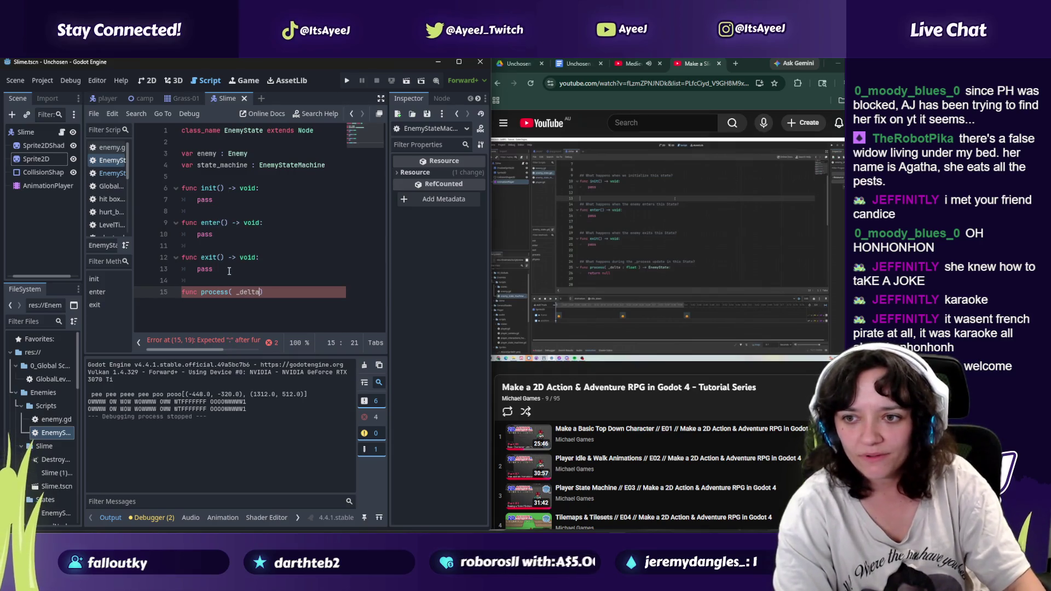
pyautogui.press('BackSpace')
pyautogui.press('BackSpace')
pyautogui.press('BackSpace')
pyautogui.write('oat')
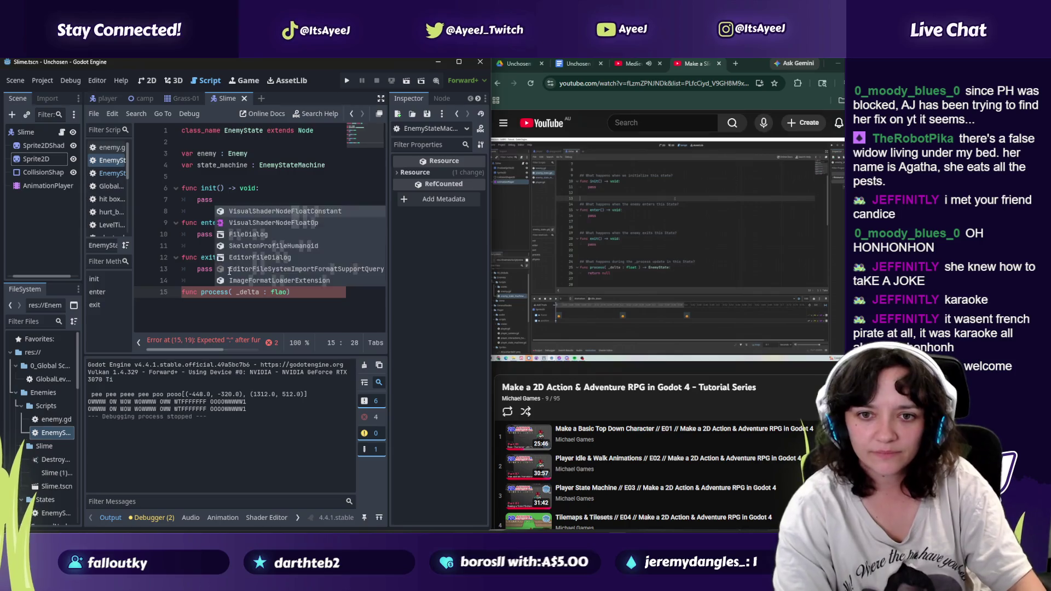
pyautogui.write(' )')
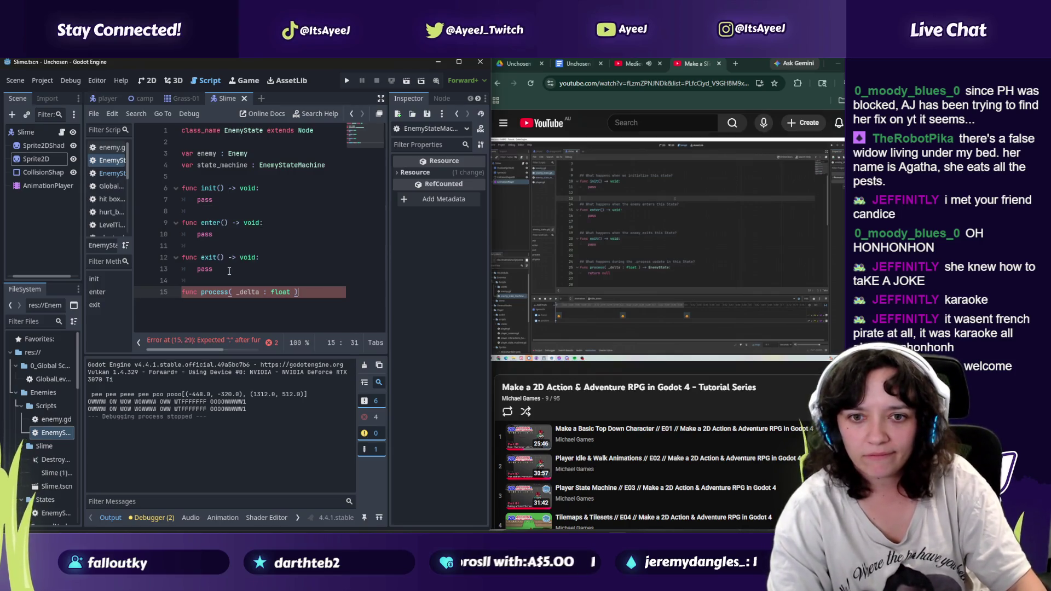
pyautogui.write(' ->')
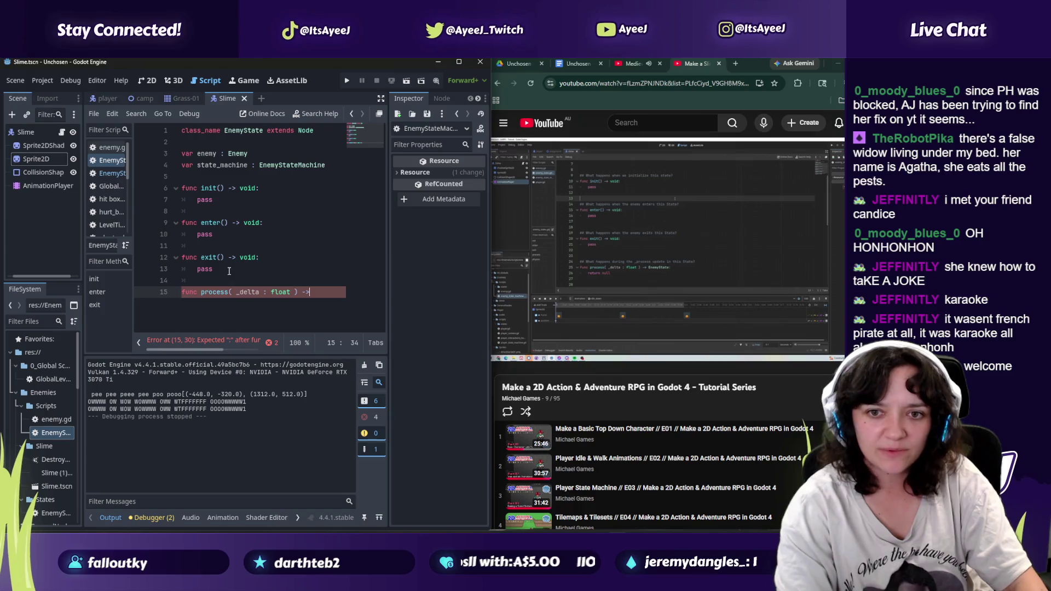
pyautogui.write(' Enemy')
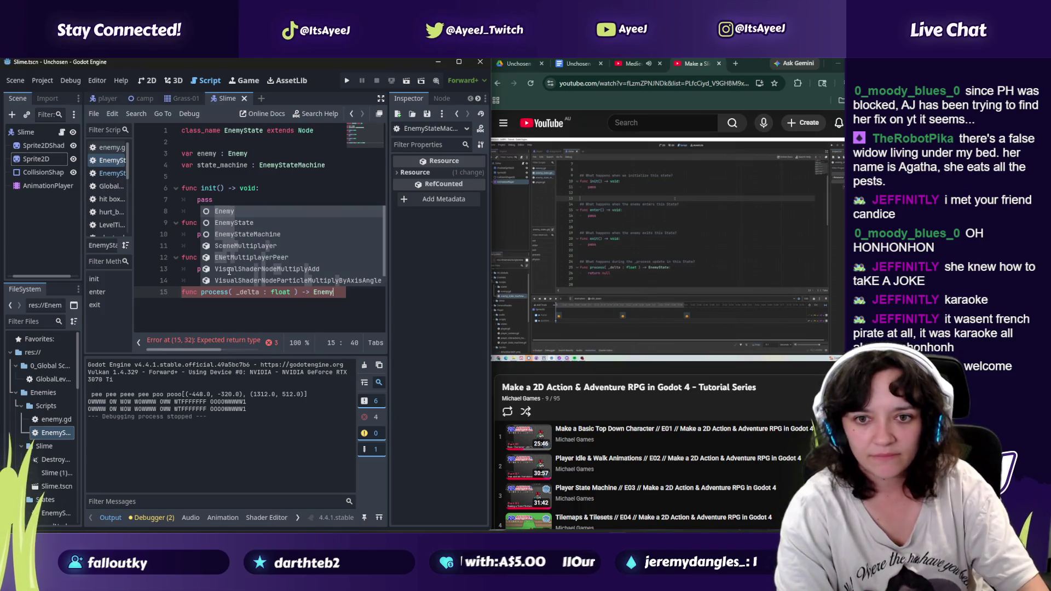
pyautogui.write('State')
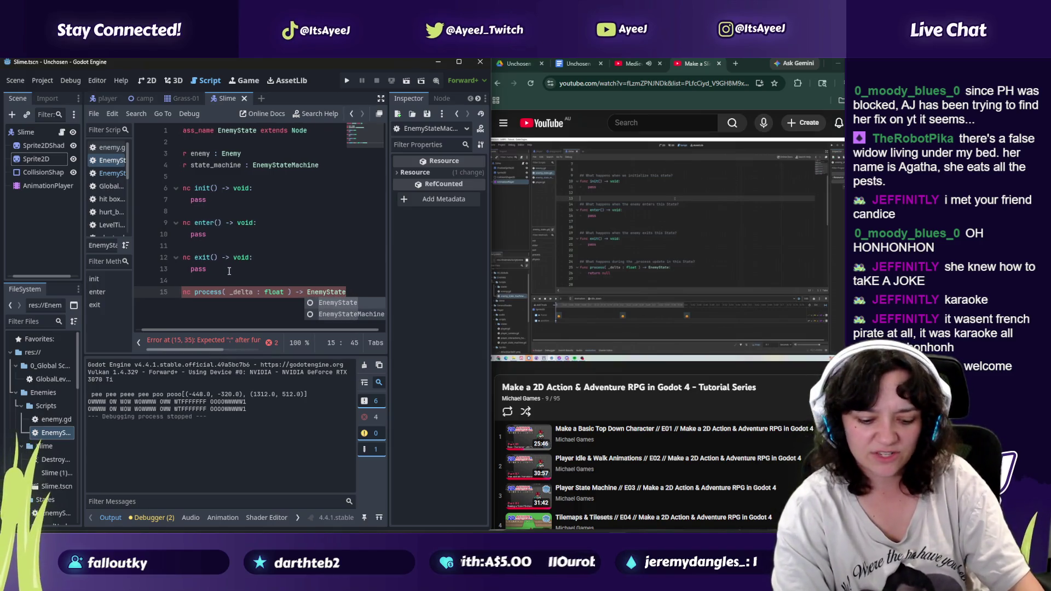
pyautogui.write(':')
pyautogui.press('Return')
pyautogui.write('re')
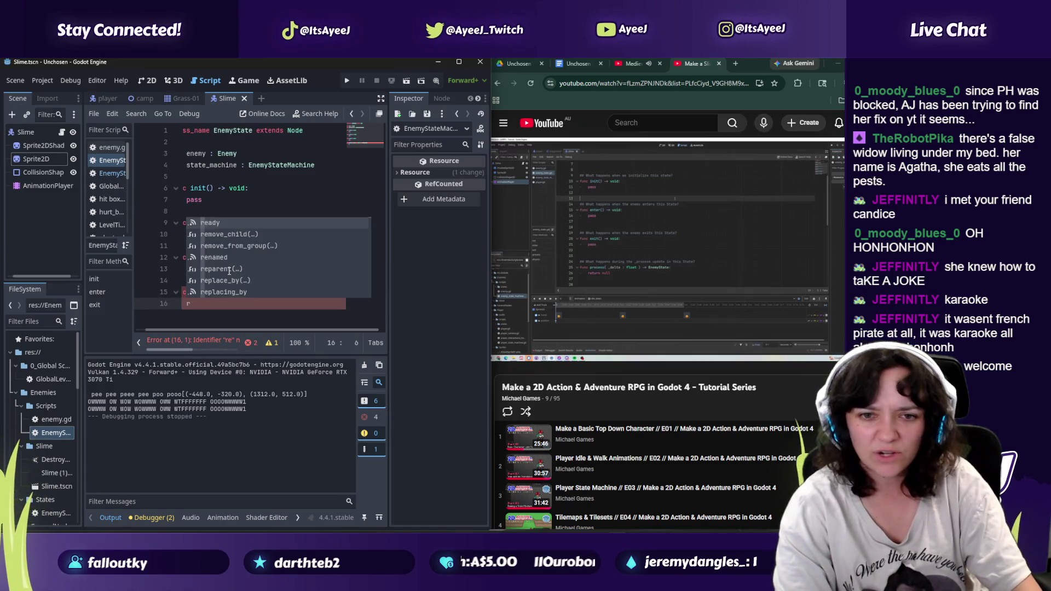
pyautogui.press('BackSpace')
pyautogui.press('BackSpace')
pyautogui.press('BackSpace')
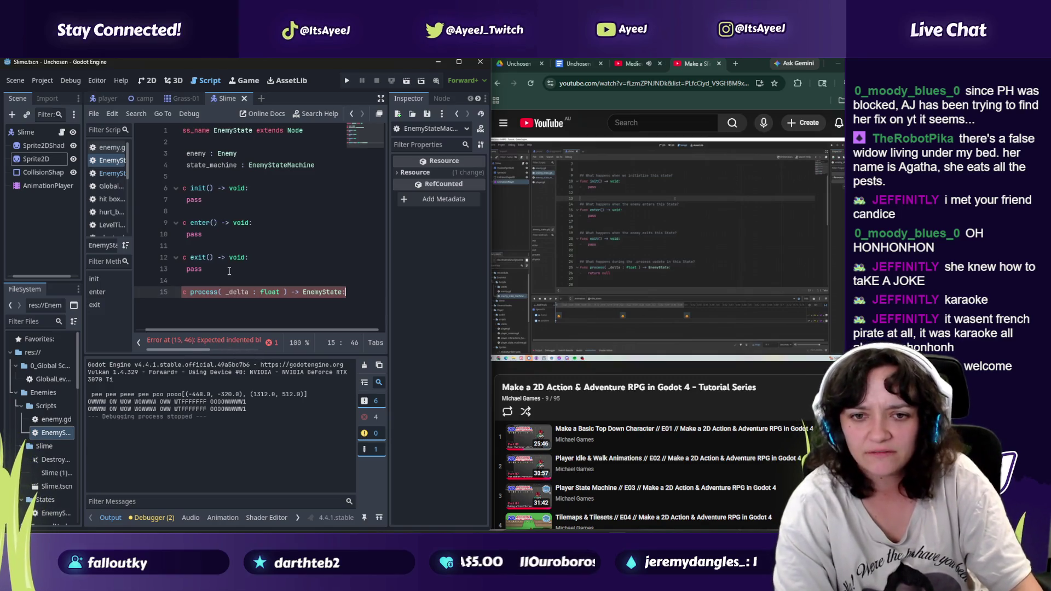
pyautogui.press('Return')
pyautogui.write('return null')
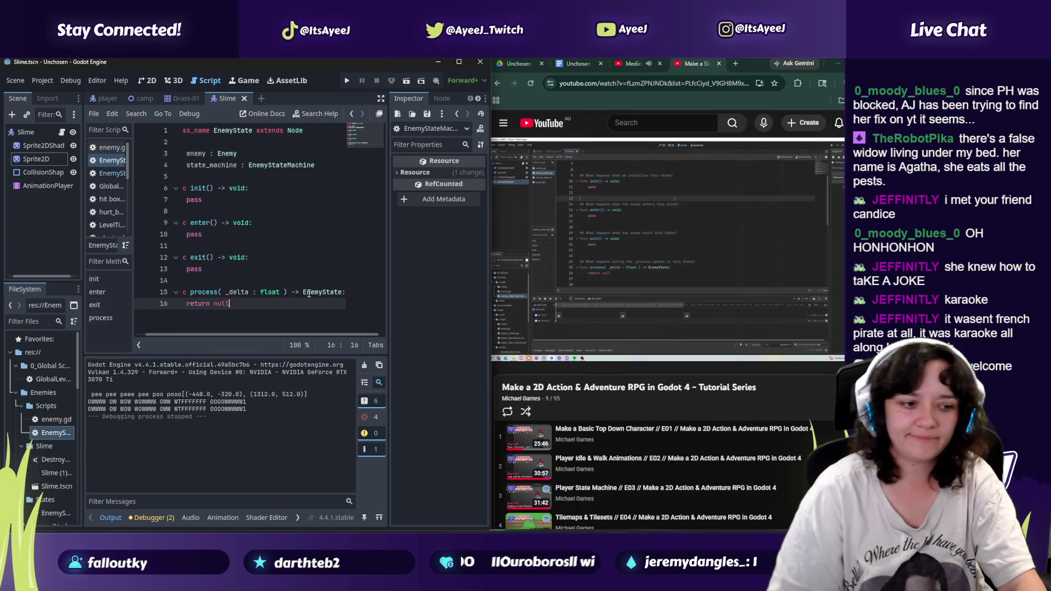
# Step: Watch a bit more of the tutorial, then add a new line after return null
pyautogui.click(622, 236)
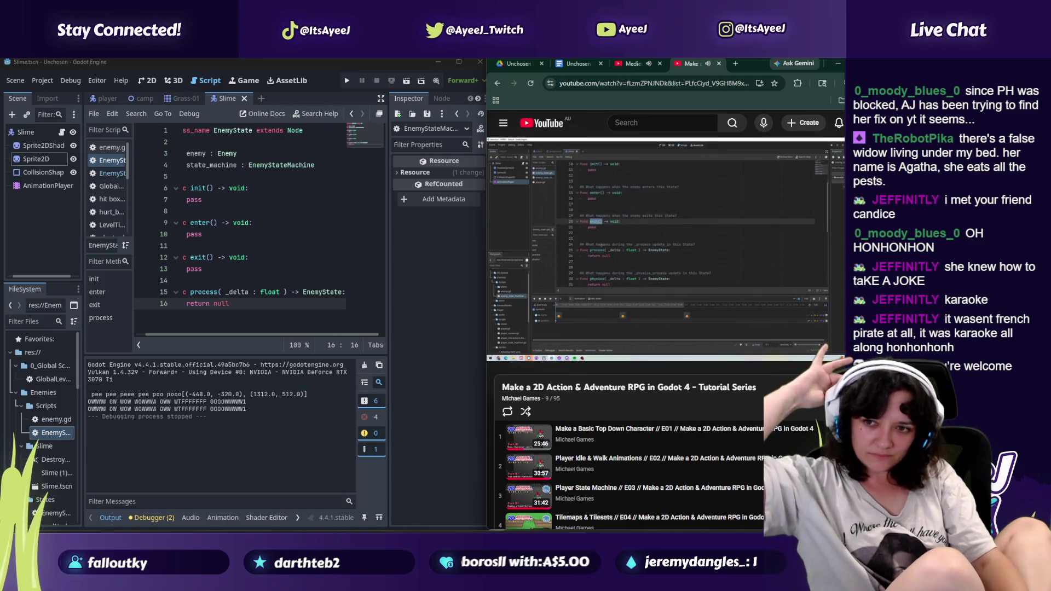
pyautogui.click(601, 230)
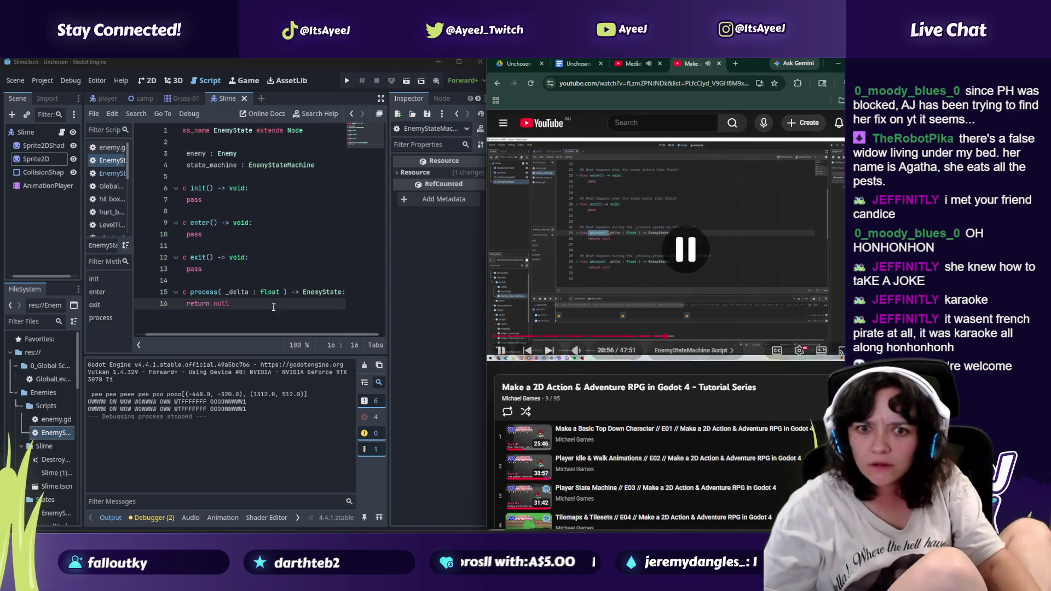
pyautogui.click(247, 306)
pyautogui.press('Return')
pyautogui.press('Return')
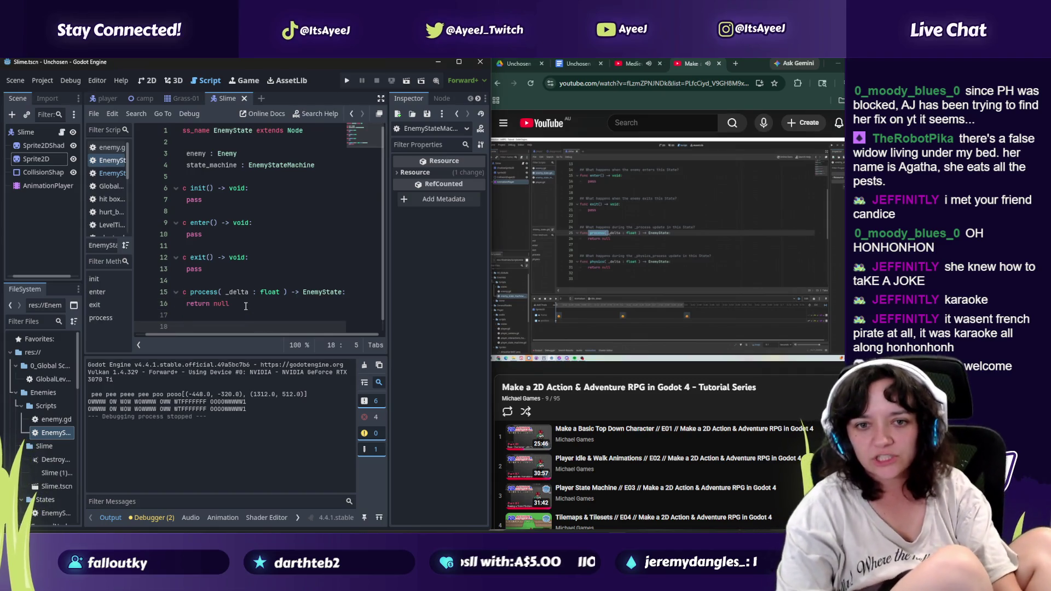
pyautogui.press('BackSpace')
# Step: Add a physics_process function returning EnemyState whose body is 'return null'
pyautogui.write('func physics')
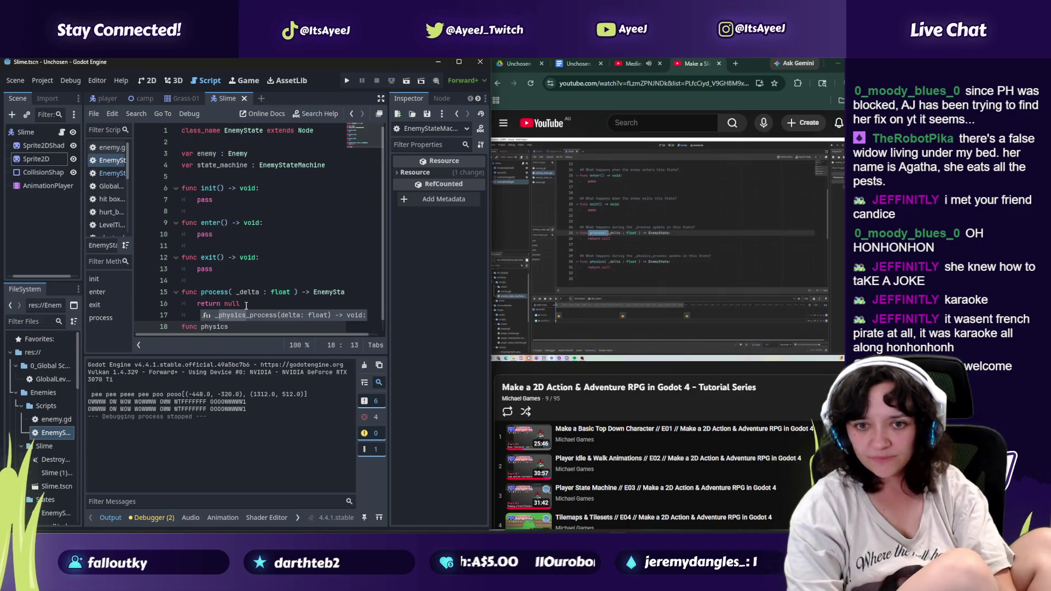
pyautogui.press('Return')
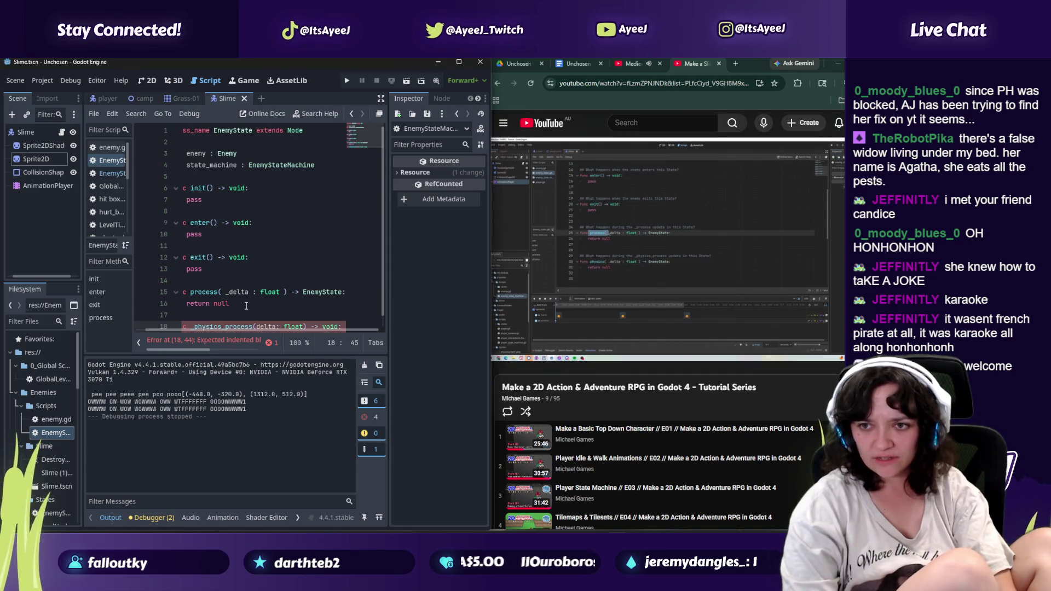
pyautogui.press('Left')
pyautogui.press('BackSpace')
pyautogui.press('BackSpace')
pyautogui.press('BackSpace')
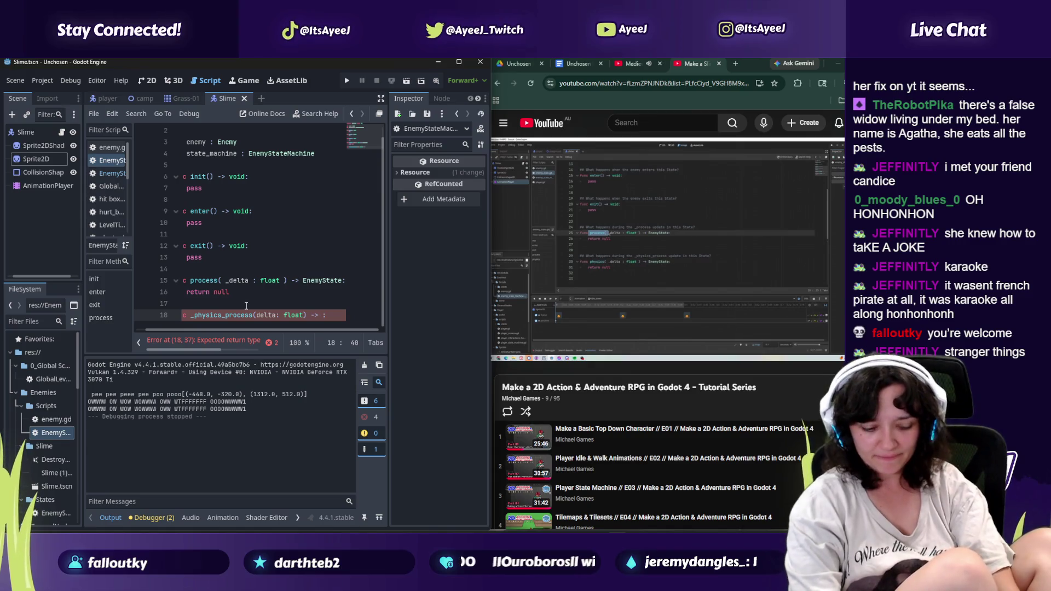
pyautogui.write('EnemyState')
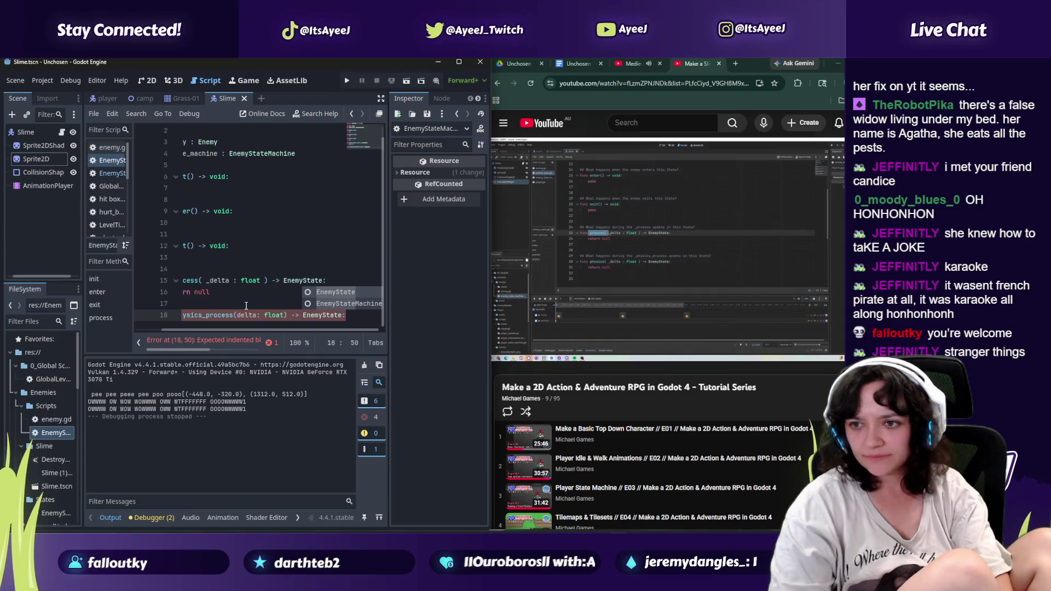
pyautogui.press('Escape')
pyautogui.press('Return')
pyautogui.write('tre')
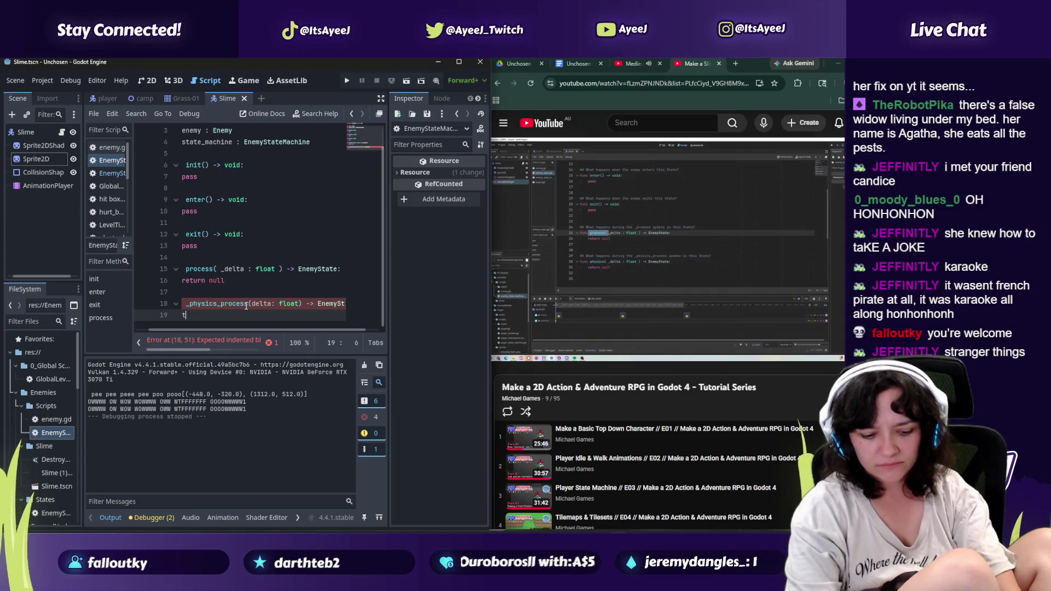
pyautogui.press('BackSpace')
pyautogui.press('BackSpace')
pyautogui.press('BackSpace')
pyautogui.write('return n')
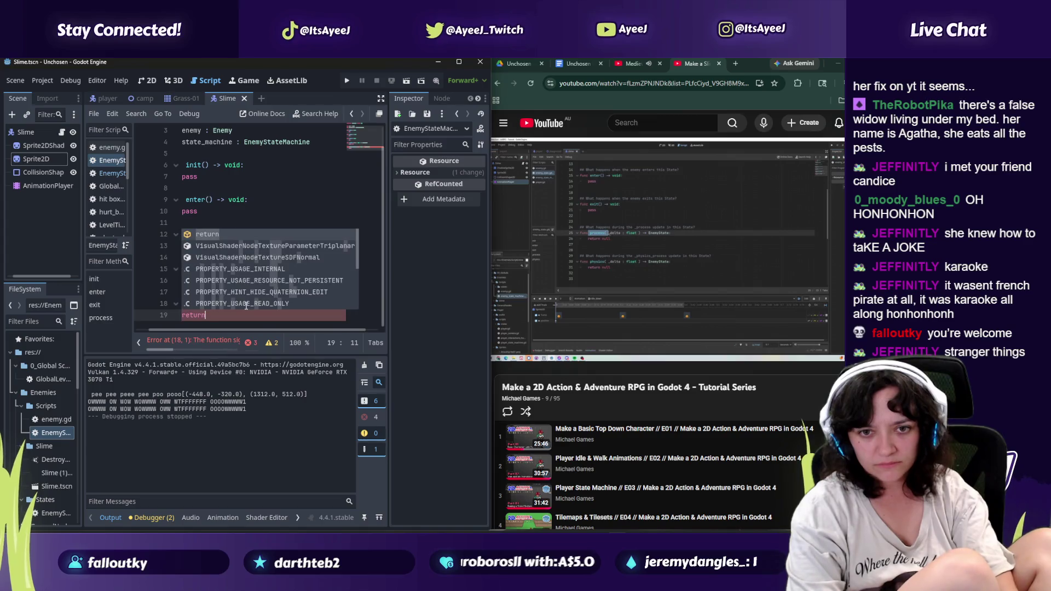
pyautogui.press('Escape')
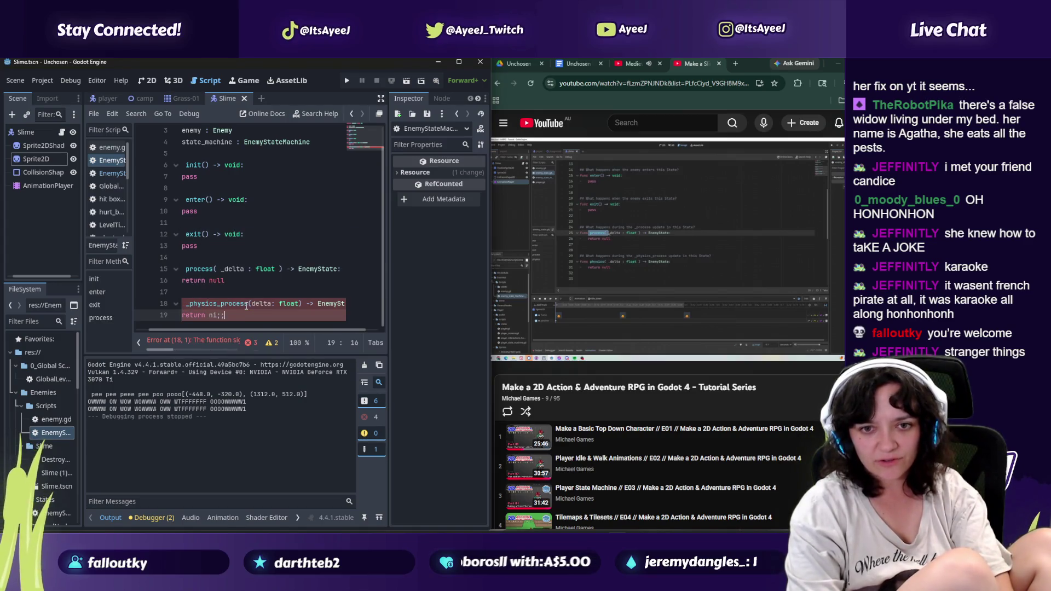
pyautogui.write('ull')
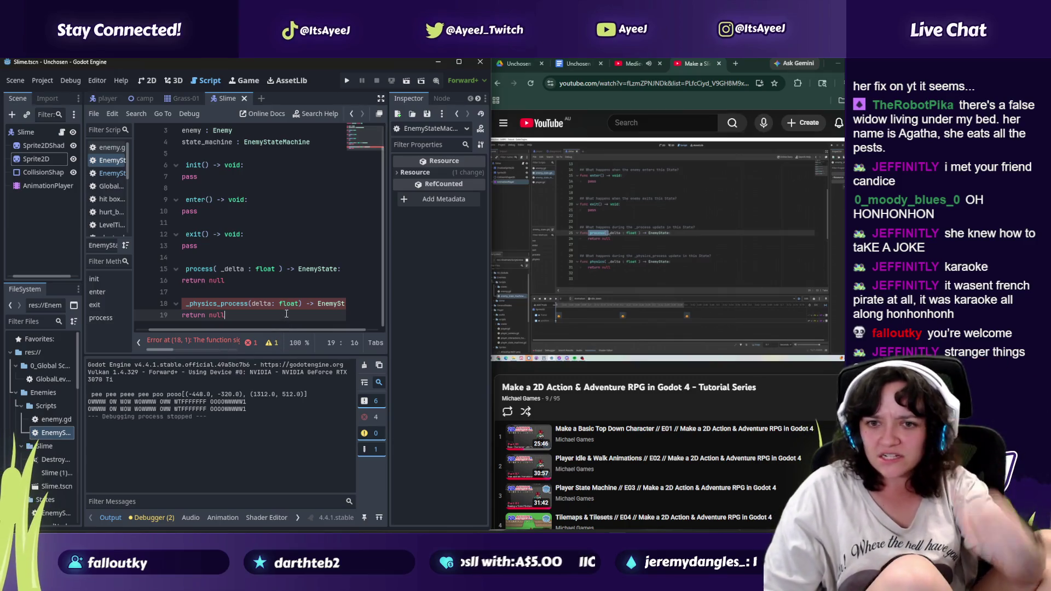
# Step: Rename the parameter to _delta and remove the leading underscore from _physics_process
pyautogui.click(272, 303)
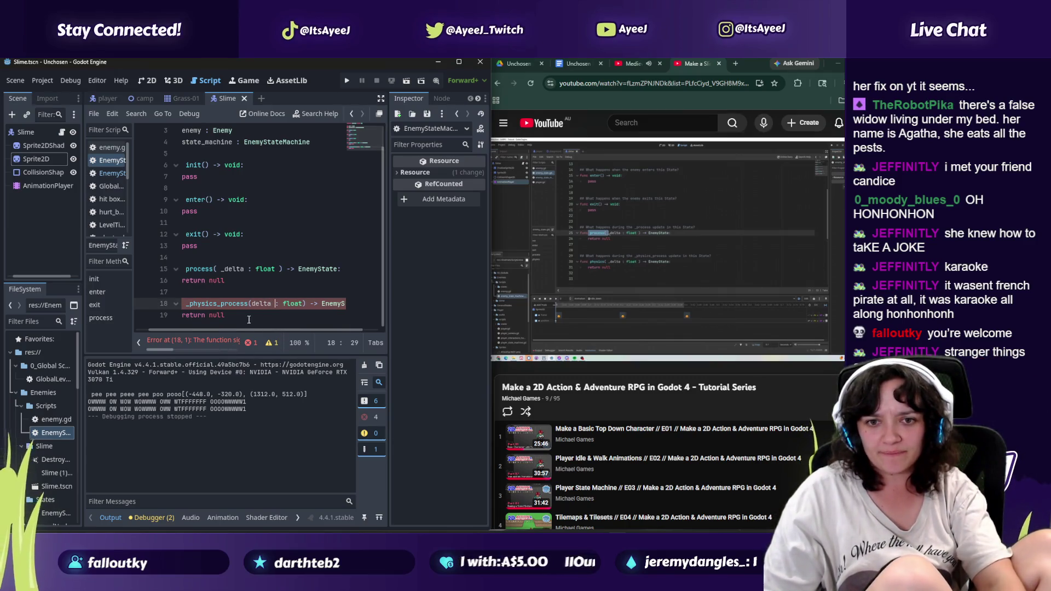
pyautogui.hscroll(-2, 252, 329)
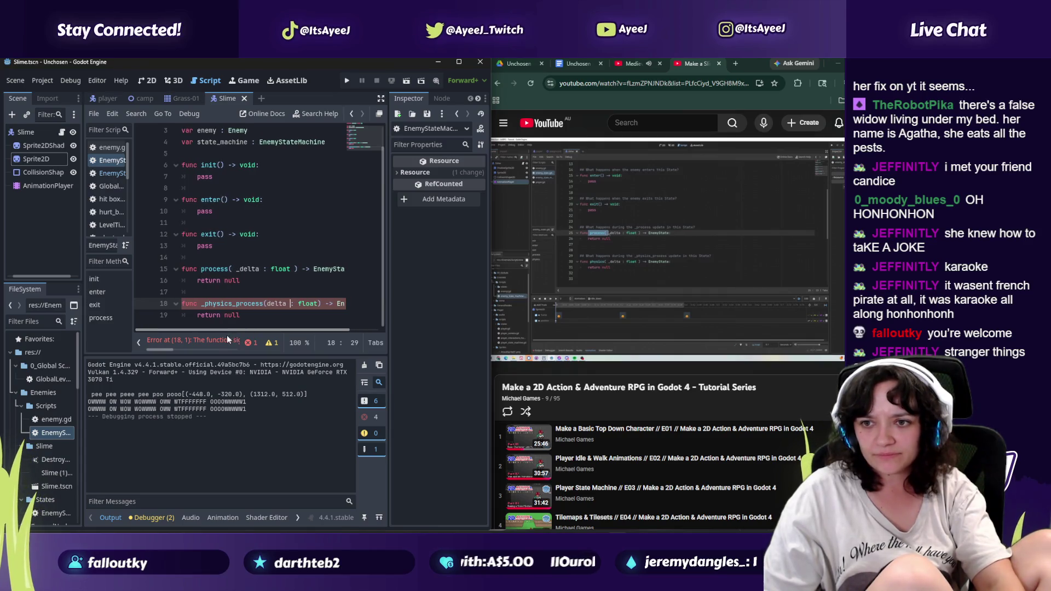
pyautogui.click(266, 303)
pyautogui.write('_')
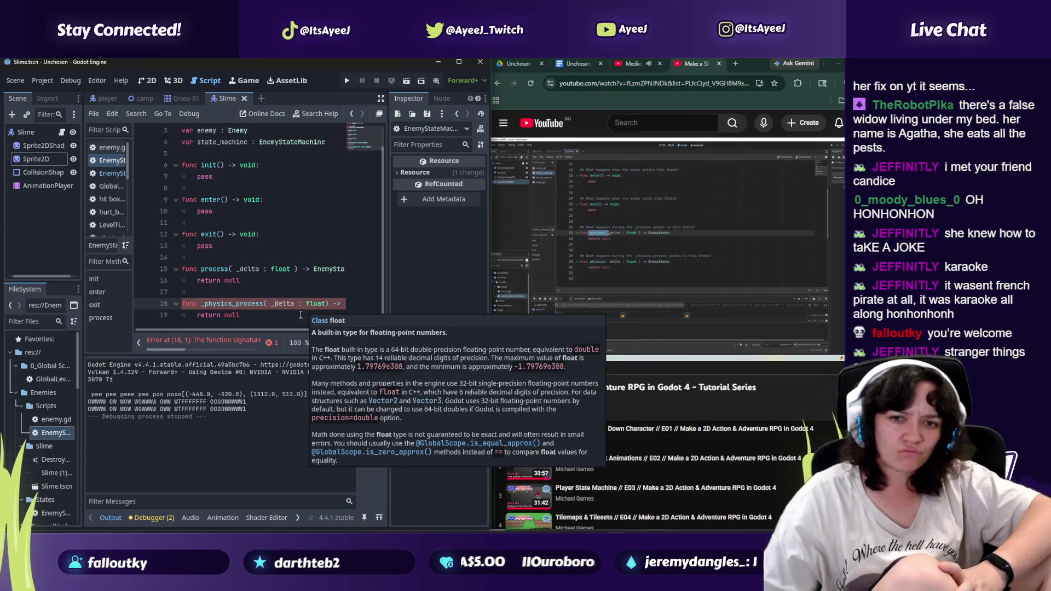
pyautogui.moveTo(273, 303); pyautogui.dragTo(351, 304)
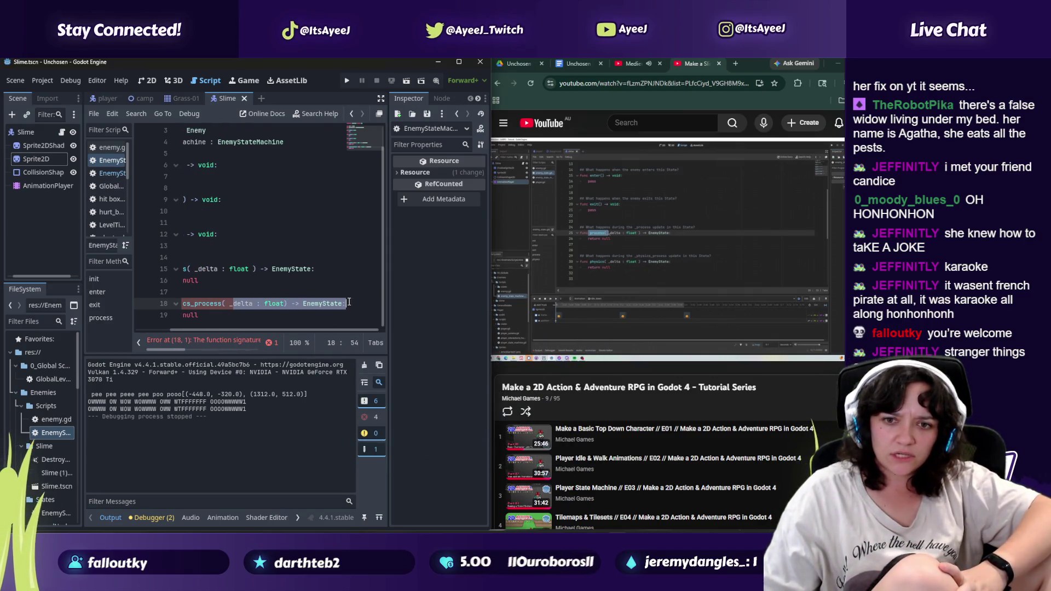
pyautogui.click(202, 316)
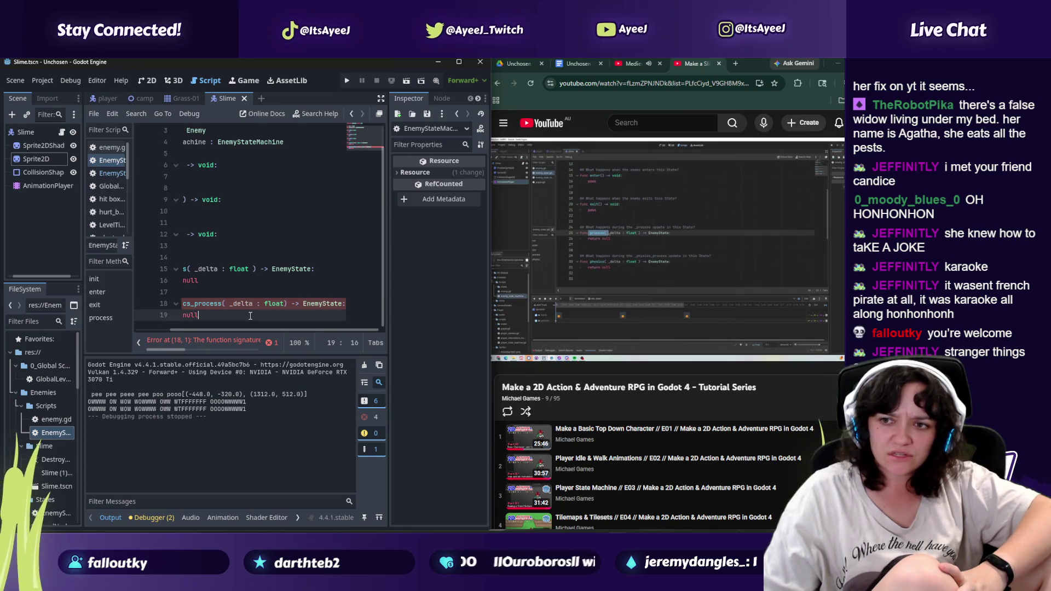
pyautogui.hscroll(-3, 230, 315)
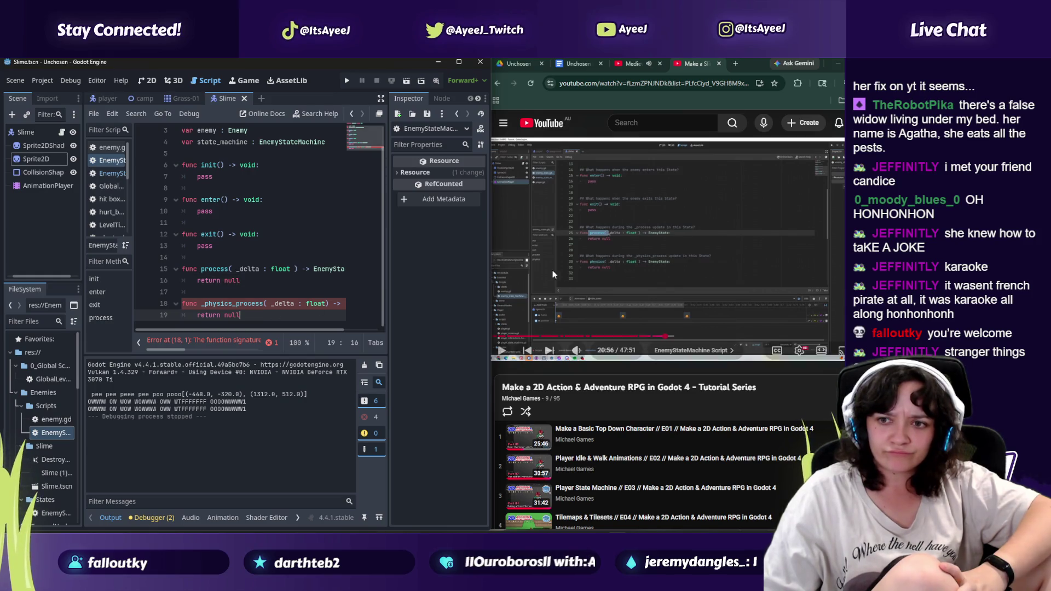
pyautogui.click(203, 304)
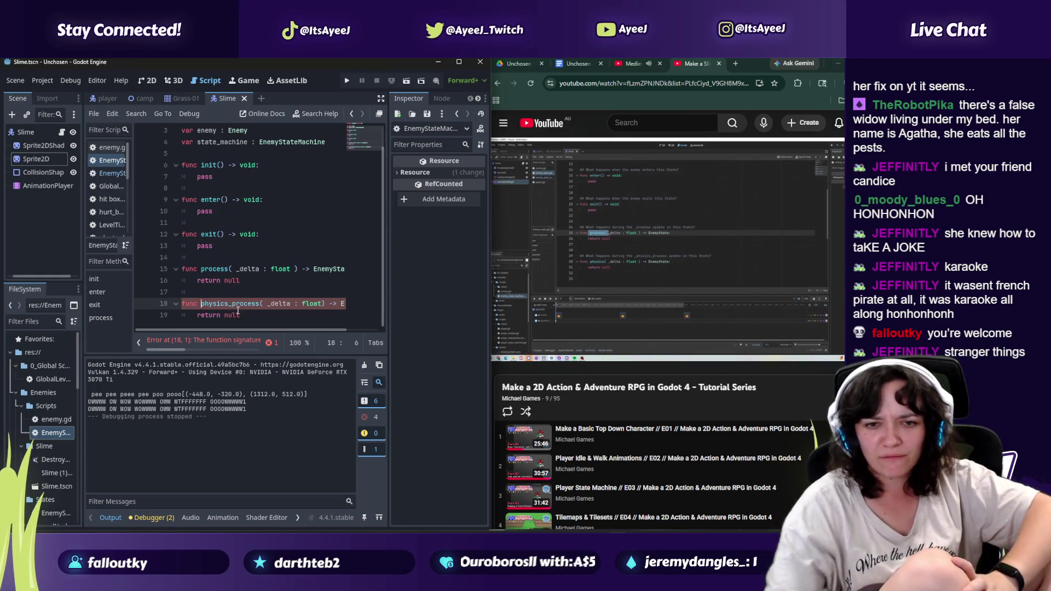
pyautogui.press('BackSpace')
pyautogui.click(226, 323)
# Step: Save the EnemyState script and resume the tutorial video
pyautogui.hotkey('ctrl', 's')
pyautogui.moveTo(560, 294)
pyautogui.click(616, 256)
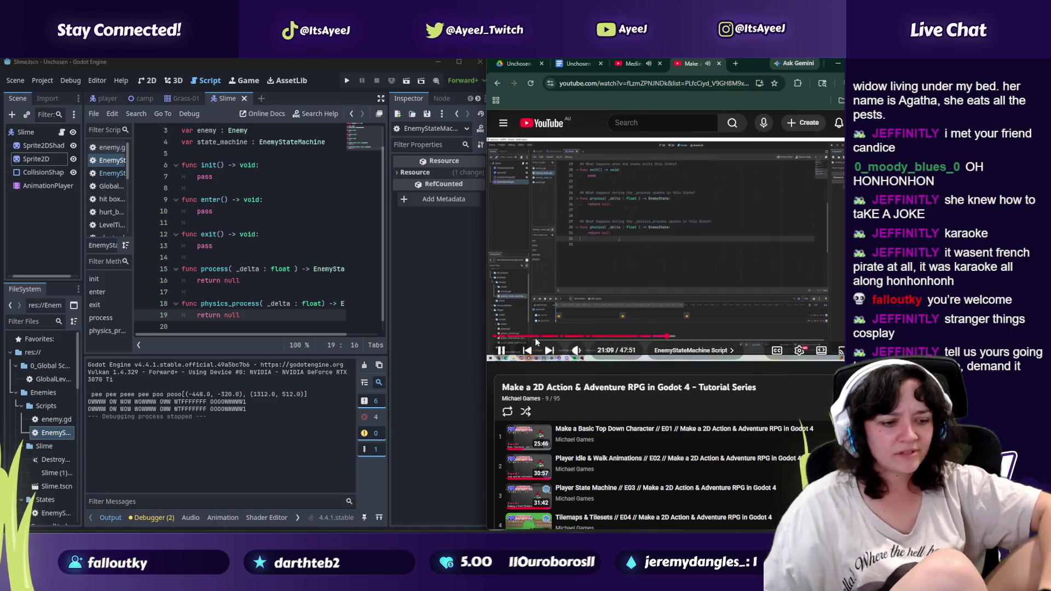
# Step: Pause, then resume the tutorial until the EnemyStateMachine _ready() and _process(delta) stubs appear
pyautogui.moveTo(536, 300)
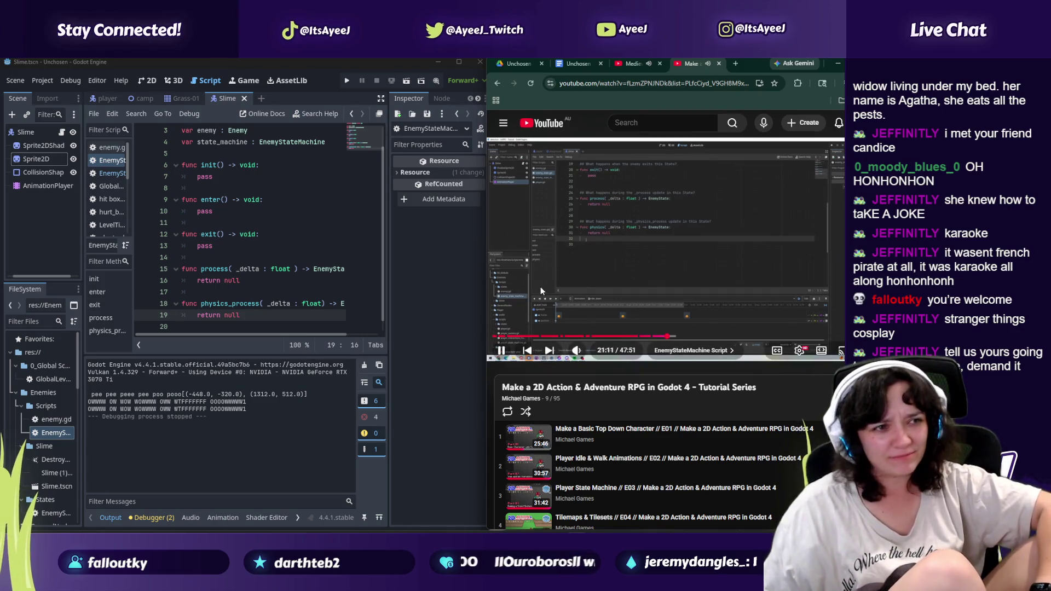
pyautogui.click(540, 286)
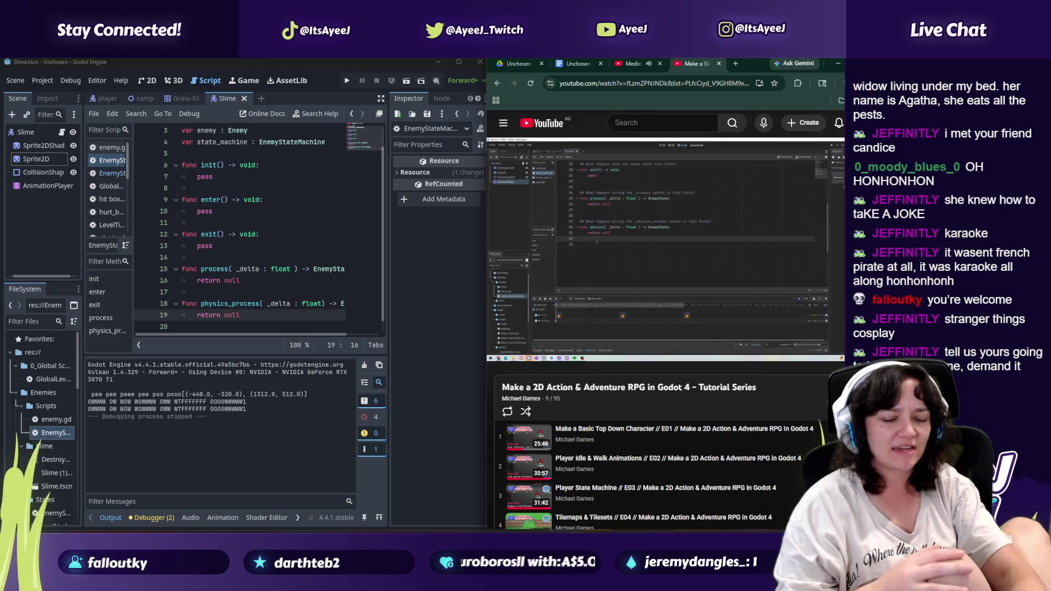
pyautogui.click(609, 288)
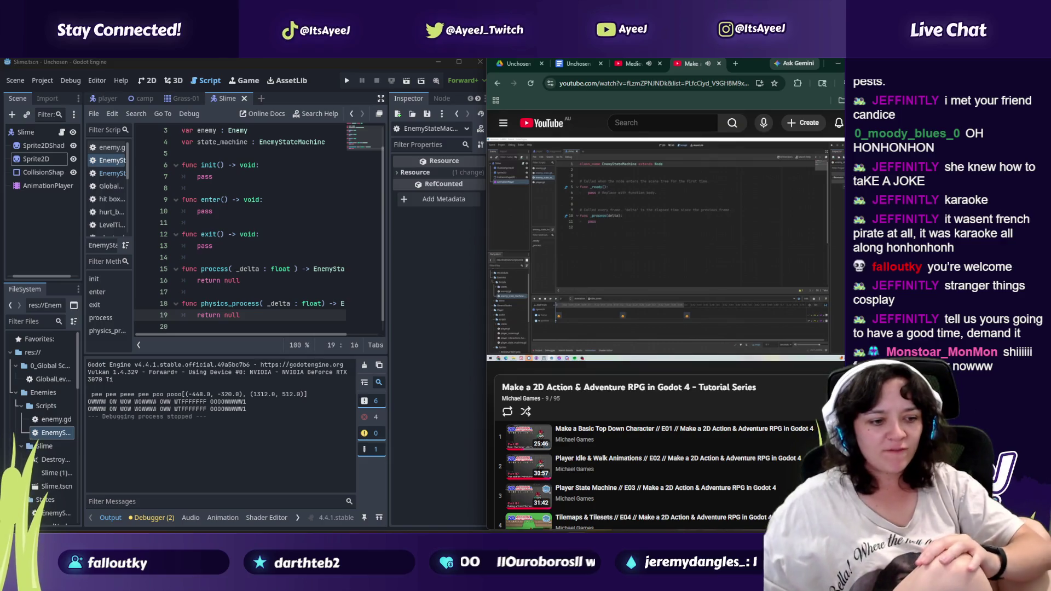
# Step: Alternate pausing and playing the tutorial, stopping at 21:59 on the states and state-variable code
pyautogui.click(573, 261)
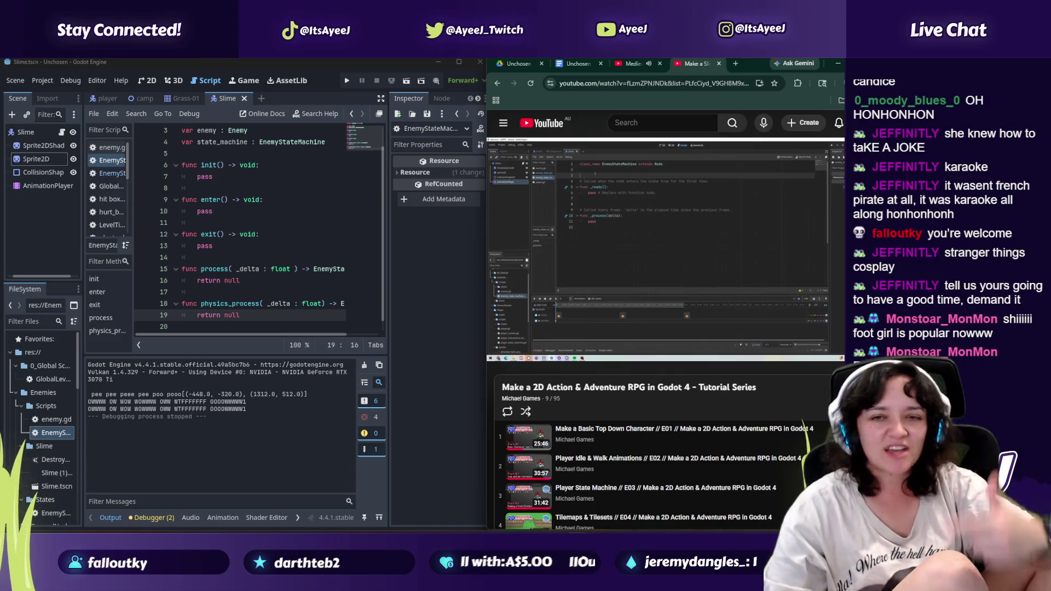
pyautogui.moveTo(677, 247)
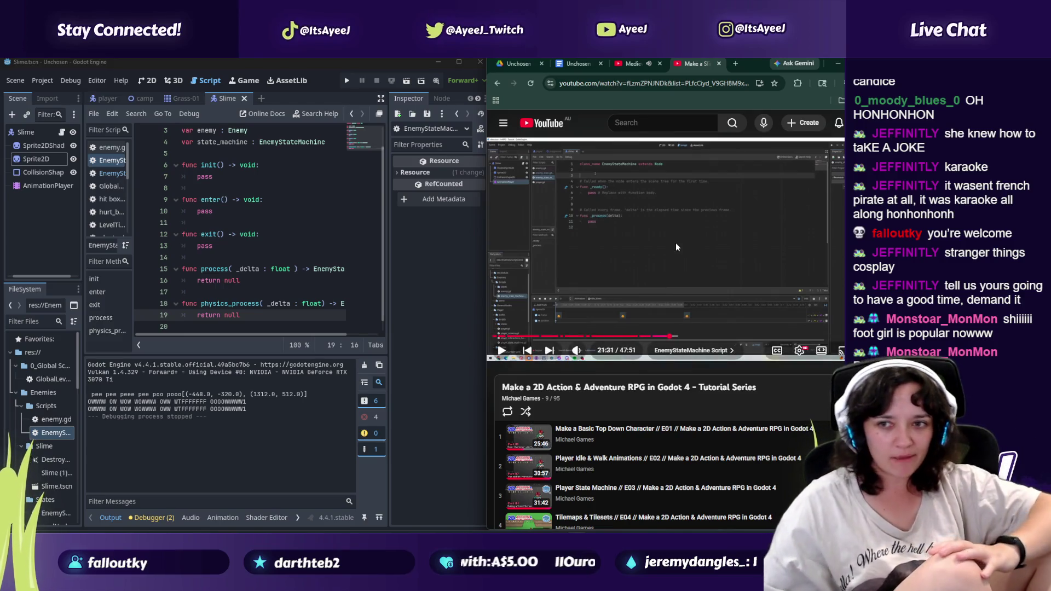
pyautogui.click(678, 245)
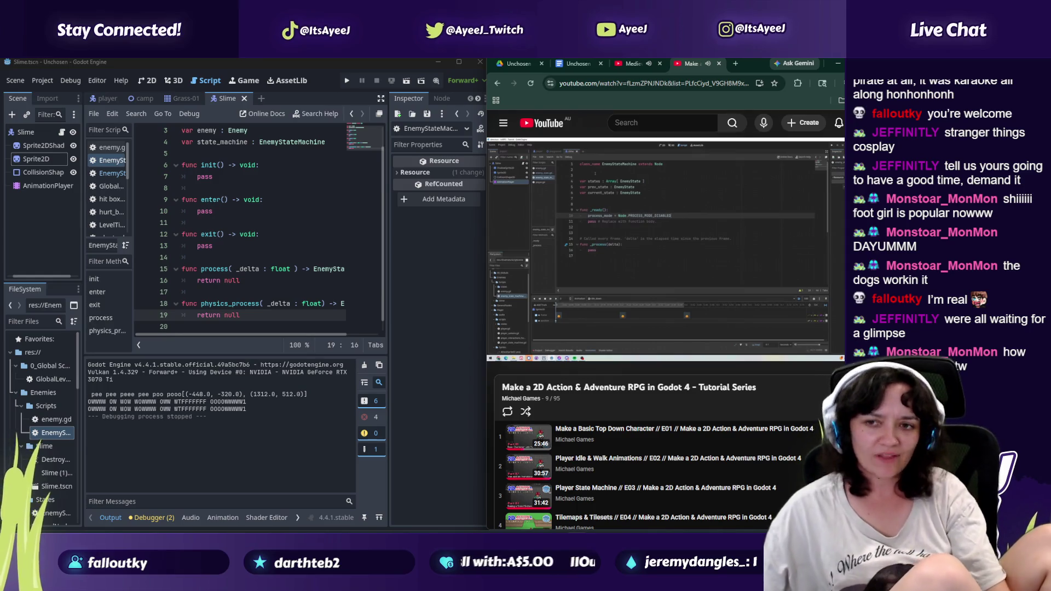
pyautogui.click(683, 230)
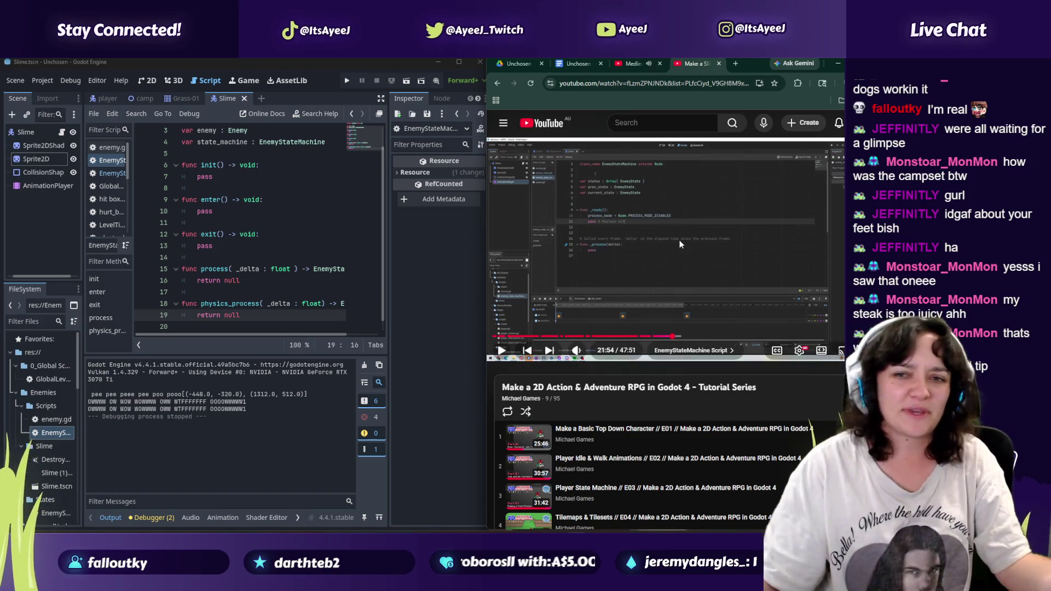
pyautogui.click(668, 216)
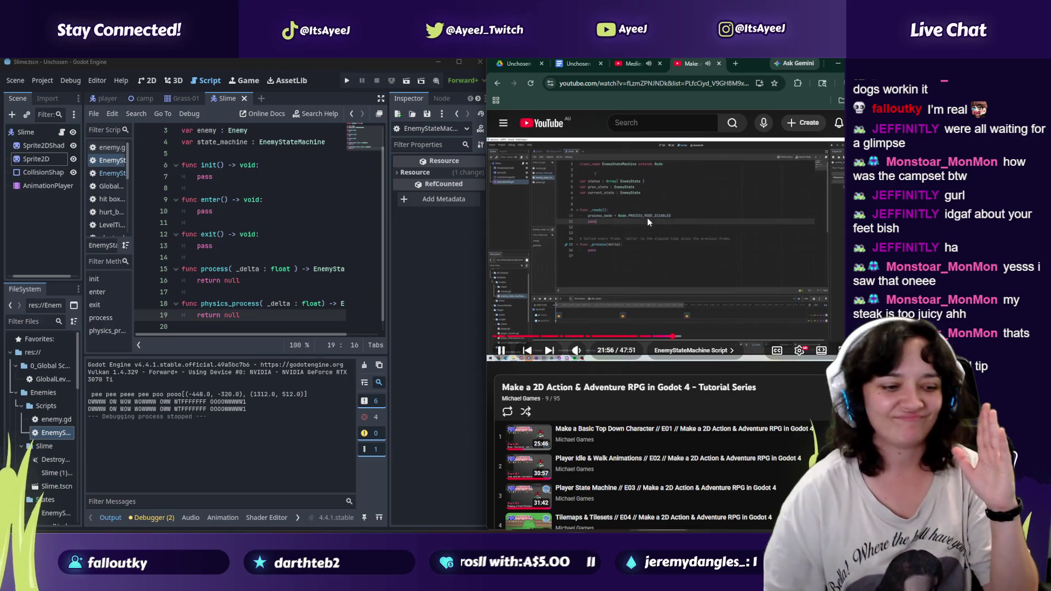
pyautogui.click(616, 272)
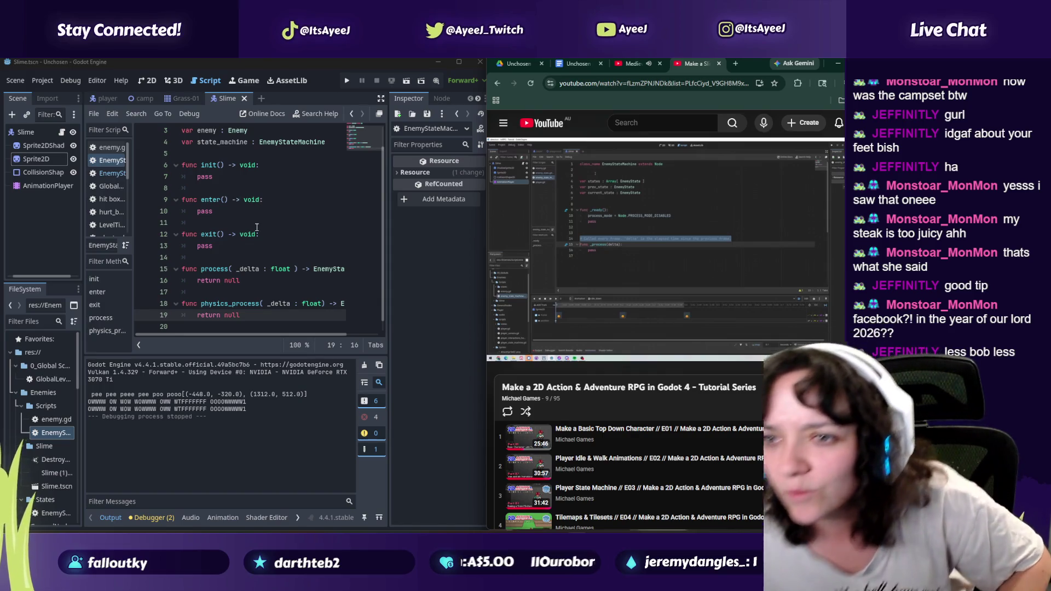
# Step: Widen the script list, open EnemyStateMachine.gd, then bring up the browser's medieval music tab
pyautogui.moveTo(133, 181); pyautogui.dragTo(171, 180)
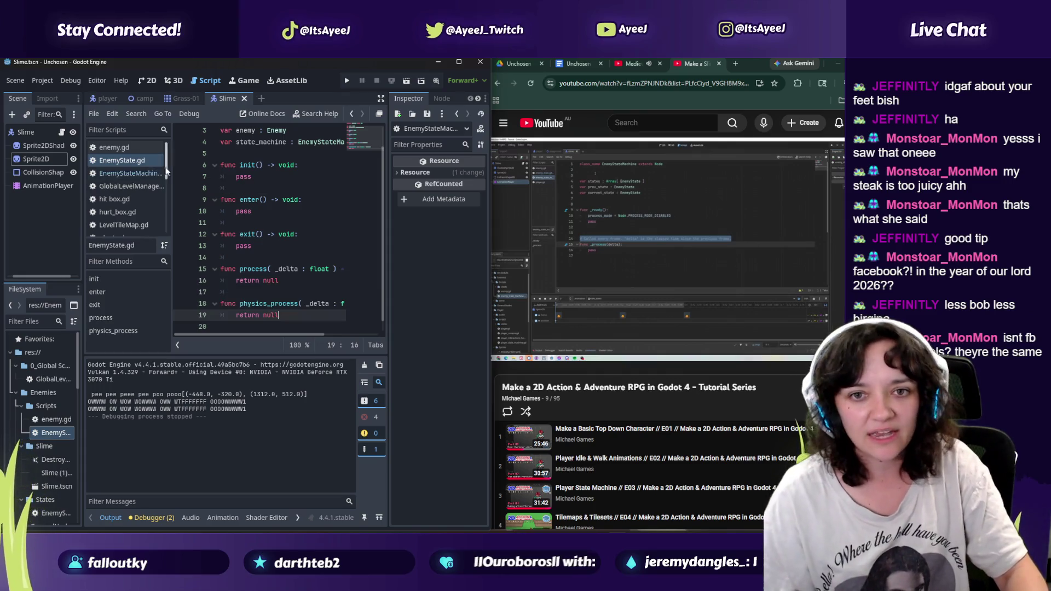
pyautogui.click(143, 174)
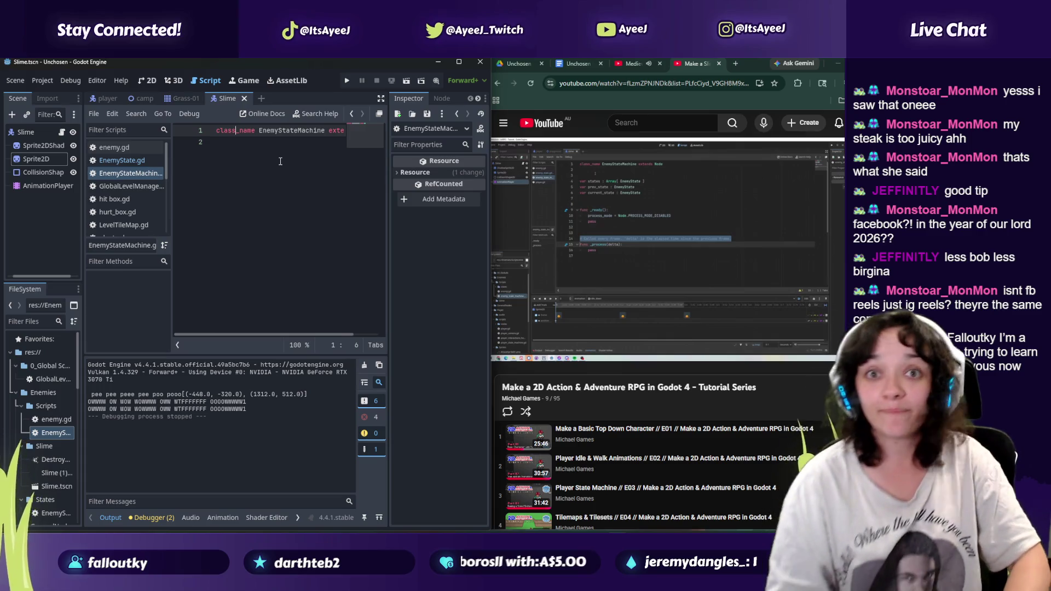
pyautogui.click(629, 192)
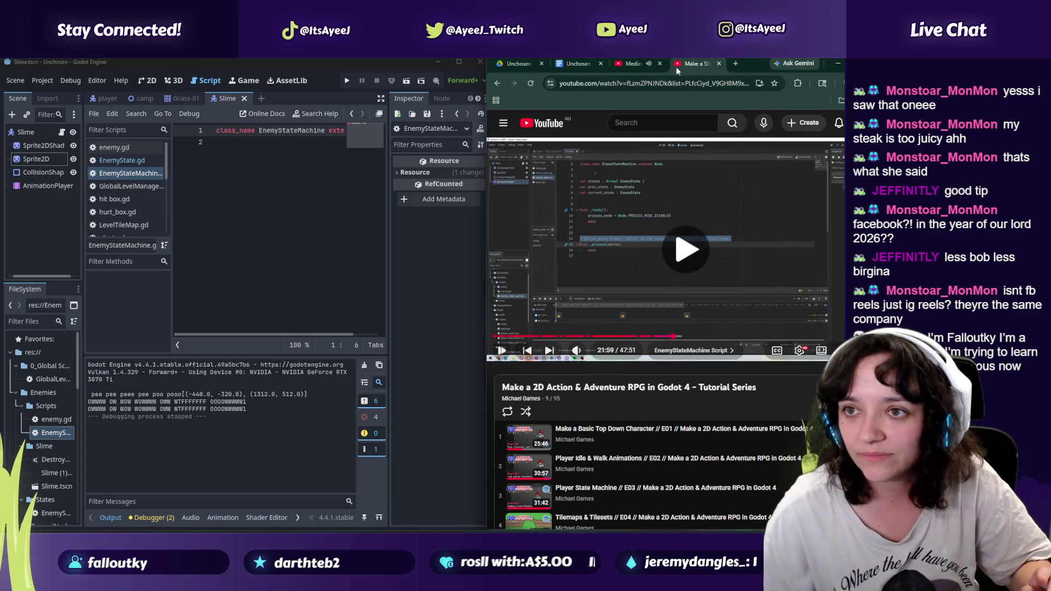
pyautogui.click(633, 63)
# Step: Pause the Godot tutorial video and return to the Medieval tavern music tab
pyautogui.click(696, 63)
pyautogui.press('space')
pyautogui.click(632, 64)
# Step: Search YouTube for 'spotlight tense music', open the Stressful Talks video, and mute the ad
pyautogui.click(648, 124)
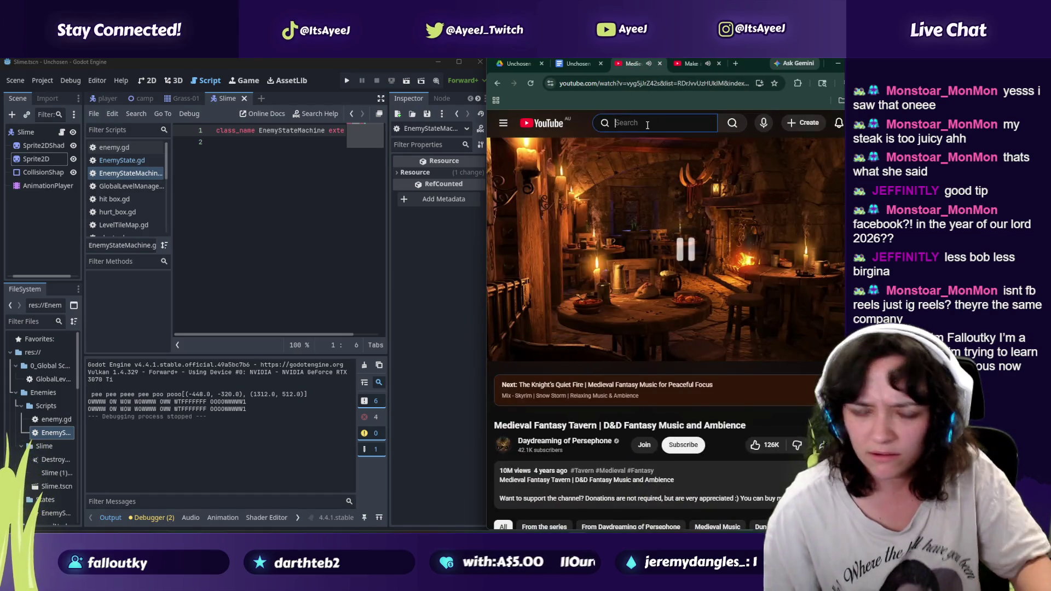
pyautogui.write('spotlight te')
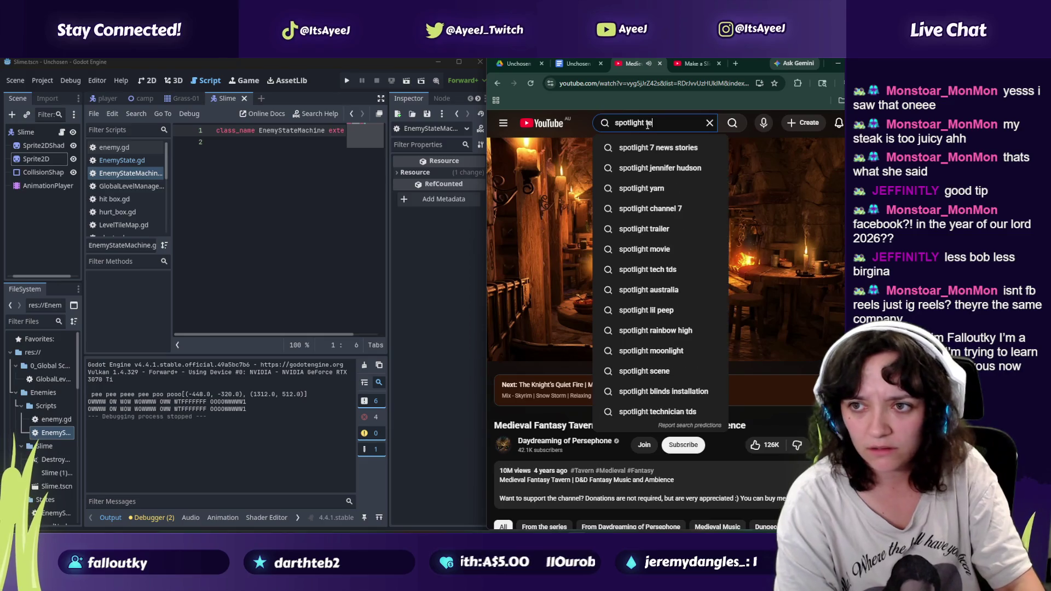
pyautogui.write('nse music')
pyautogui.press('Return')
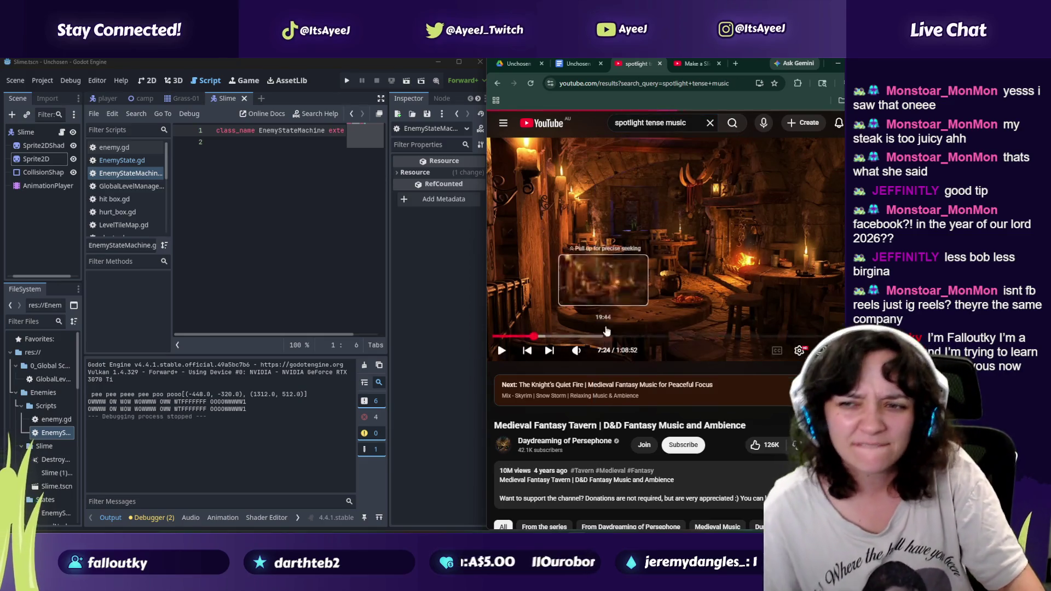
pyautogui.scroll(-4, 619, 329)
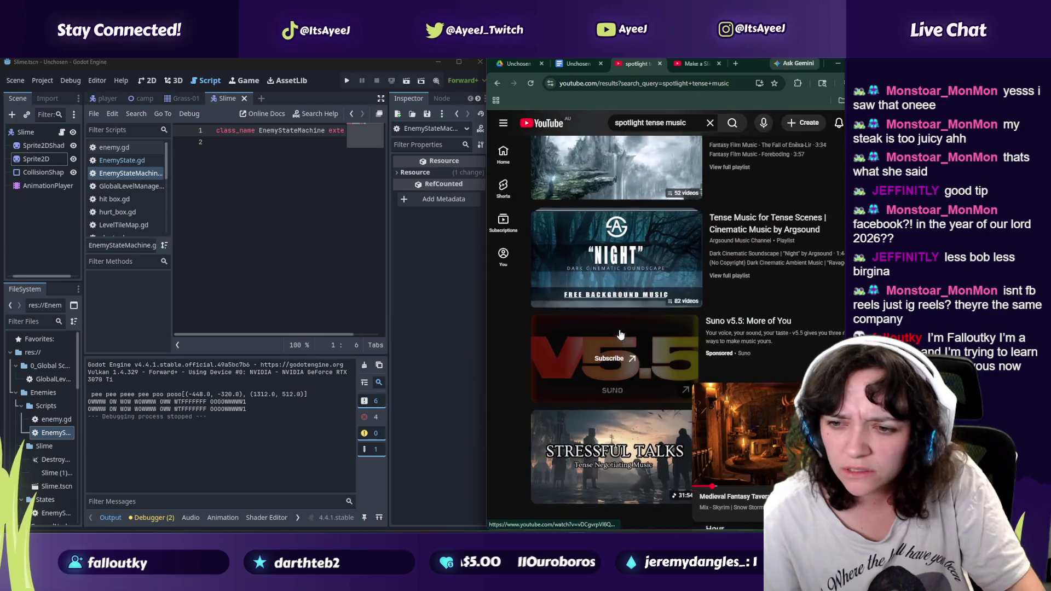
pyautogui.scroll(-4, 624, 356)
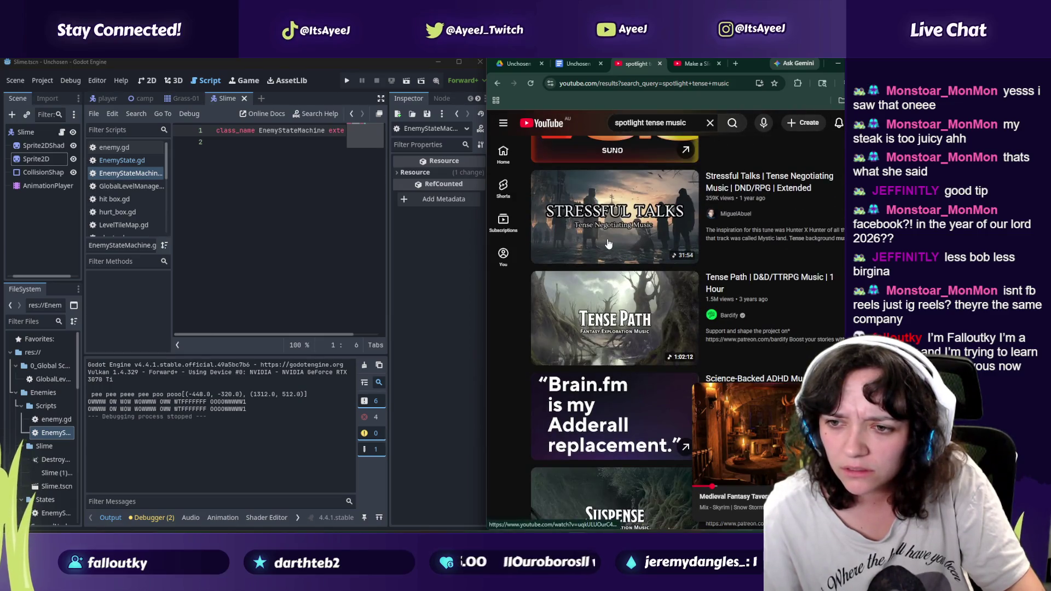
pyautogui.click(606, 234)
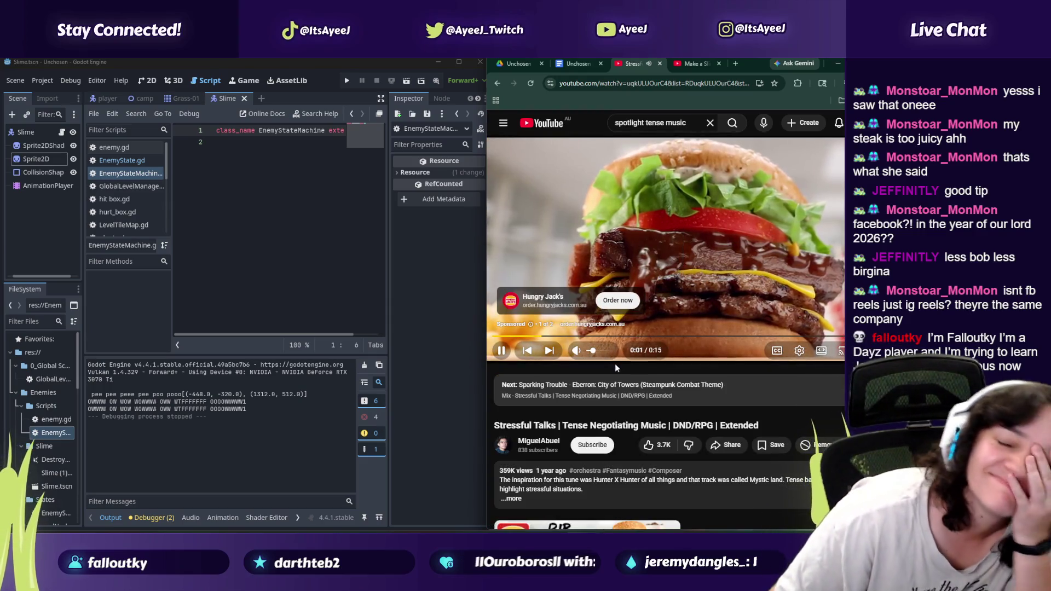
pyautogui.click(577, 351)
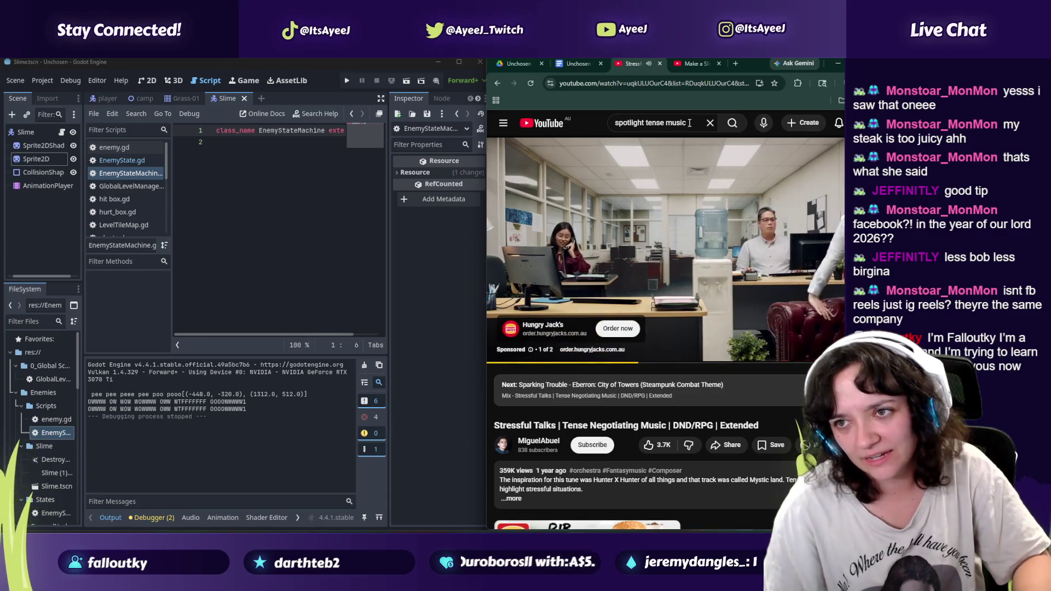
# Step: Search for tense countdown music, play 1 Minute Timer unmuted with volume raised, then pause it
pyautogui.write('/tense countdown')
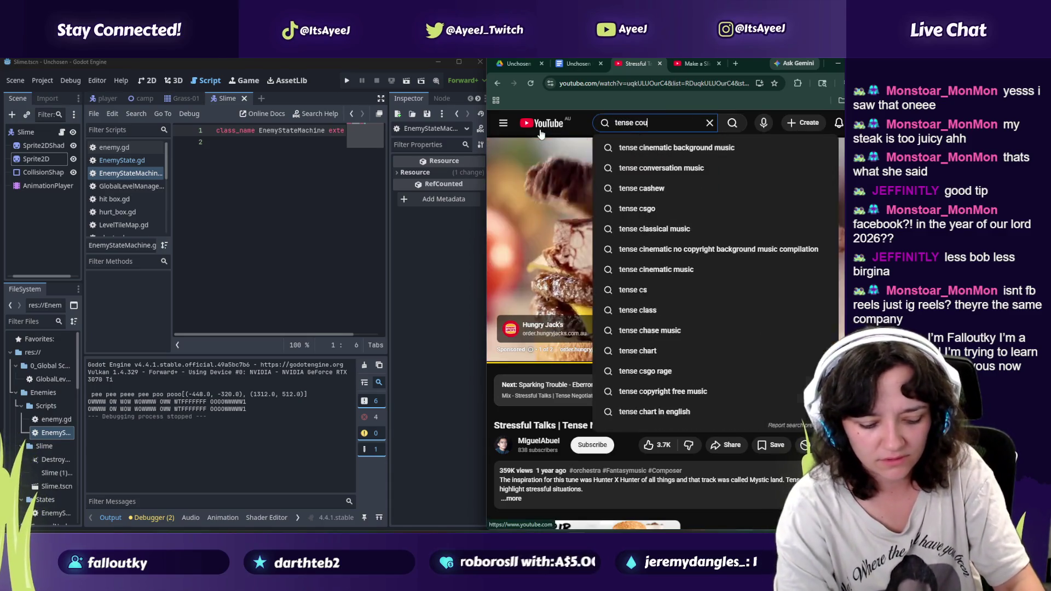
pyautogui.press('Down')
pyautogui.press('Return')
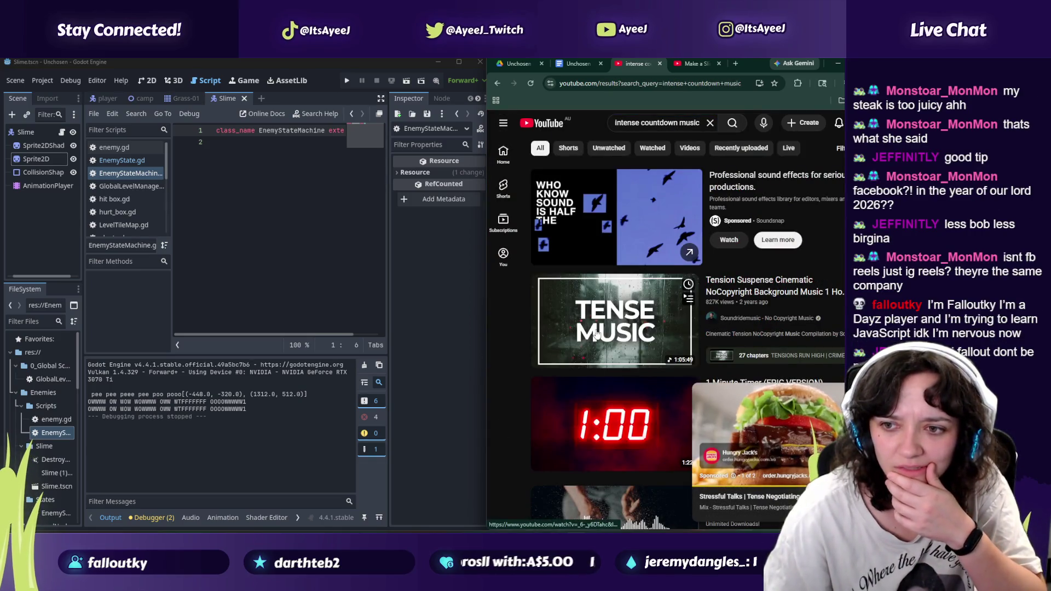
pyautogui.click(836, 422)
pyautogui.click(548, 355)
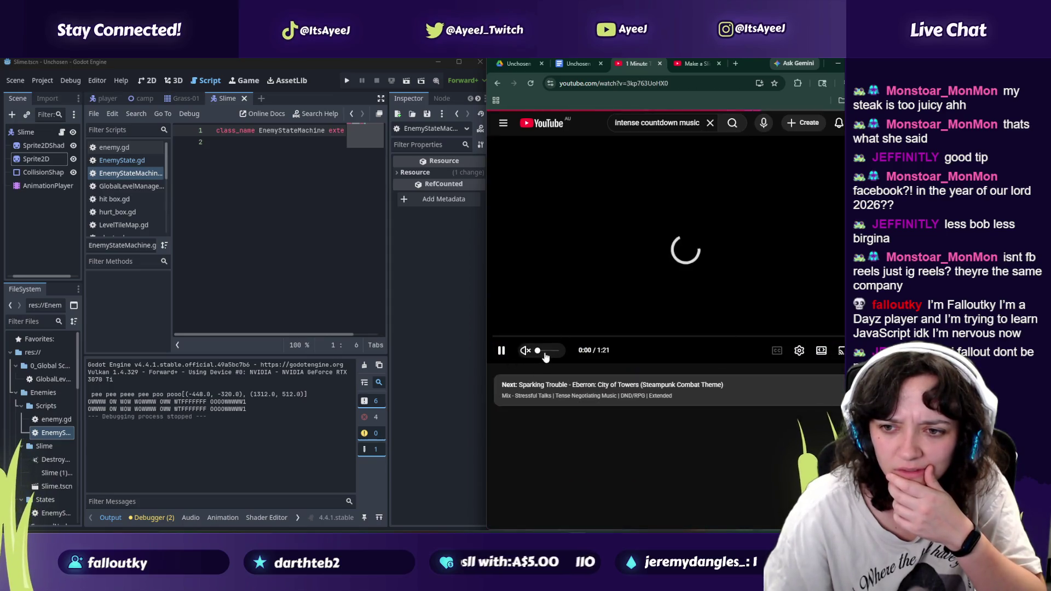
pyautogui.moveTo(548, 355); pyautogui.dragTo(552, 357)
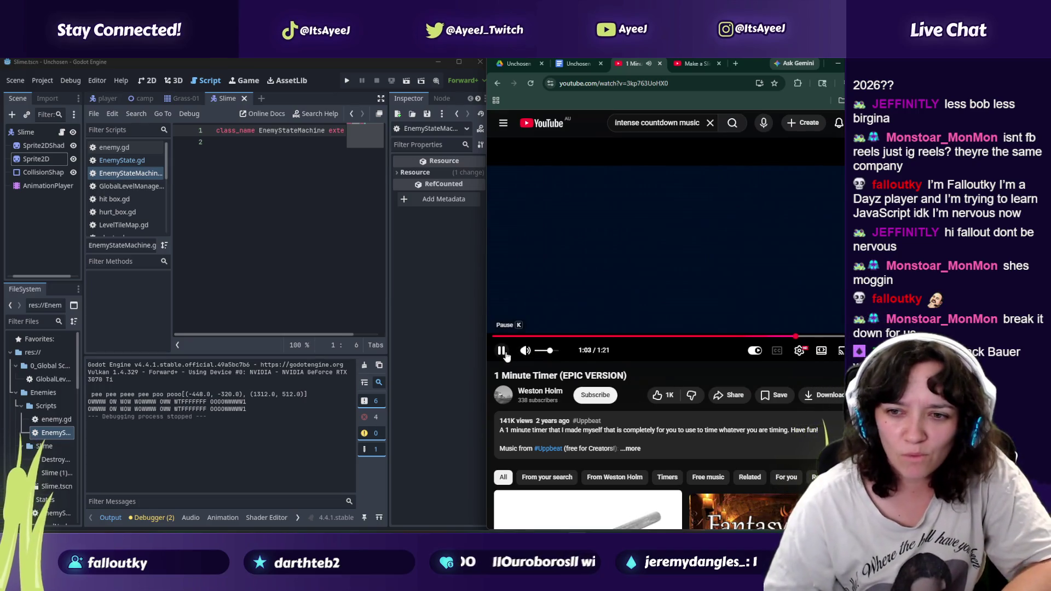
pyautogui.click(501, 354)
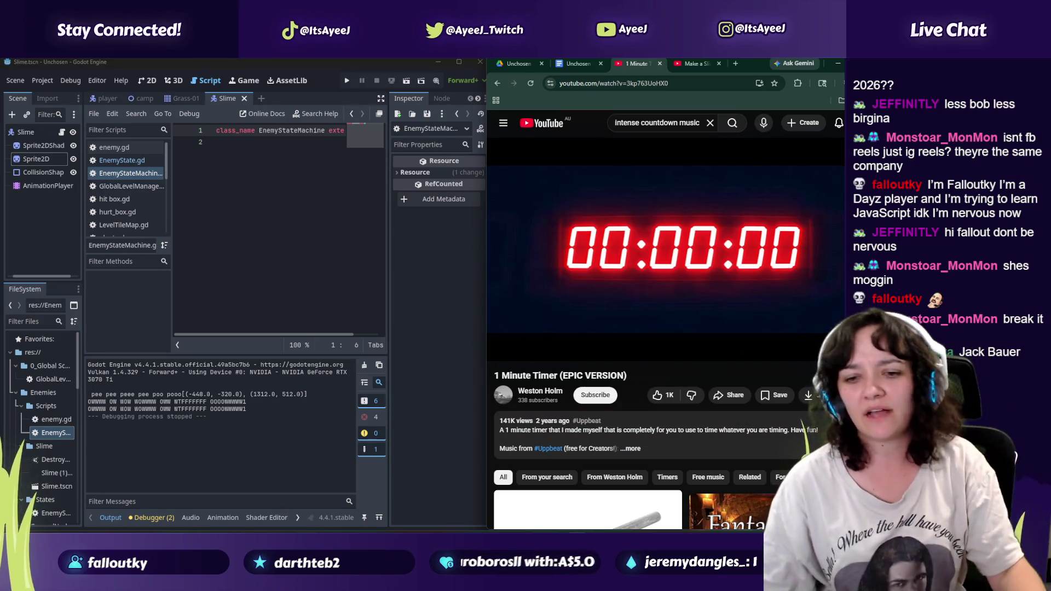
# Step: Launch Paint from the Start search with a blank canvas
pyautogui.press('super')
pyautogui.write('p')
pyautogui.press('Return')
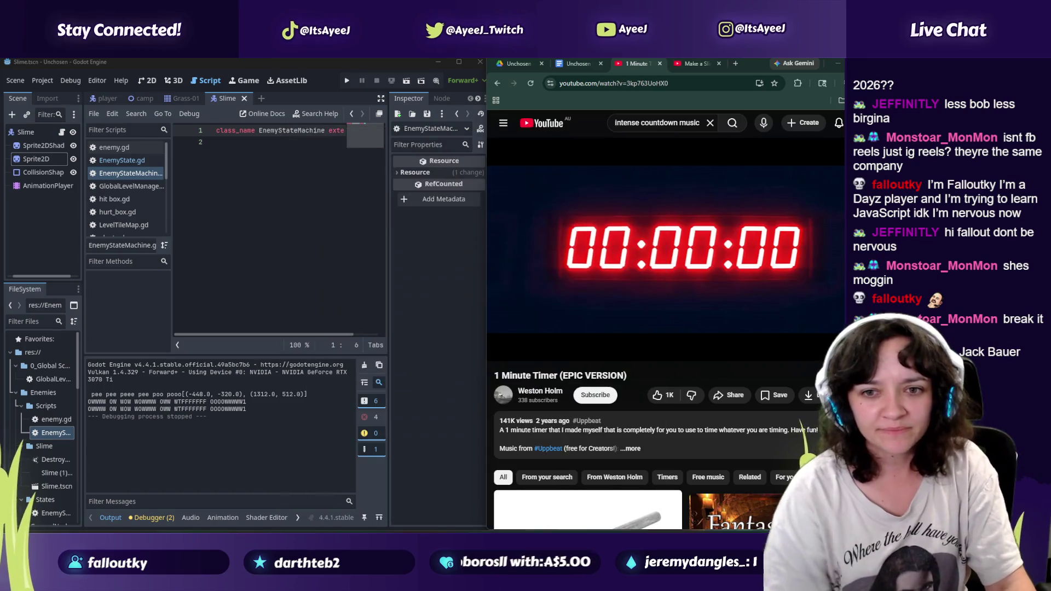
pyautogui.click(158, 95)
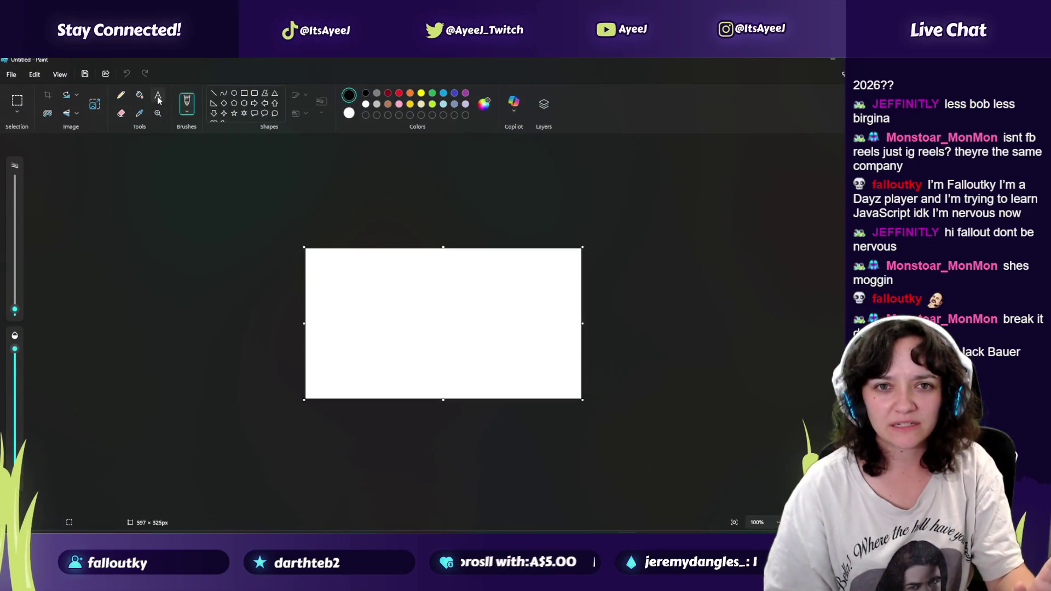
# Step: Replace the YouTube search with 'breaking it down music' and run it
pyautogui.hotkey('alt', 'Tab')
pyautogui.click(665, 124)
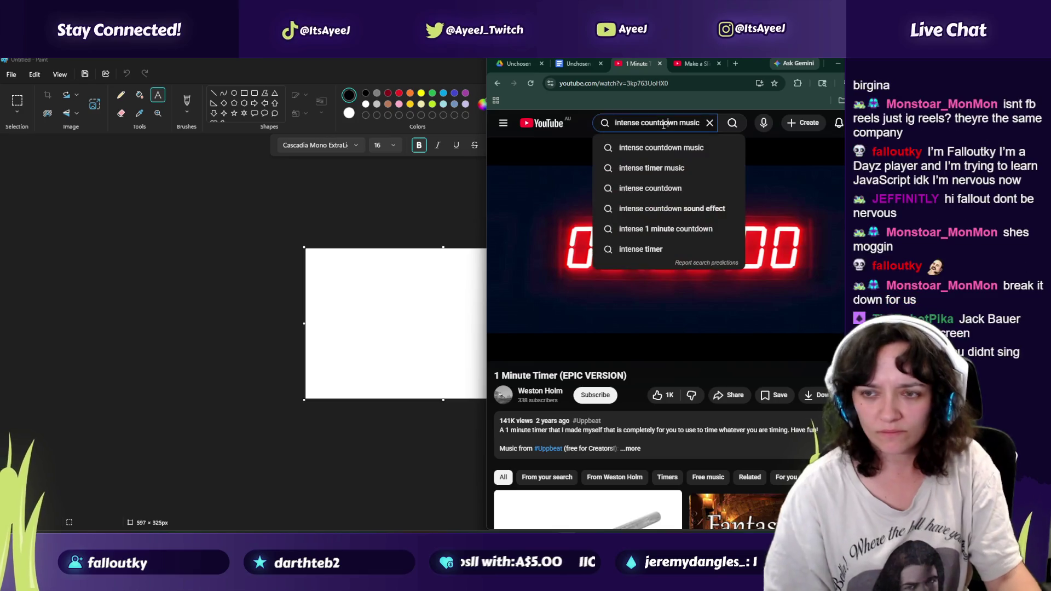
pyautogui.hotkey('ctrl', 'a')
pyautogui.press('BackSpace')
pyautogui.write('breaking it down n')
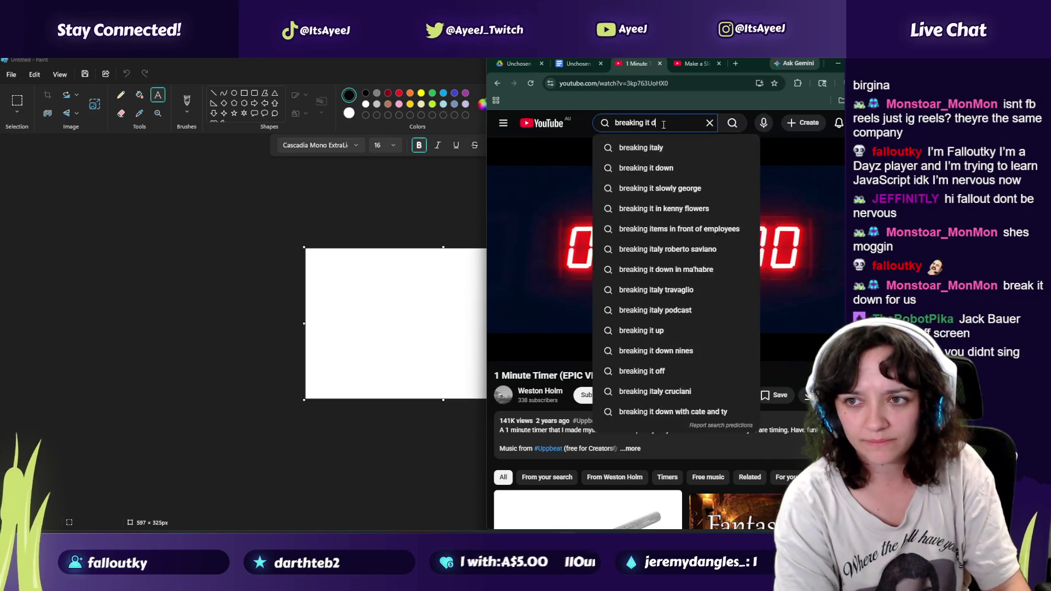
pyautogui.press('BackSpace')
pyautogui.write(',')
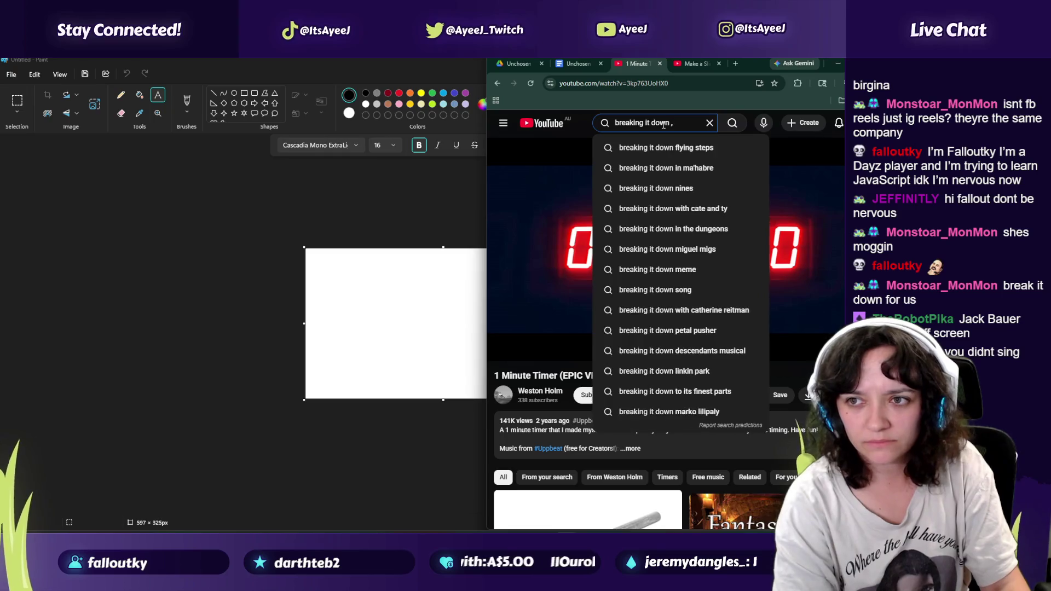
pyautogui.write('music')
pyautogui.press('Return')
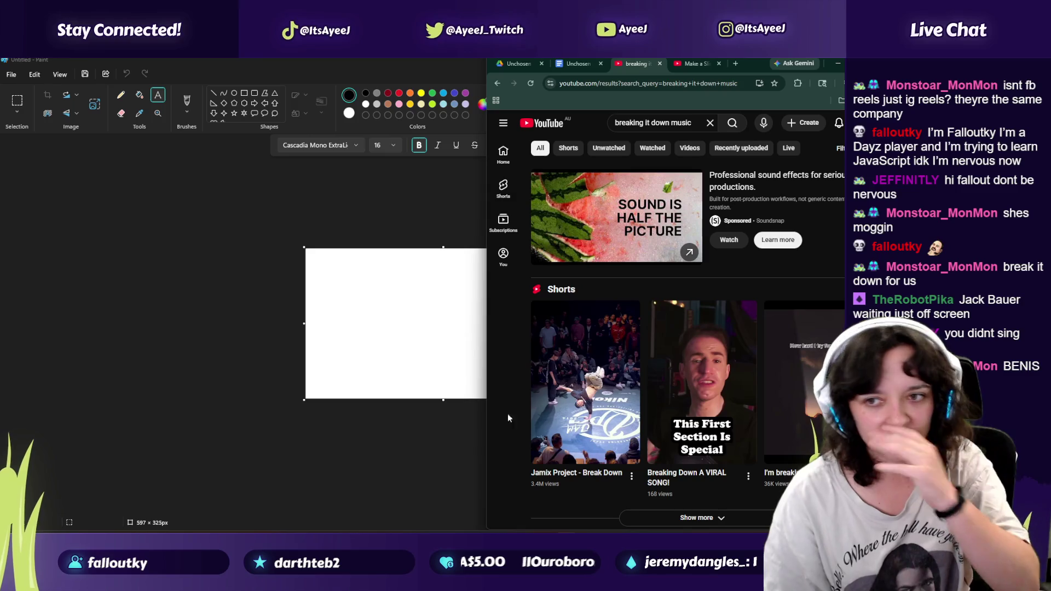
# Step: Play the Linkin Park BURN IT DOWN video at lower volume and minimize the browser
pyautogui.scroll(-1, 585, 331)
pyautogui.scroll(-5, 585, 331)
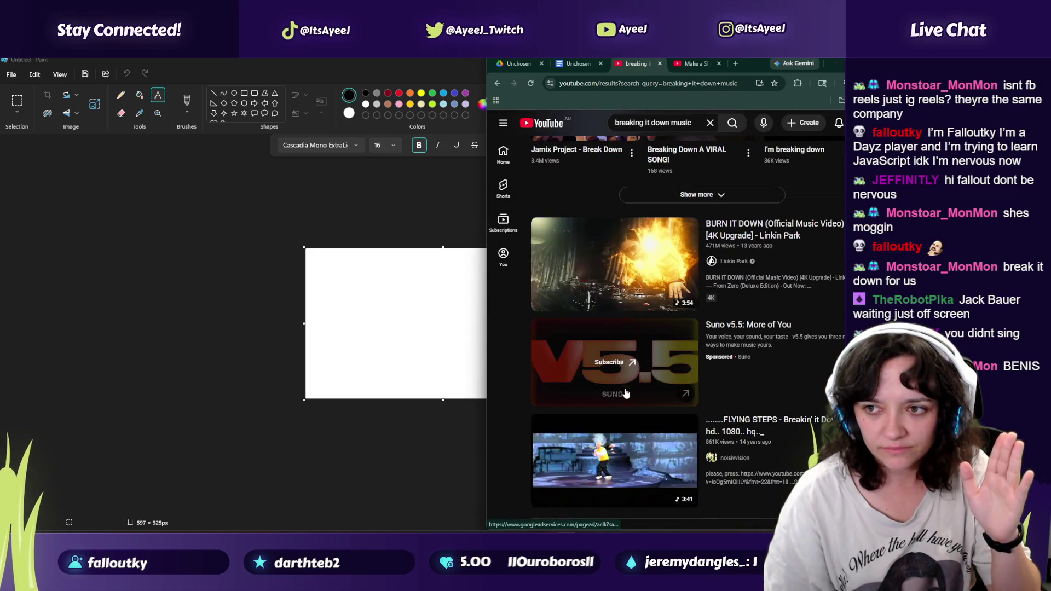
pyautogui.click(627, 375)
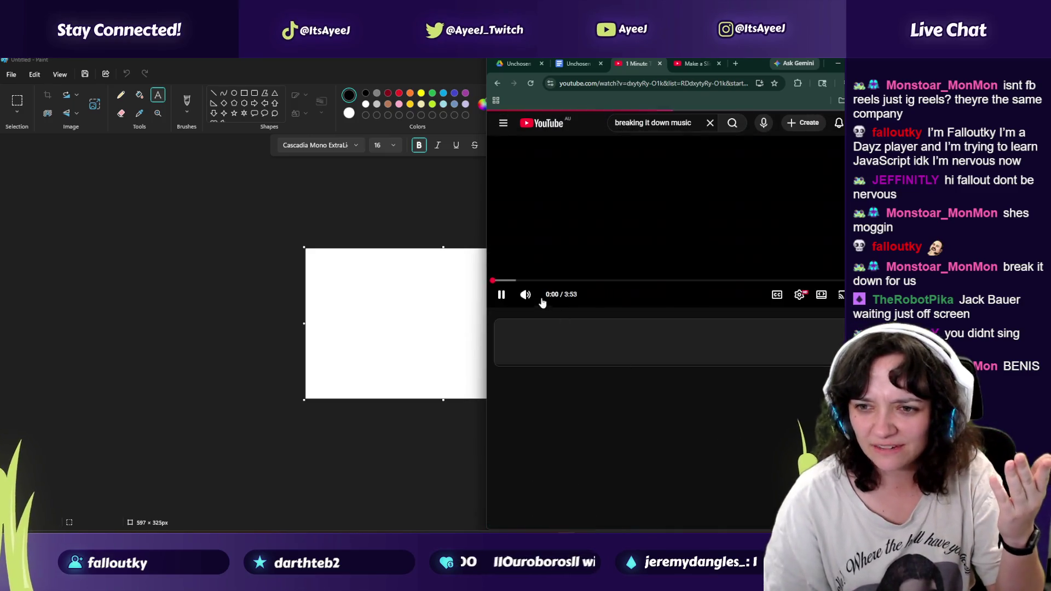
pyautogui.click(595, 296)
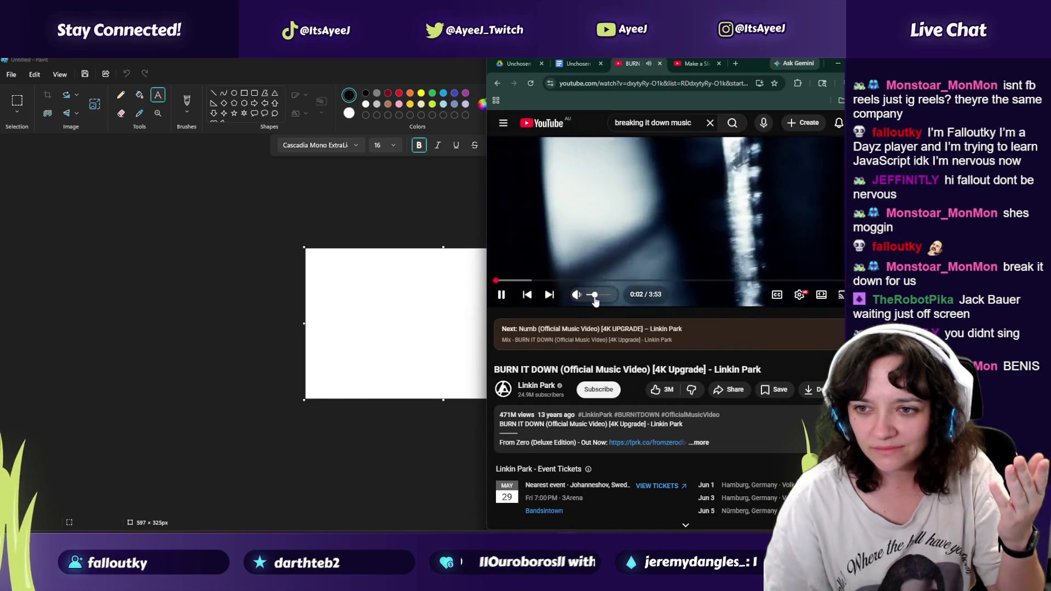
pyautogui.click(209, 263)
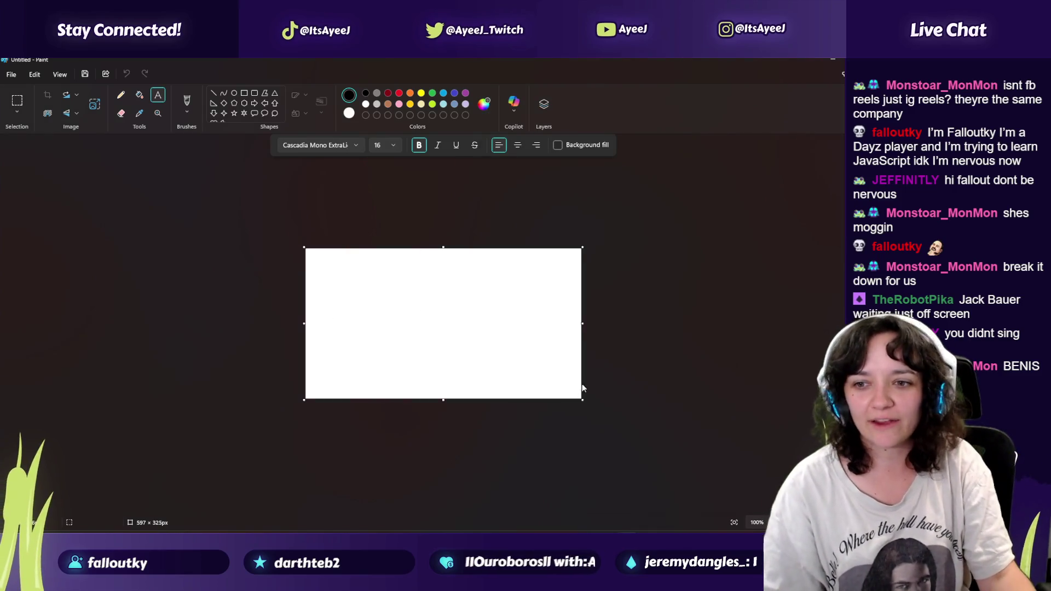
# Step: Resize the Paint canvas to 1409×595 px by dragging its edge handles
pyautogui.moveTo(582, 324); pyautogui.dragTo(780, 324)
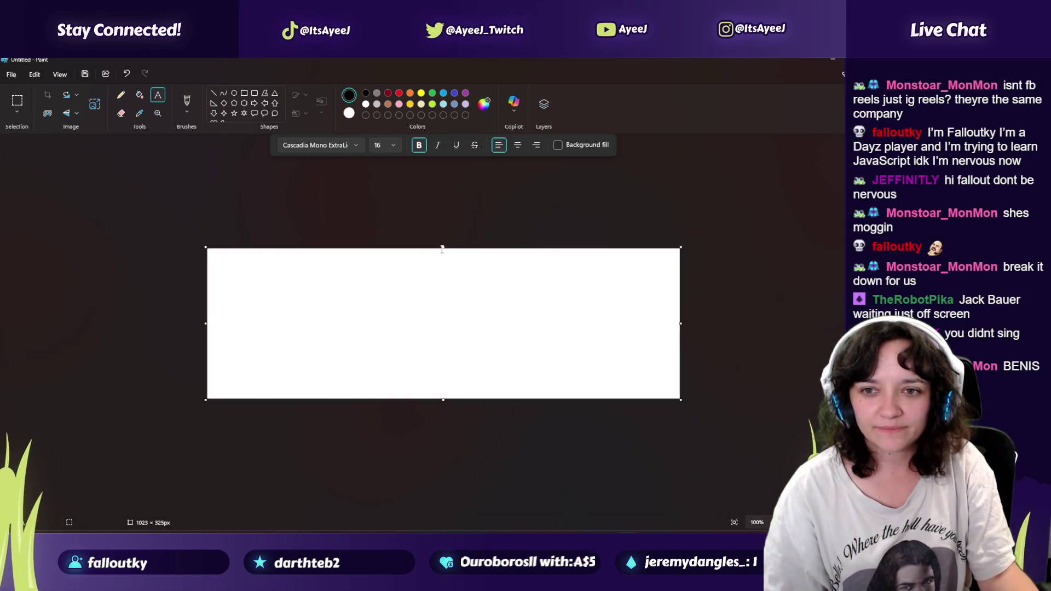
pyautogui.moveTo(443, 249); pyautogui.dragTo(535, 175)
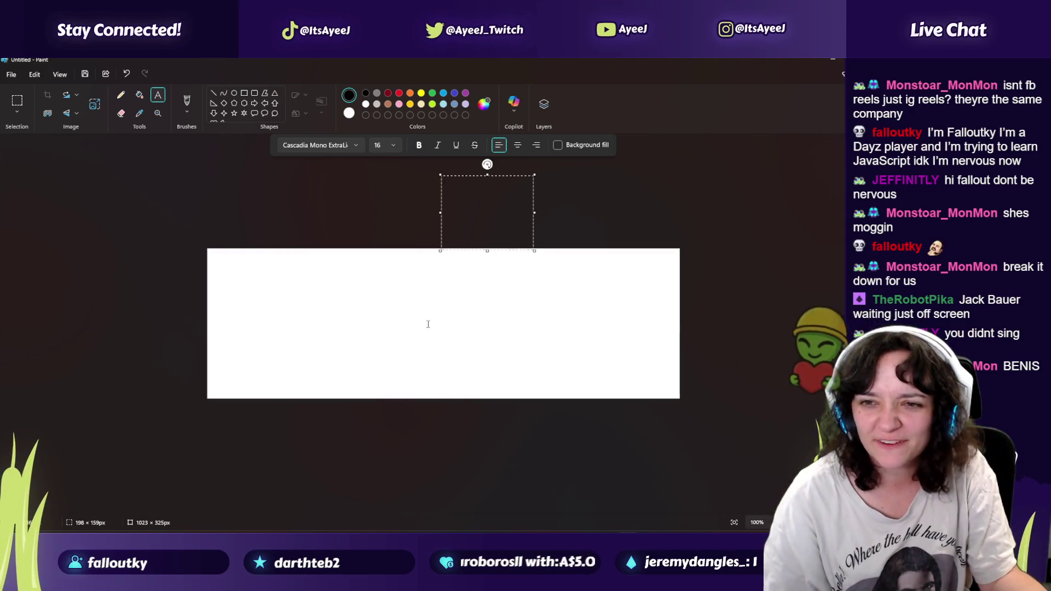
pyautogui.moveTo(441, 249); pyautogui.dragTo(436, 151)
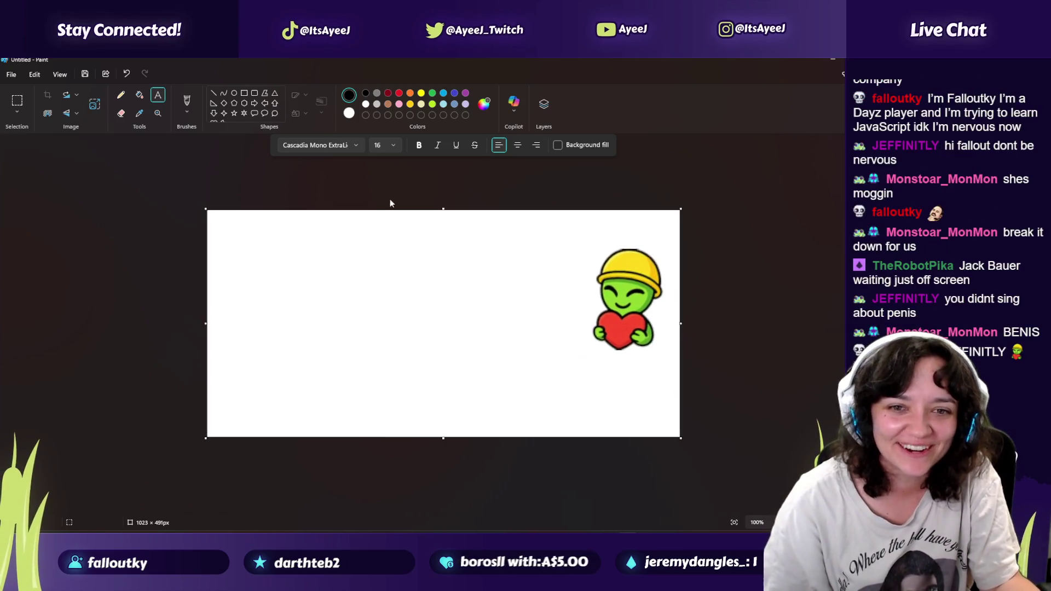
pyautogui.click(208, 328)
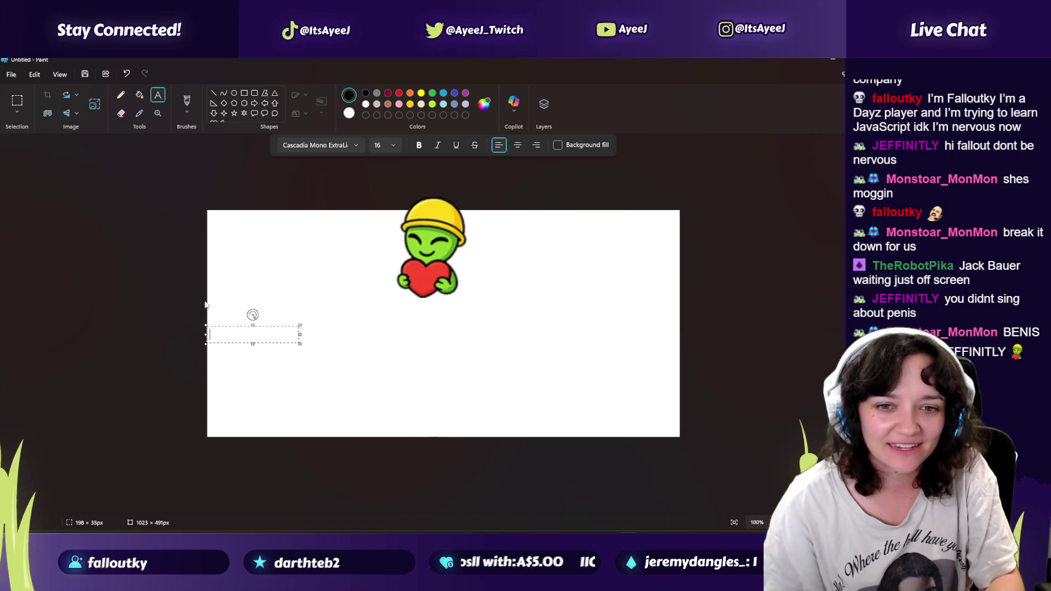
pyautogui.moveTo(206, 324); pyautogui.dragTo(66, 333)
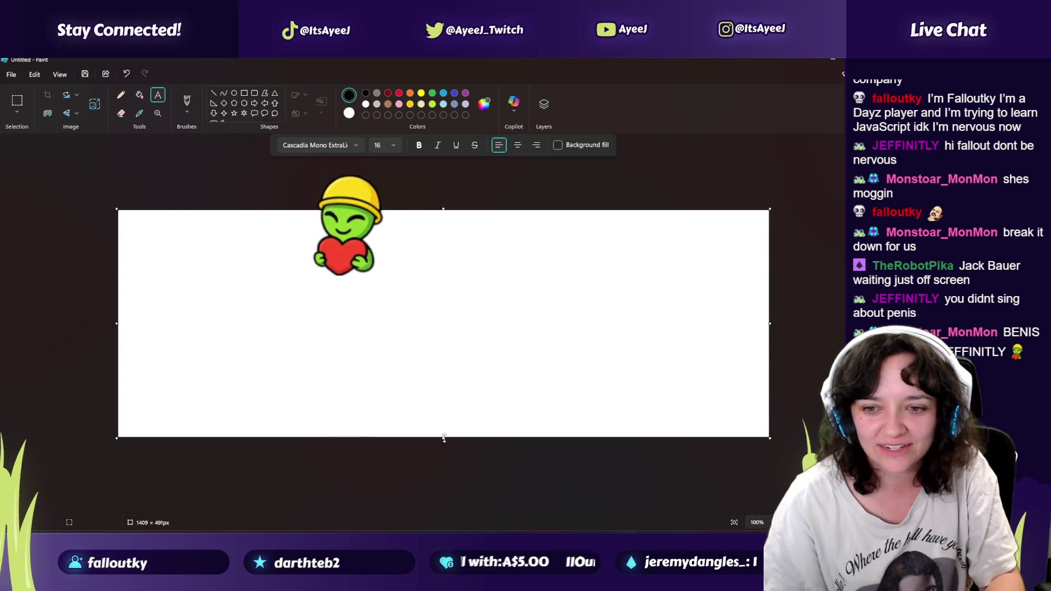
pyautogui.moveTo(444, 439); pyautogui.dragTo(444, 495)
# Step: Add a name label near the top-left and draw a stick figure with a face below it
pyautogui.moveTo(148, 214); pyautogui.dragTo(301, 274)
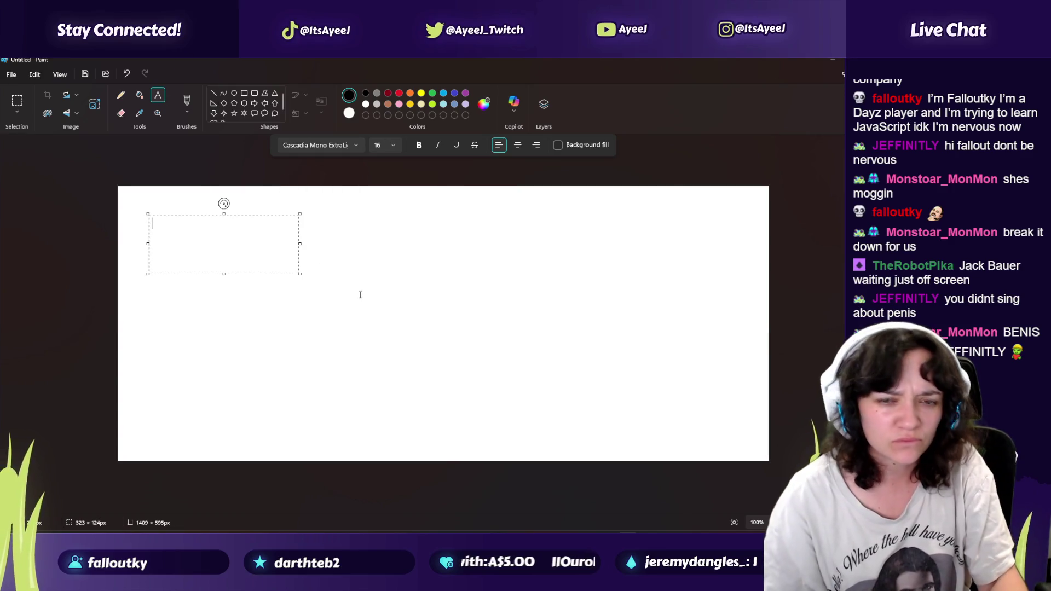
pyautogui.write('fallout')
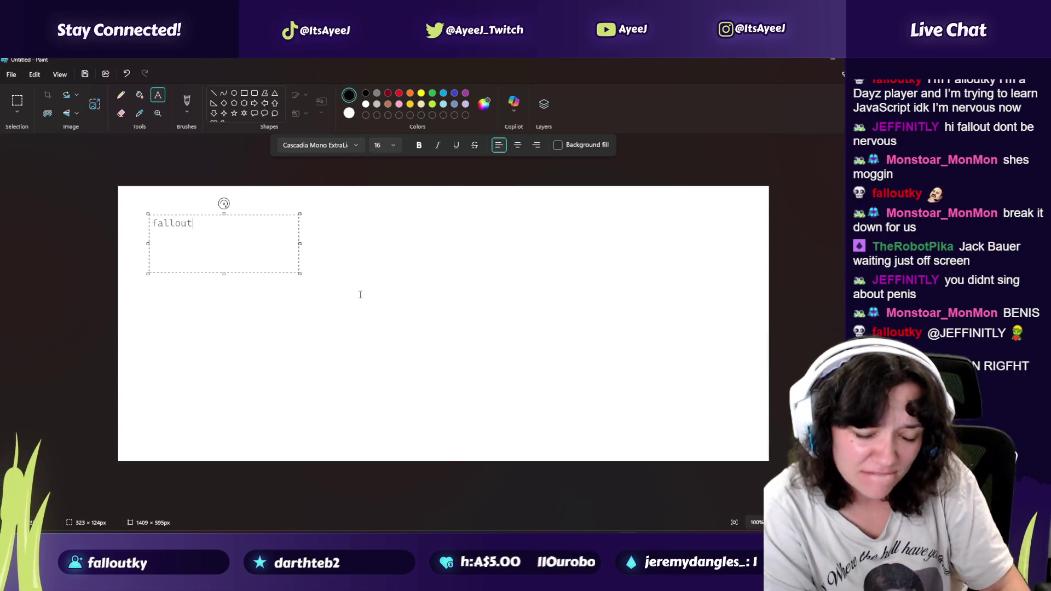
pyautogui.write('ky')
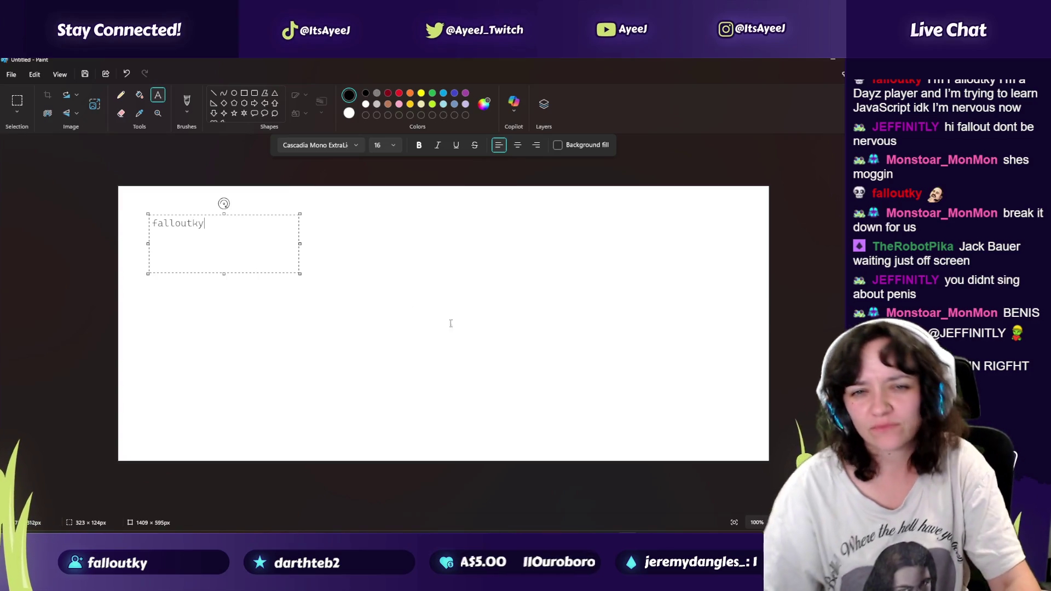
pyautogui.click(121, 95)
pyautogui.moveTo(187, 251)
pyautogui.mouseDown()
pyautogui.moveTo(176, 258)
pyautogui.moveTo(189, 252)
pyautogui.moveTo(187, 301)
pyautogui.moveTo(193, 288)
pyautogui.mouseUp()
pyautogui.moveTo(185, 291); pyautogui.dragTo(182, 301)
pyautogui.moveTo(187, 292); pyautogui.dragTo(173, 323)
pyautogui.moveTo(184, 297); pyautogui.dragTo(210, 340)
pyautogui.moveTo(182, 263)
pyautogui.mouseDown()
pyautogui.moveTo(212, 261)
pyautogui.moveTo(219, 244)
pyautogui.moveTo(374, 234)
pyautogui.moveTo(241, 254)
pyautogui.mouseUp()
# Step: Write 'i lovew dayz' inside the figure's speech bubble
pyautogui.click(158, 95)
pyautogui.click(255, 213)
pyautogui.write('i lovew dayz')
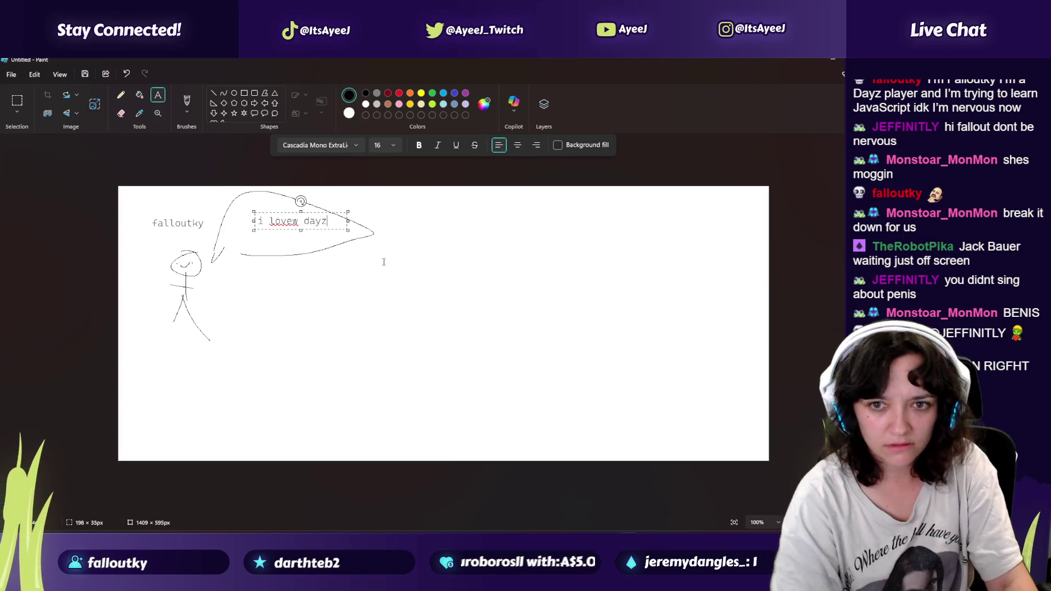
pyautogui.click(410, 276)
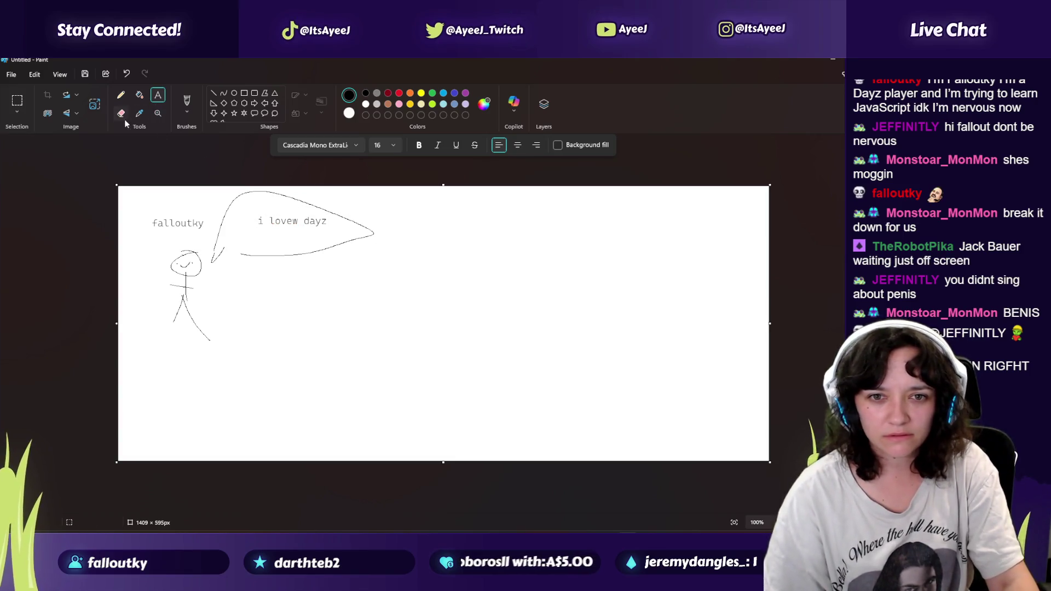
pyautogui.click(121, 95)
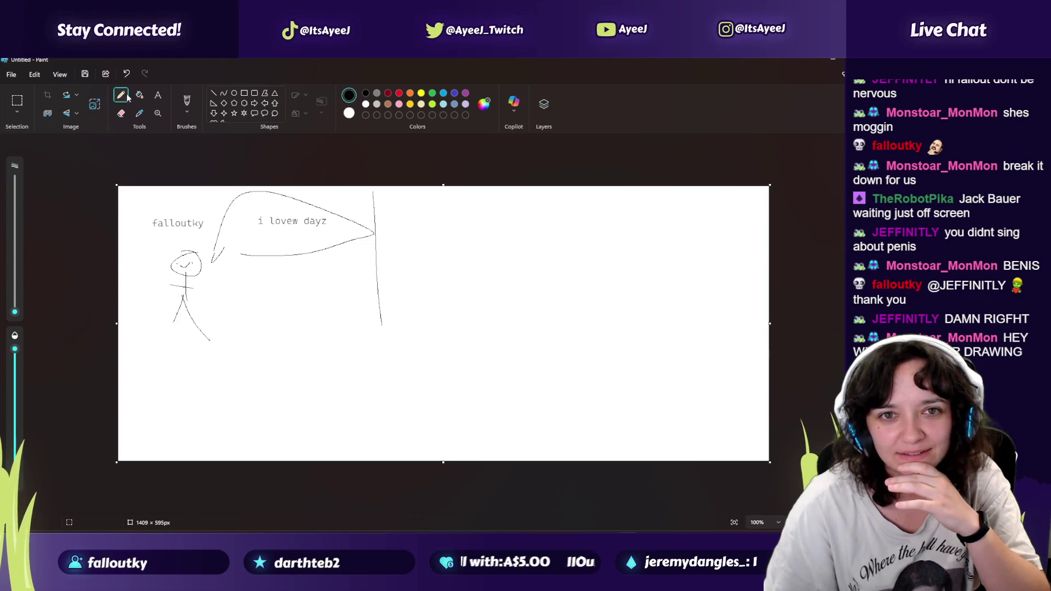
# Step: Copy the first stick figure with its label and move the copy right of the divider
pyautogui.click(15, 105)
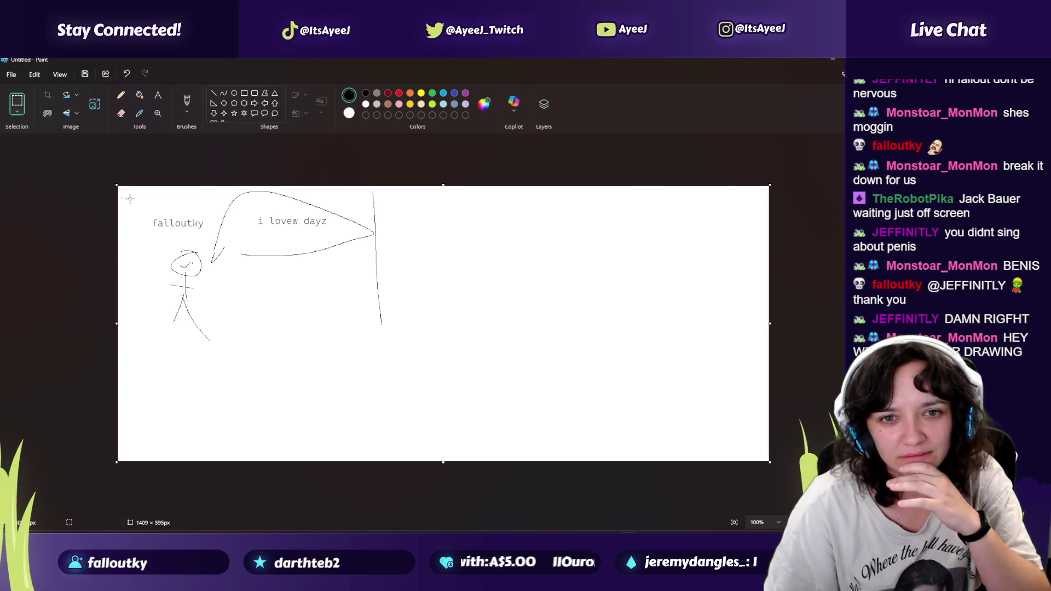
pyautogui.moveTo(220, 368); pyautogui.dragTo(220, 368)
pyautogui.hotkey('ctrl', 'c')
pyautogui.hotkey('ctrl', 'v')
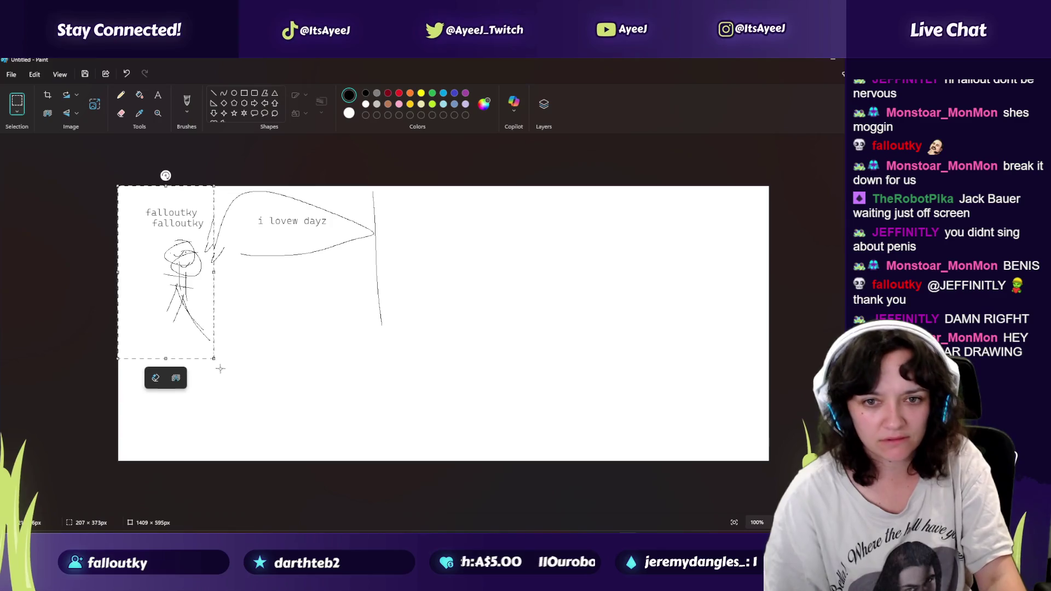
pyautogui.moveTo(179, 288); pyautogui.dragTo(469, 299)
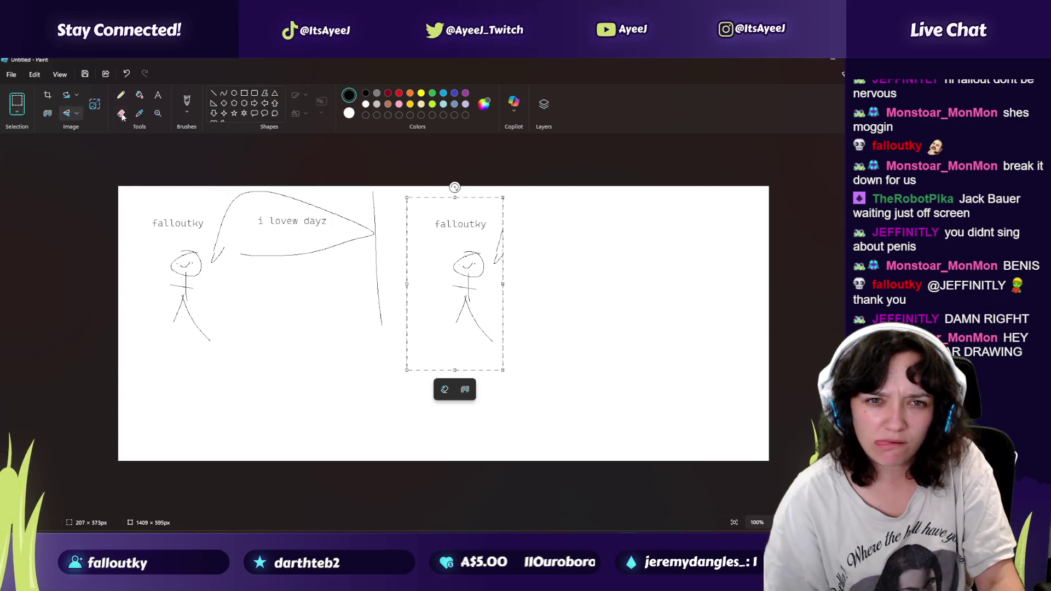
pyautogui.click(120, 114)
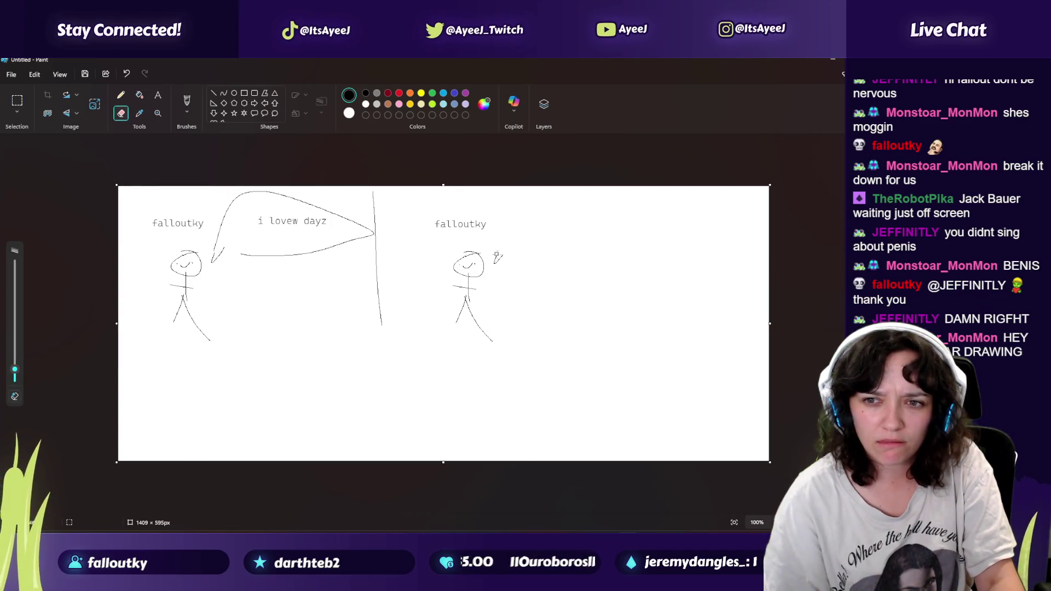
# Step: Add 'im nervous lol' in the right speech bubble, wrapping 'lol' onto a second line
pyautogui.click(159, 96)
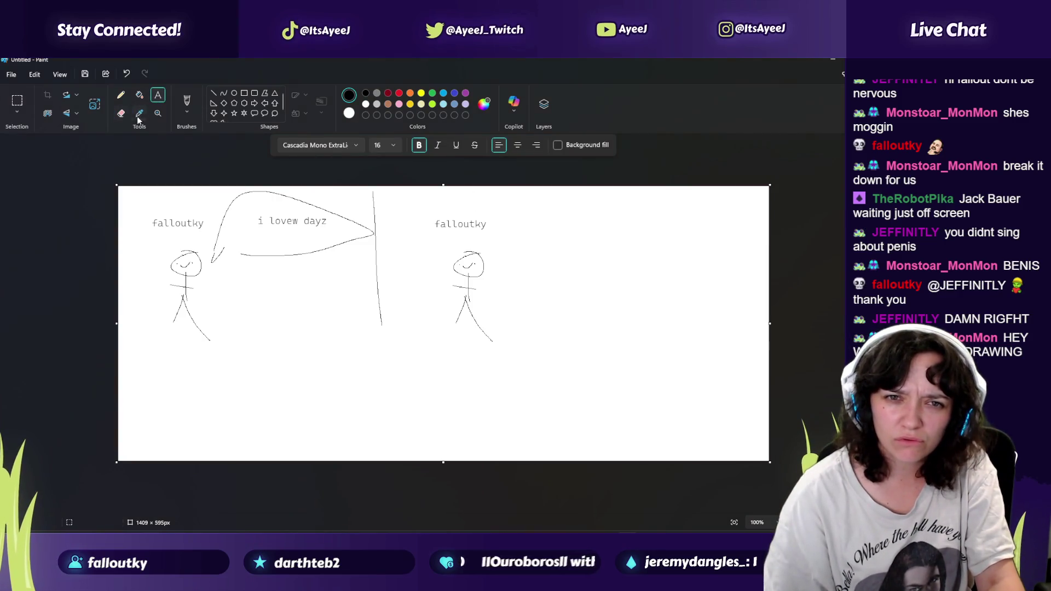
pyautogui.click(121, 95)
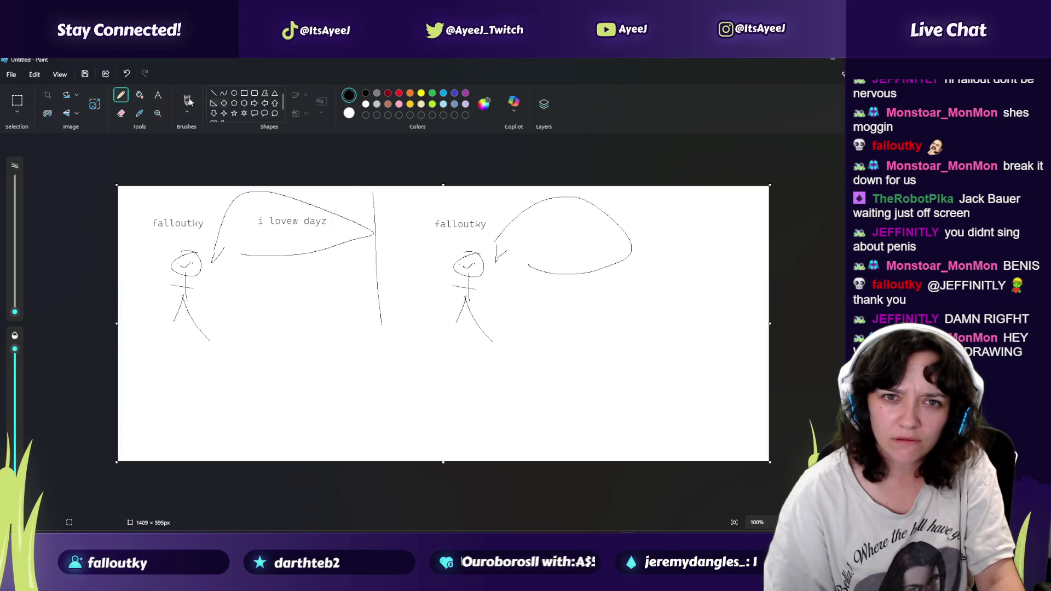
pyautogui.click(158, 95)
pyautogui.click(541, 223)
pyautogui.write('im nervous lol')
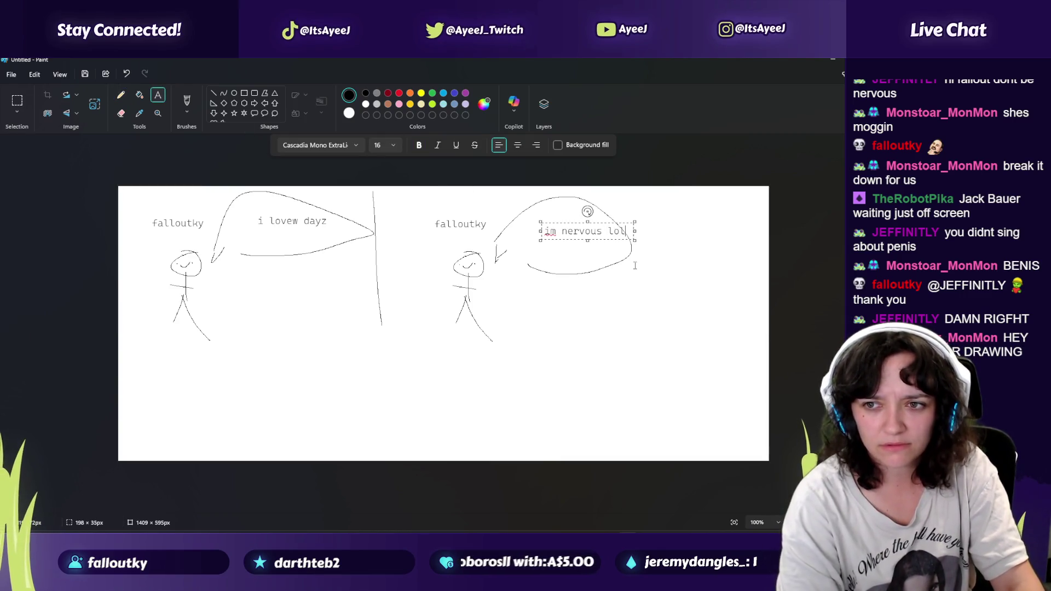
pyautogui.moveTo(634, 233); pyautogui.dragTo(608, 237)
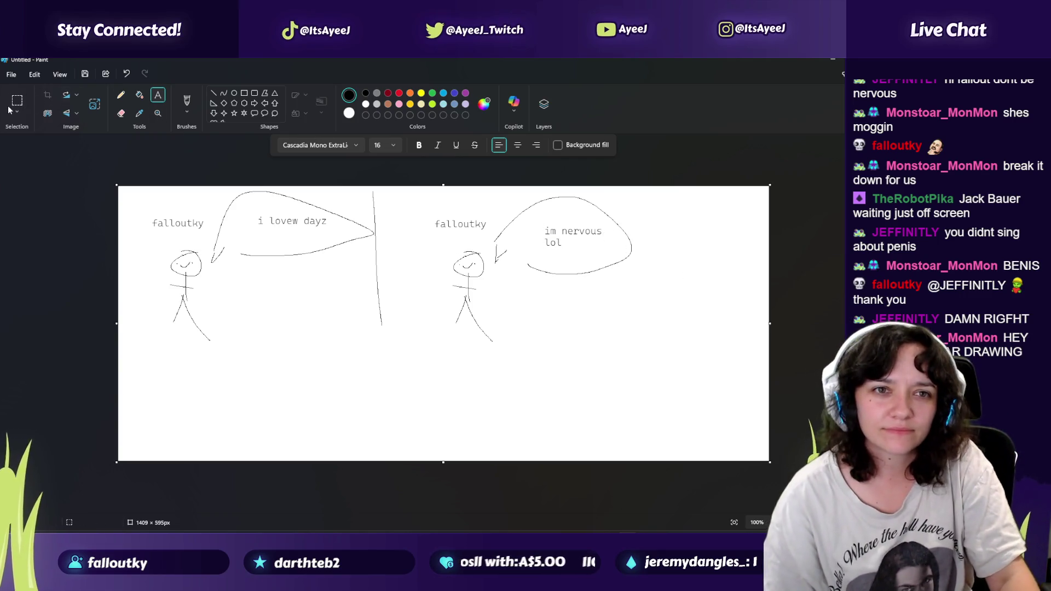
pyautogui.click(123, 96)
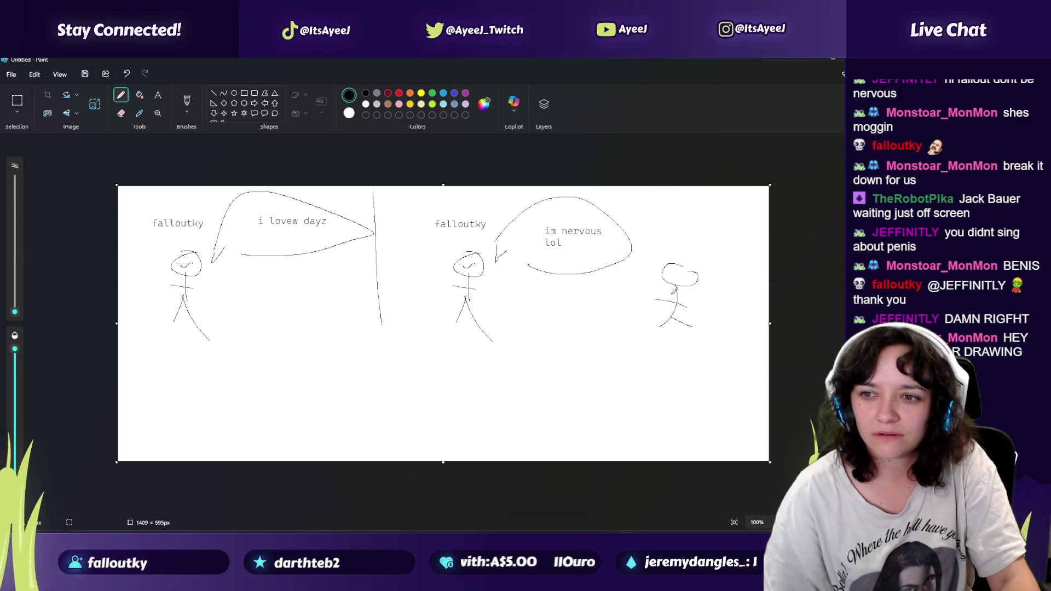
# Step: Add 'dont be nervous' in the third figure's speech bubble
pyautogui.click(157, 95)
pyautogui.moveTo(656, 214); pyautogui.dragTo(751, 249)
pyautogui.write('dont be nervous')
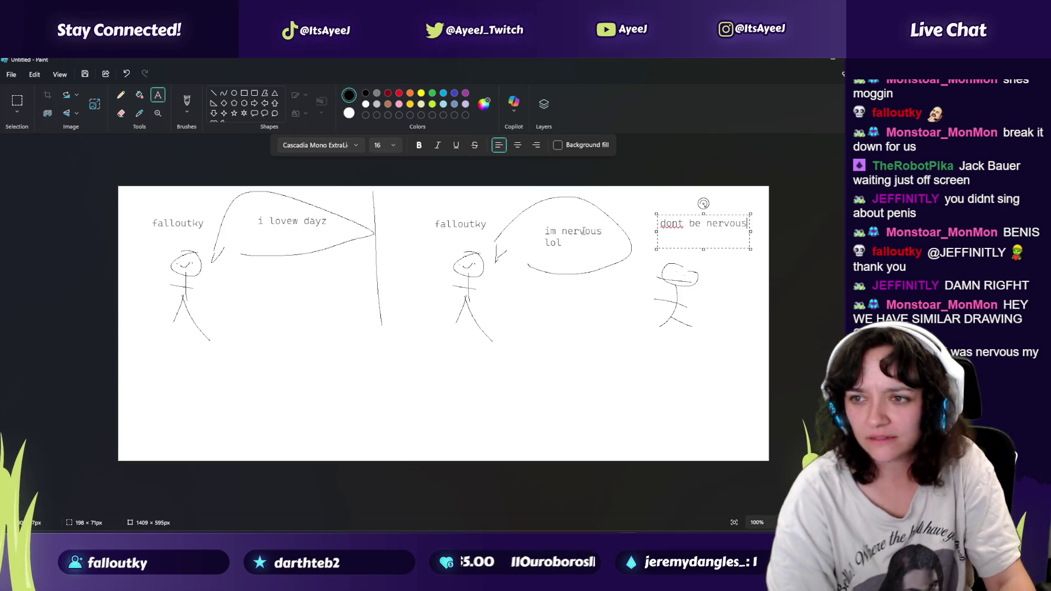
pyautogui.click(675, 341)
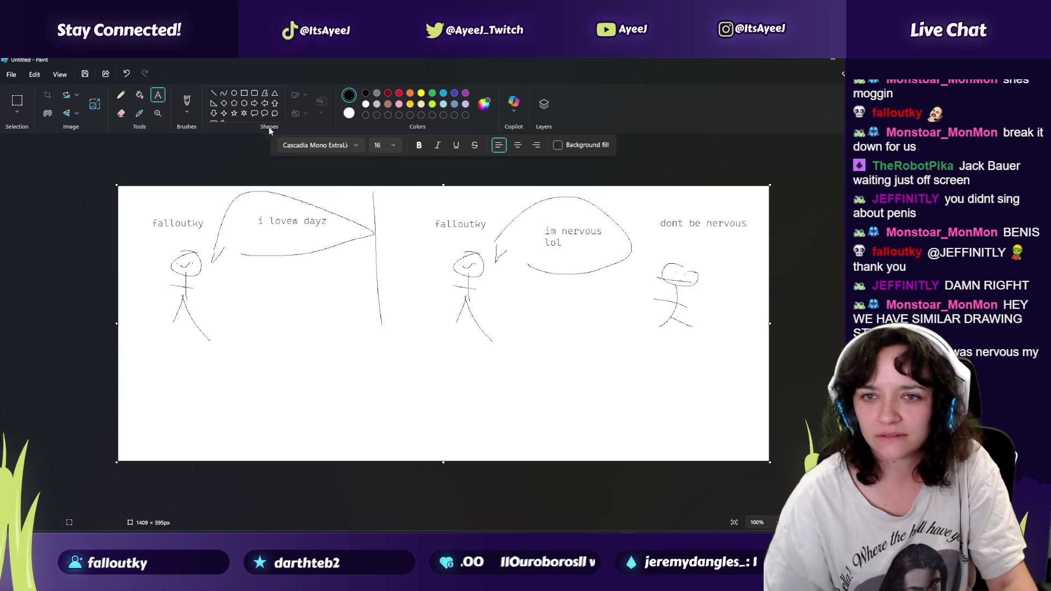
pyautogui.click(122, 96)
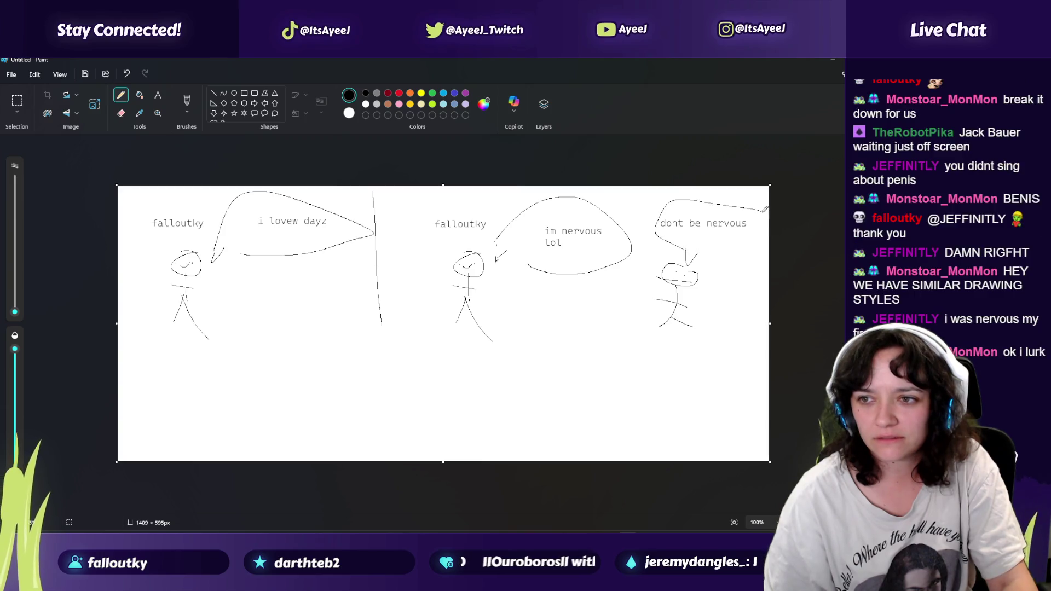
# Step: Type the third figure's name label and narrow its box so it wraps onto two lines
pyautogui.click(158, 94)
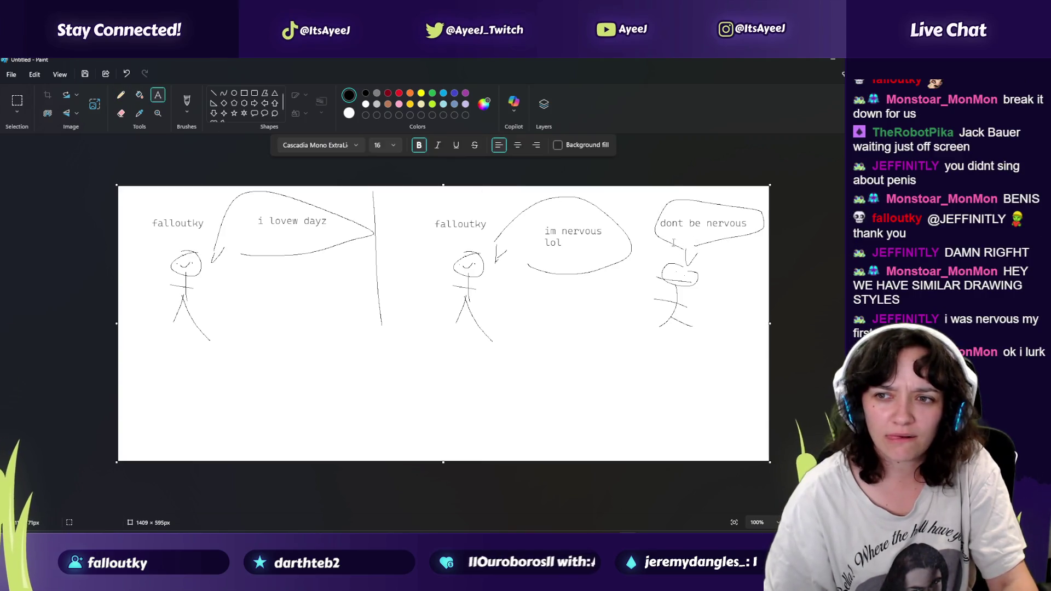
pyautogui.write('dJEF')
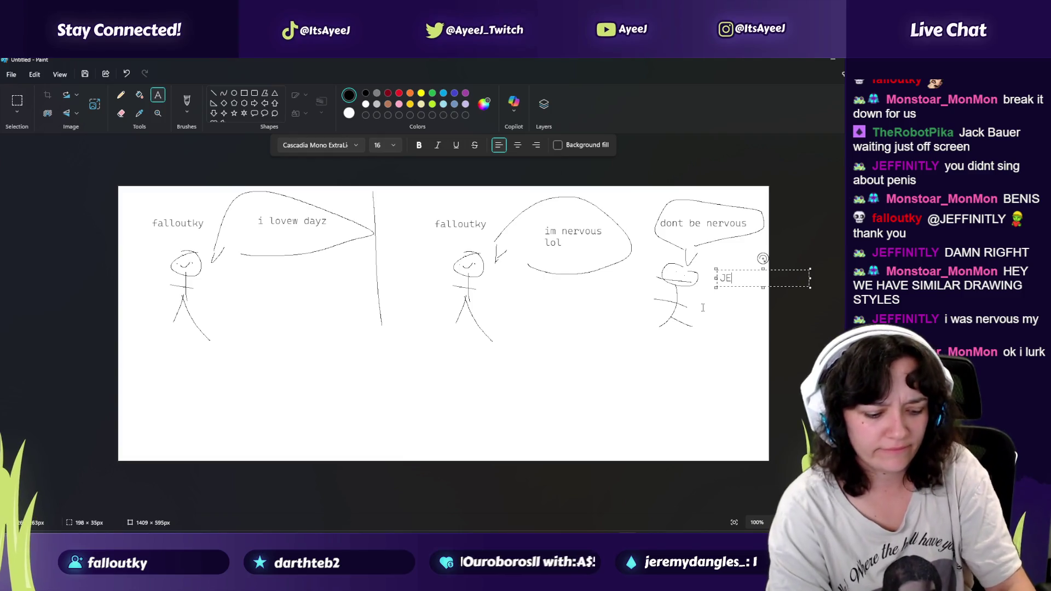
pyautogui.write('FINIT')
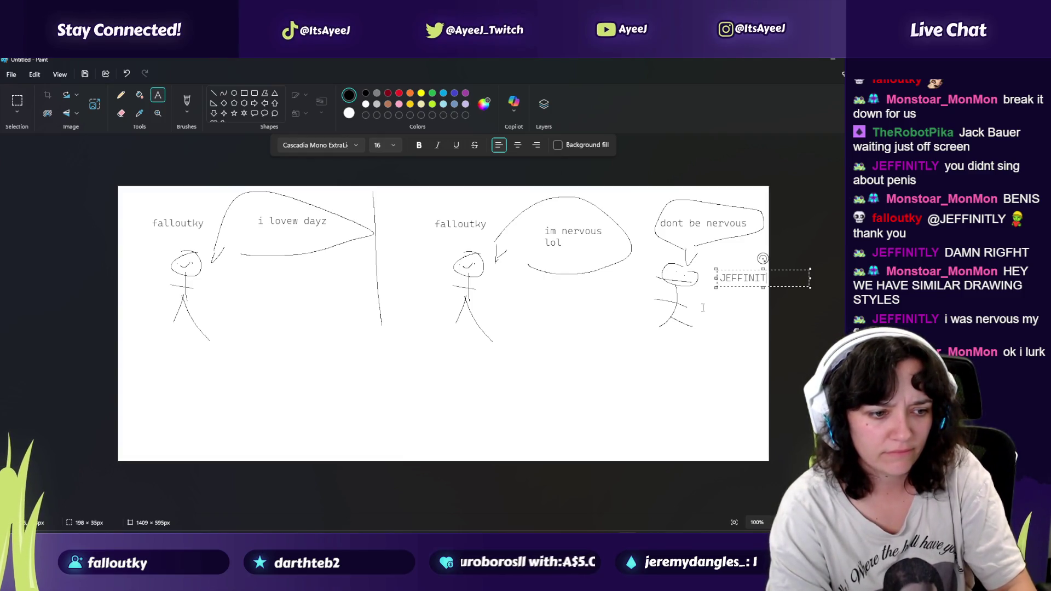
pyautogui.write('ELZY')
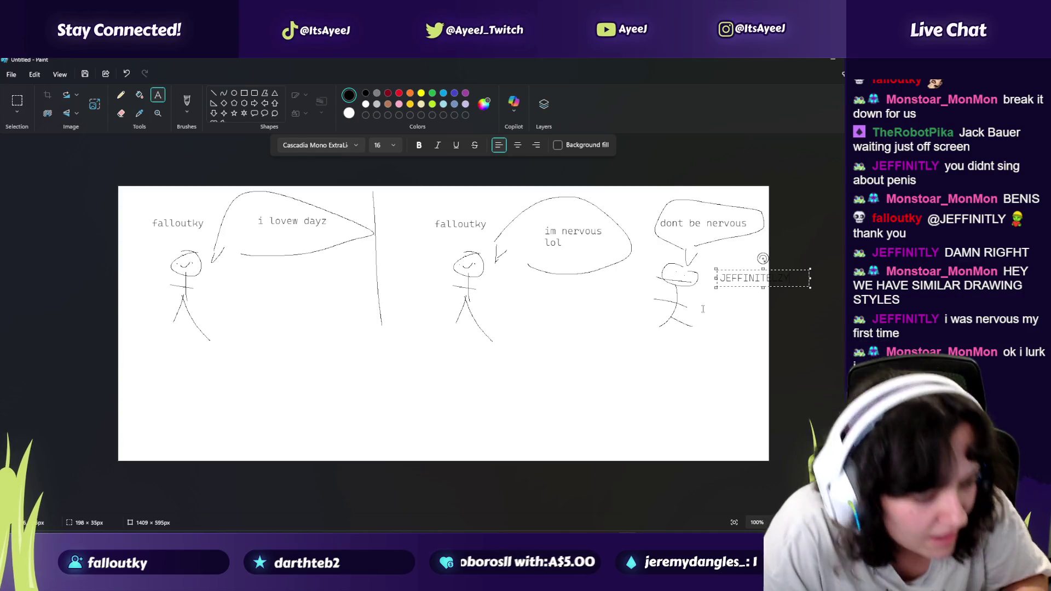
pyautogui.write('!')
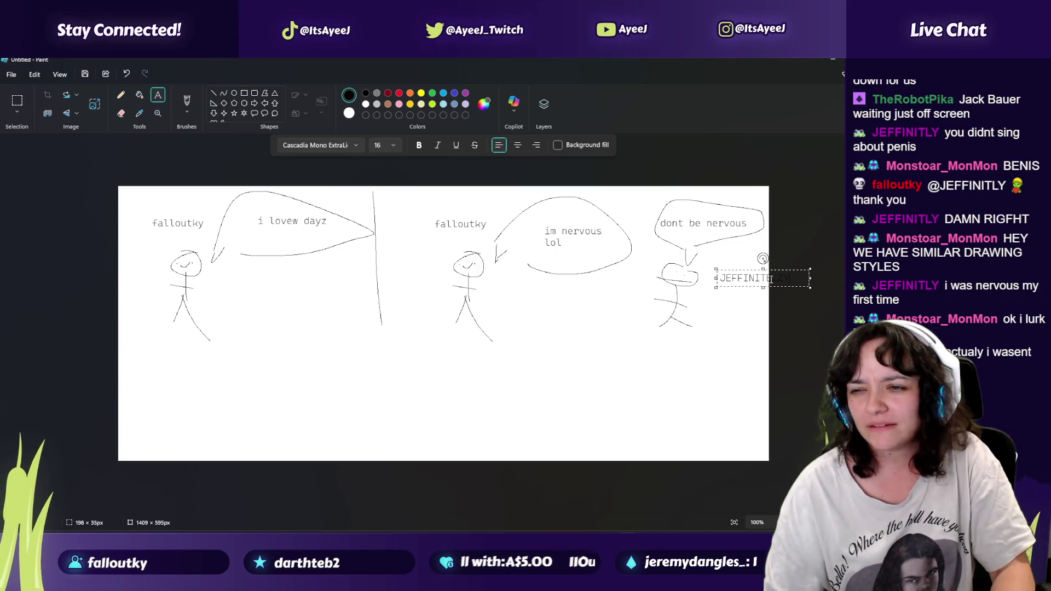
pyautogui.moveTo(810, 277)
pyautogui.mouseDown()
pyautogui.moveTo(761, 277)
pyautogui.moveTo(718, 257)
pyautogui.mouseUp()
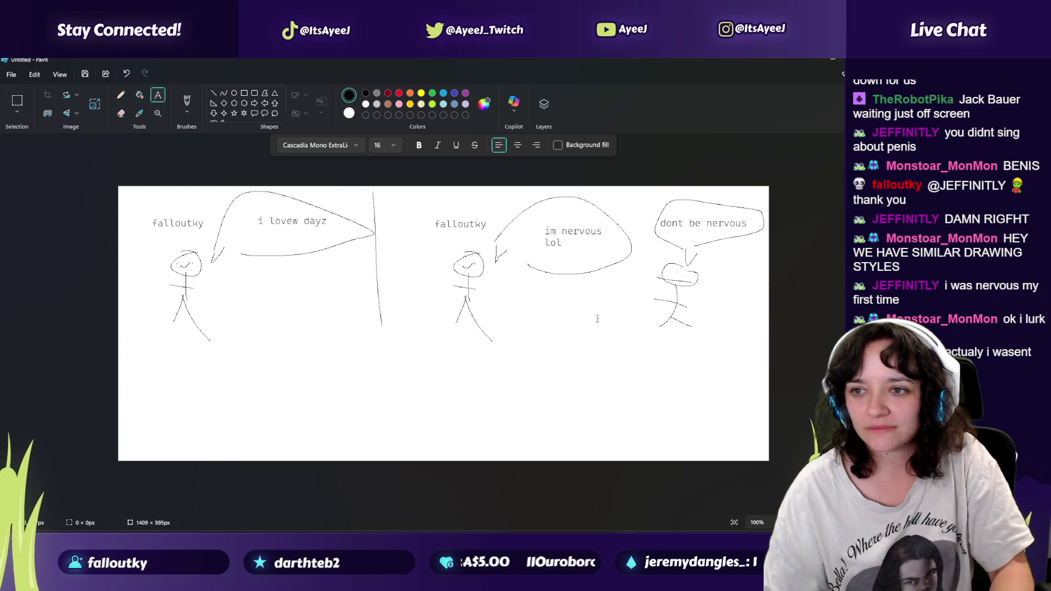
# Step: Copy the middle stick figure with its label to the lower middle of the canvas
pyautogui.click(11, 105)
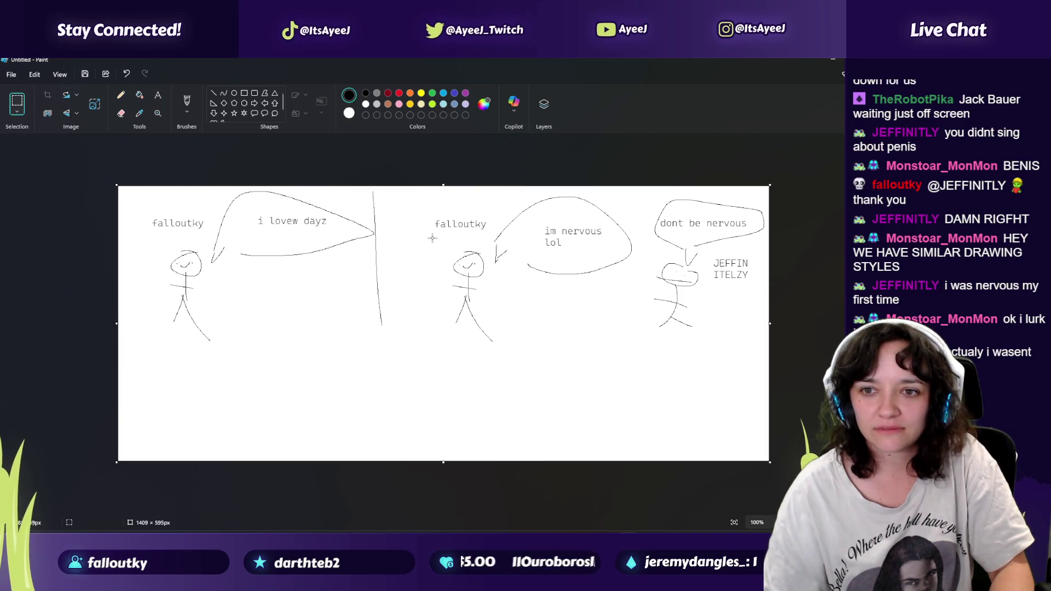
pyautogui.moveTo(485, 311); pyautogui.dragTo(493, 359)
pyautogui.click(417, 200)
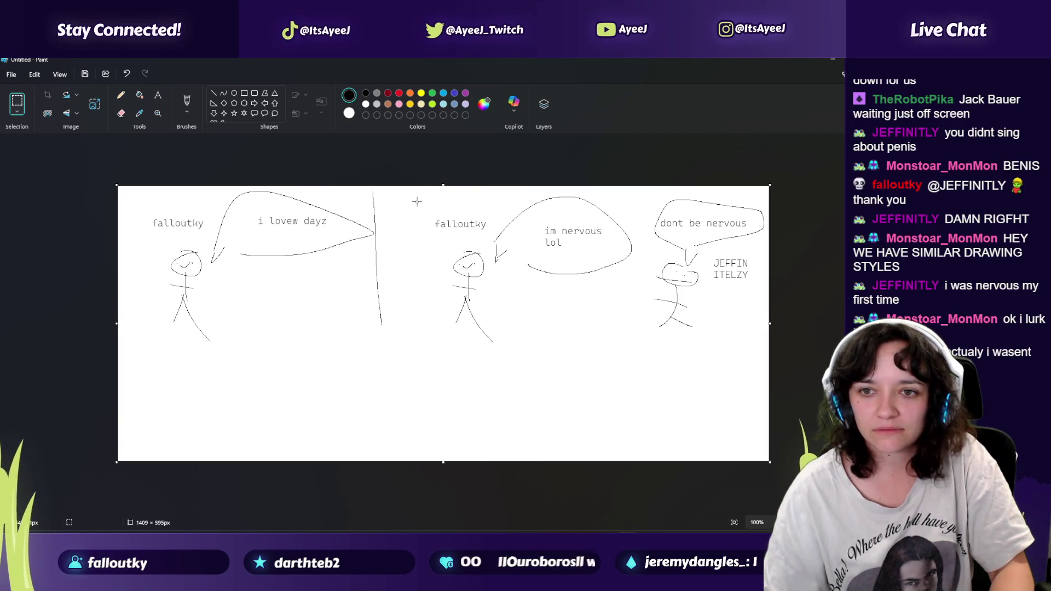
pyautogui.moveTo(423, 213); pyautogui.dragTo(504, 357)
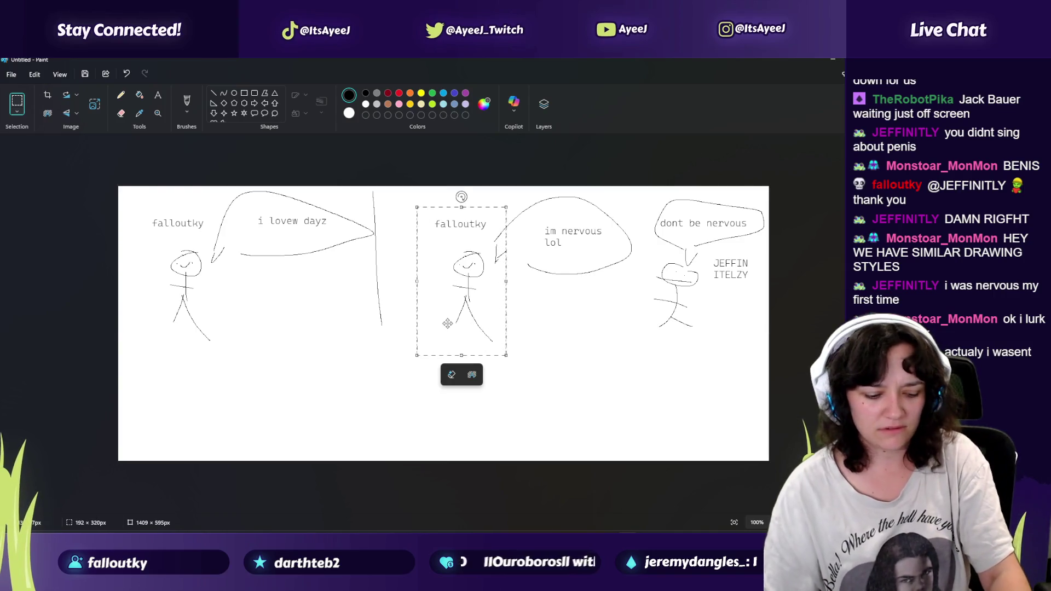
pyautogui.hotkey('ctrl', 'c')
pyautogui.hotkey('ctrl', 'v')
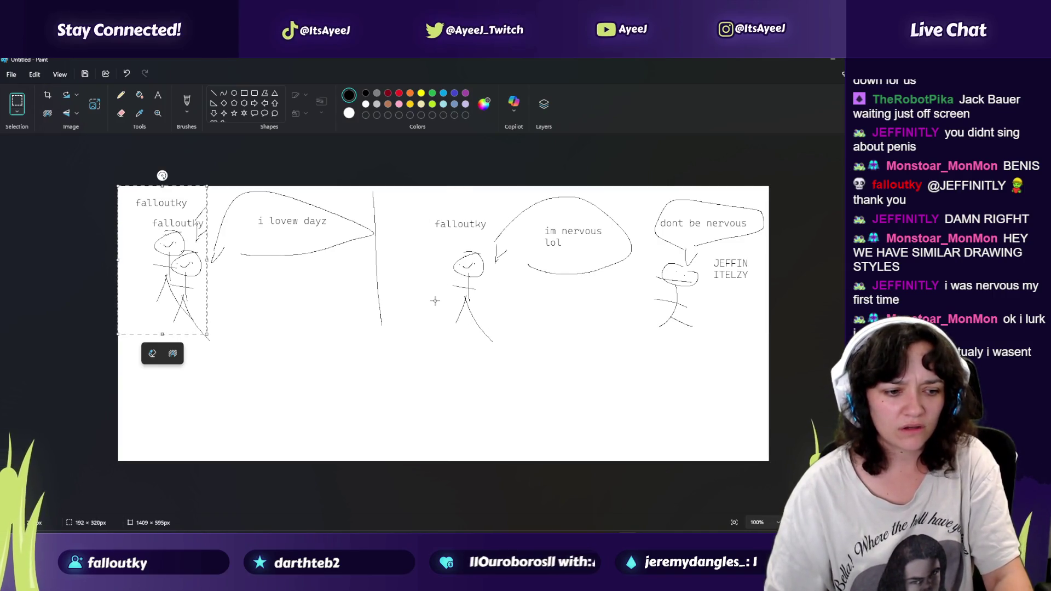
pyautogui.moveTo(165, 263); pyautogui.dragTo(301, 382)
# Step: Copy the name-labelled right figure and place it beside the lower stick figure
pyautogui.moveTo(651, 251); pyautogui.dragTo(704, 344)
pyautogui.moveTo(773, 348); pyautogui.dragTo(771, 347)
pyautogui.hotkey('ctrl', 'c')
pyautogui.hotkey('ctrl', 'v')
pyautogui.moveTo(187, 242)
pyautogui.mouseDown()
pyautogui.moveTo(471, 369)
pyautogui.moveTo(445, 396)
pyautogui.moveTo(424, 393)
pyautogui.mouseUp()
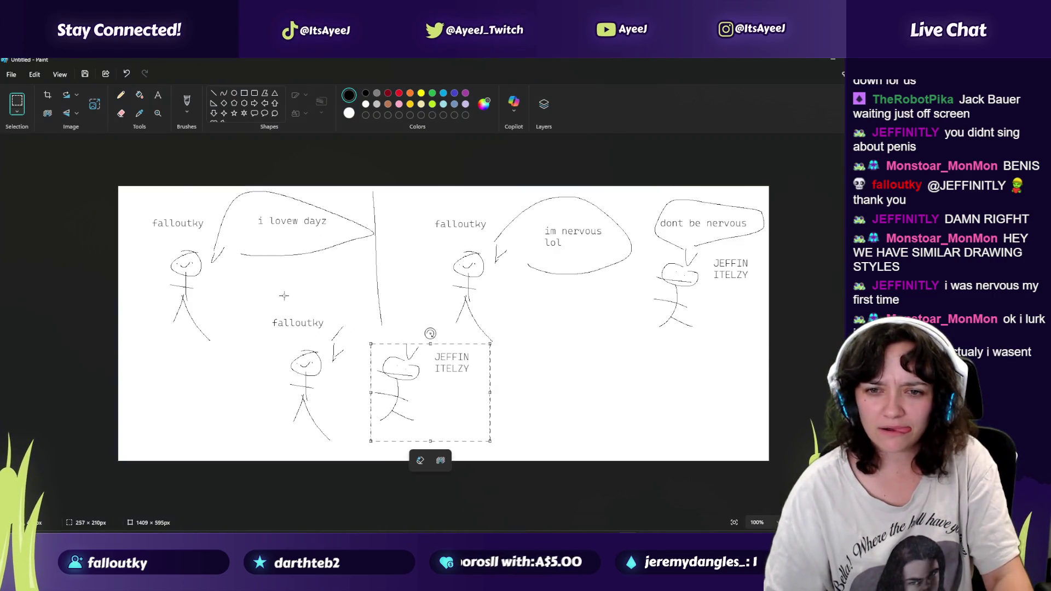
pyautogui.click(121, 113)
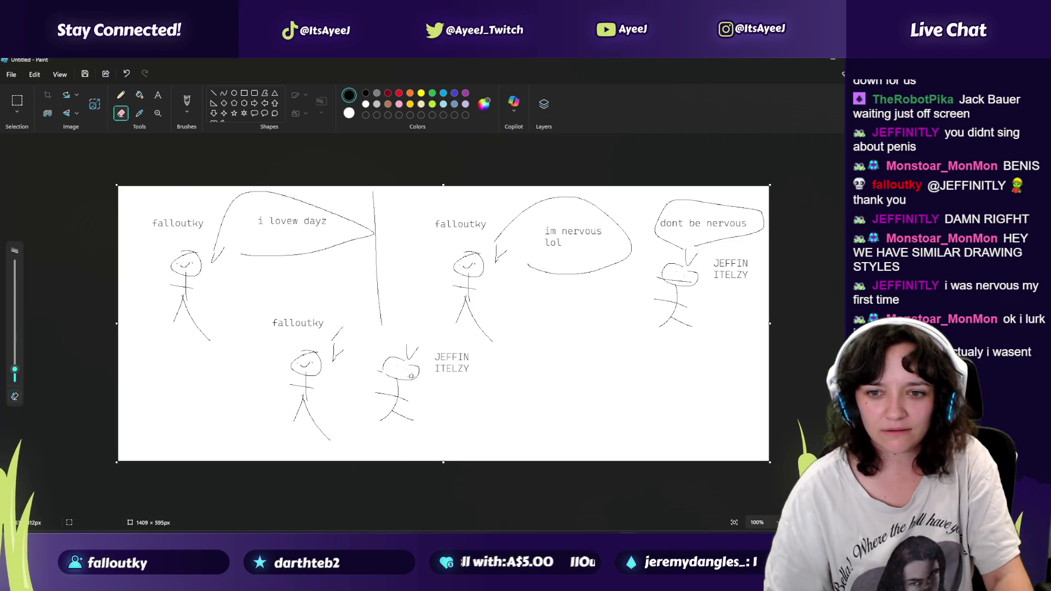
# Step: Draw speech bubbles for the bottom scene and put ':)' in the right figure's bubble
pyautogui.click(119, 96)
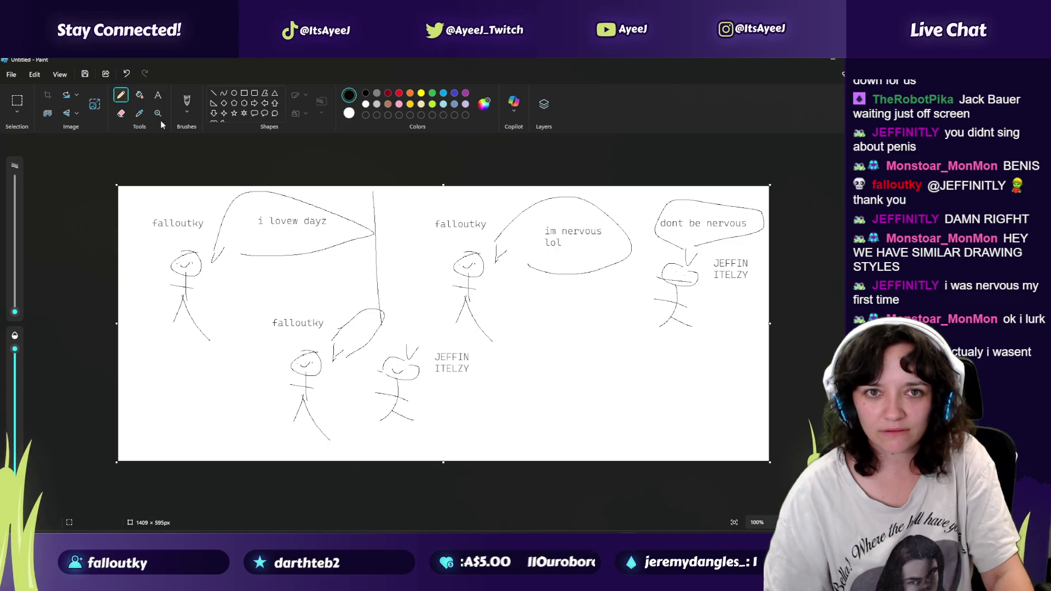
pyautogui.click(157, 95)
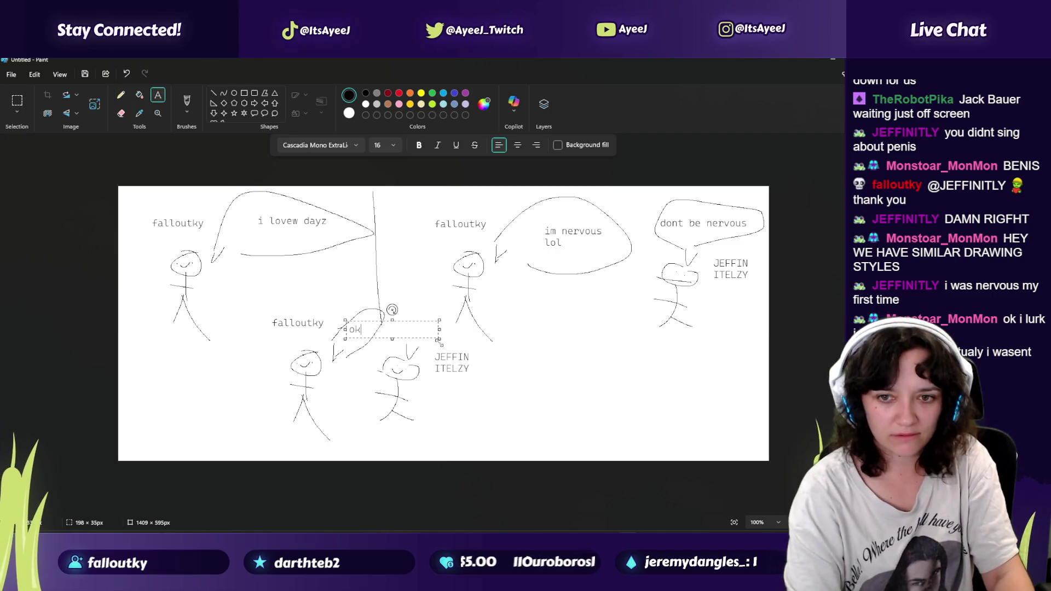
pyautogui.click(121, 95)
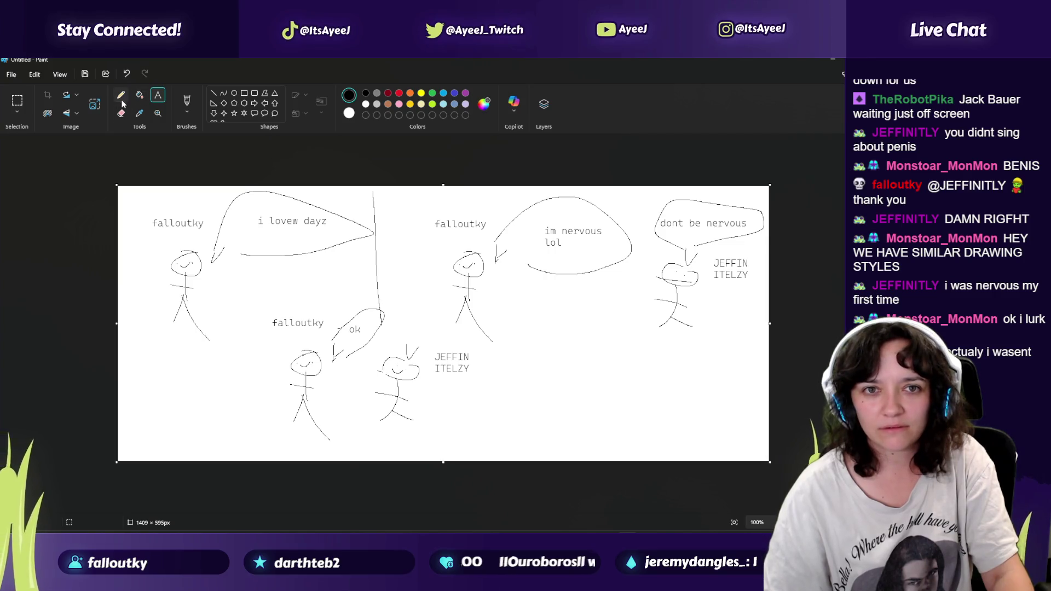
pyautogui.click(158, 95)
pyautogui.moveTo(407, 331); pyautogui.dragTo(501, 349)
pyautogui.write(':)')
pyautogui.click(519, 362)
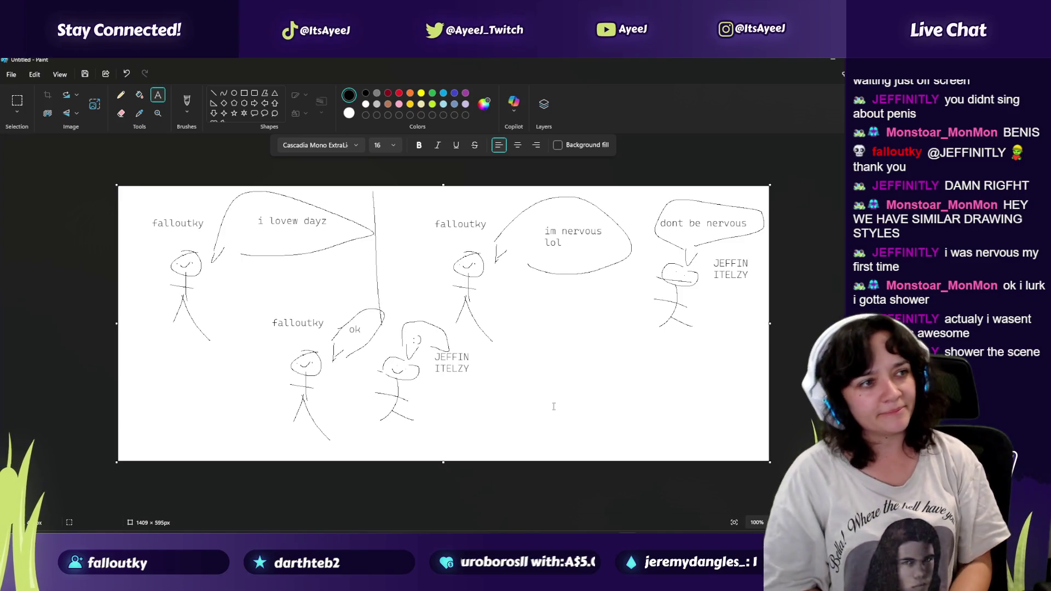
# Step: Zoom in on the bottom scene, add pencil strokes along the bottom, then zoom back out
pyautogui.scroll(5, 496, 377)
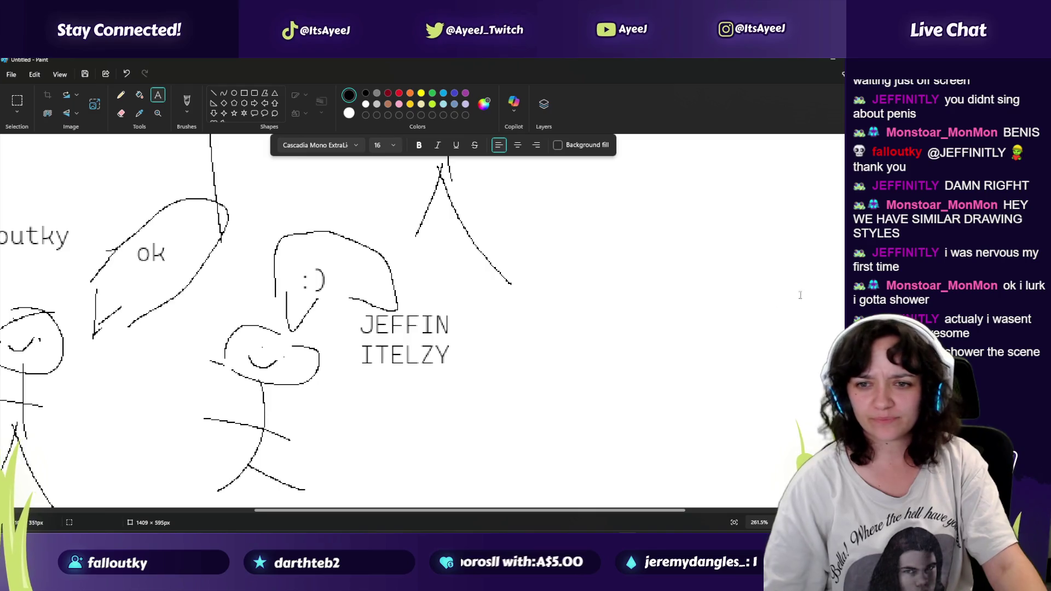
pyautogui.scroll(5, 416, 320)
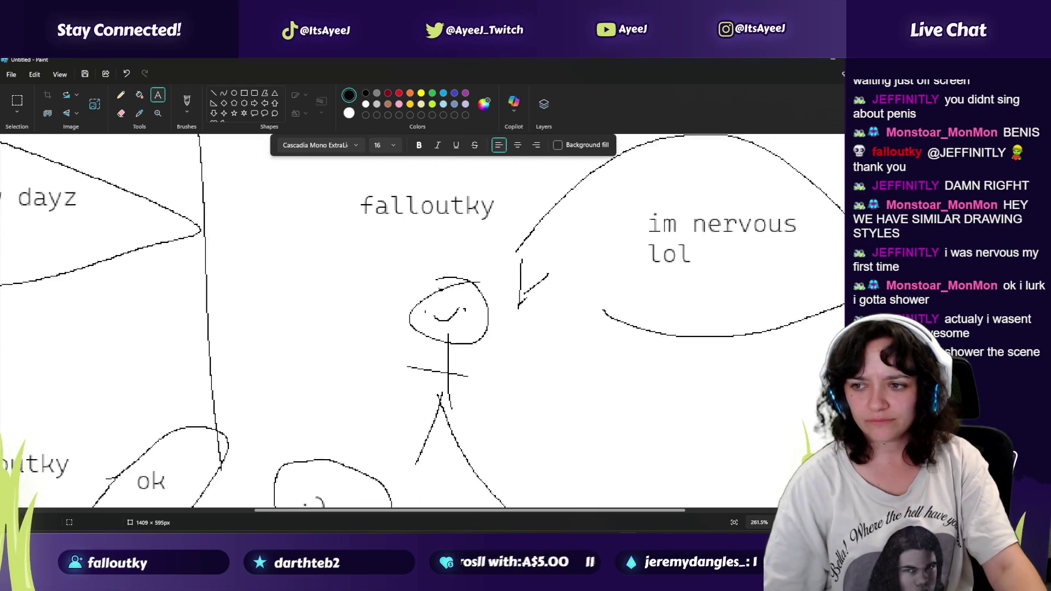
pyautogui.click(394, 249)
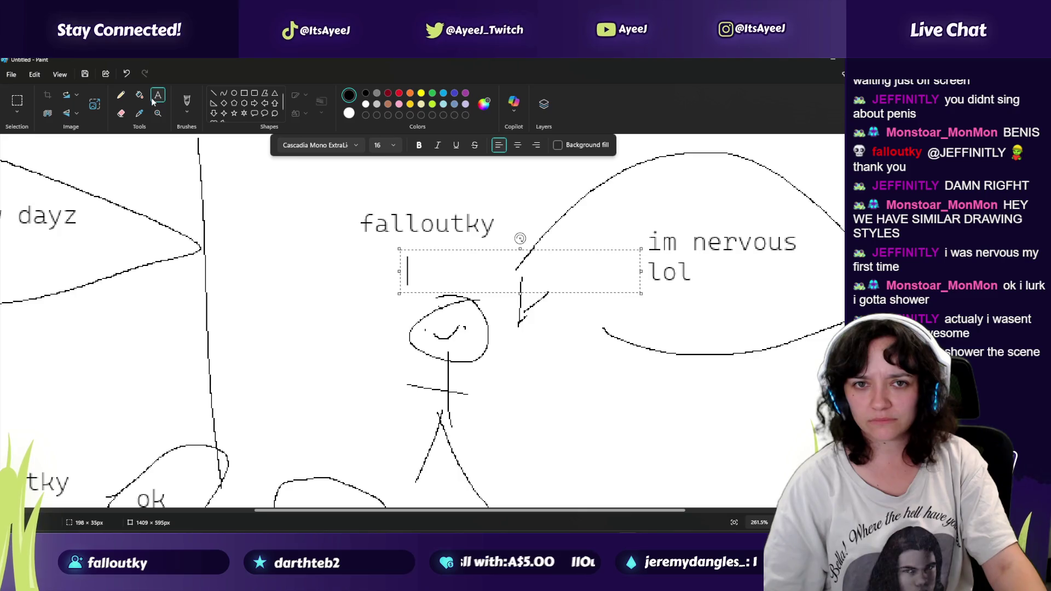
pyautogui.click(120, 94)
pyautogui.moveTo(598, 510); pyautogui.dragTo(366, 511)
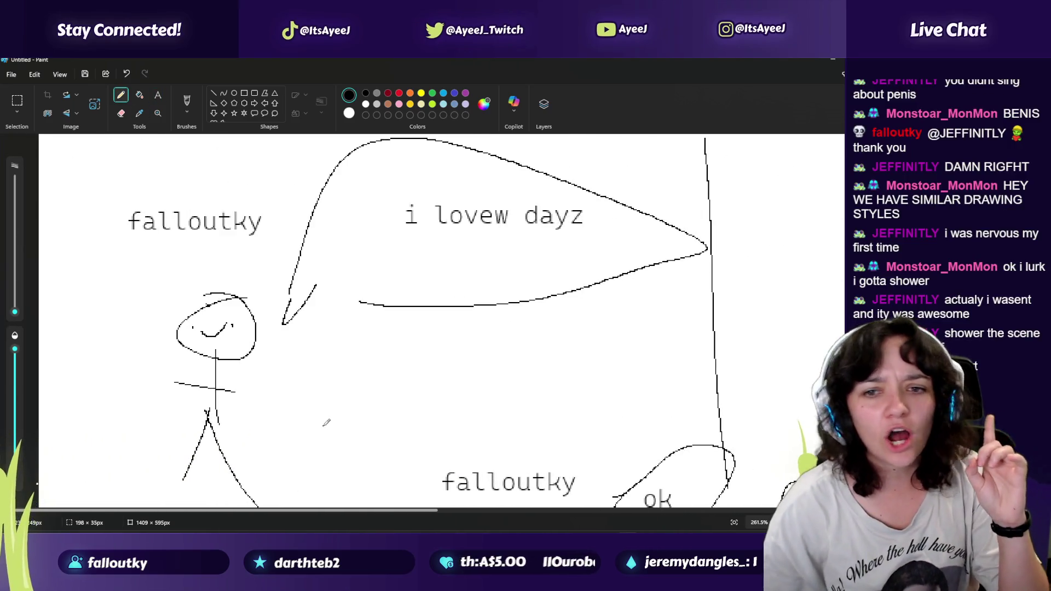
pyautogui.moveTo(338, 515); pyautogui.dragTo(774, 526)
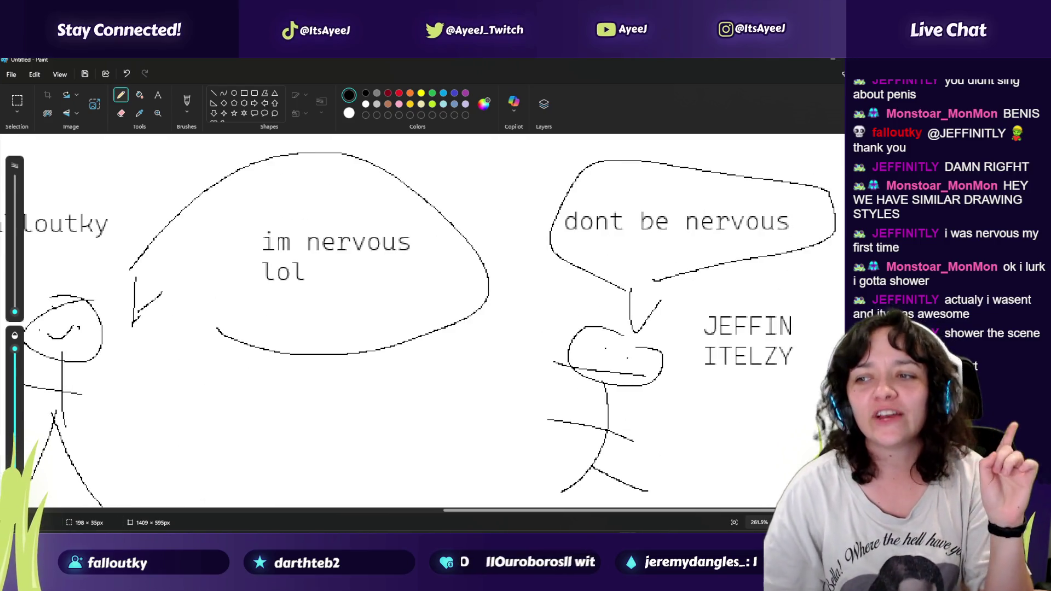
pyautogui.scroll(-6, 695, 521)
pyautogui.moveTo(695, 520); pyautogui.dragTo(423, 477)
pyautogui.scroll(2, 423, 477)
pyautogui.scroll(1, 487, 363)
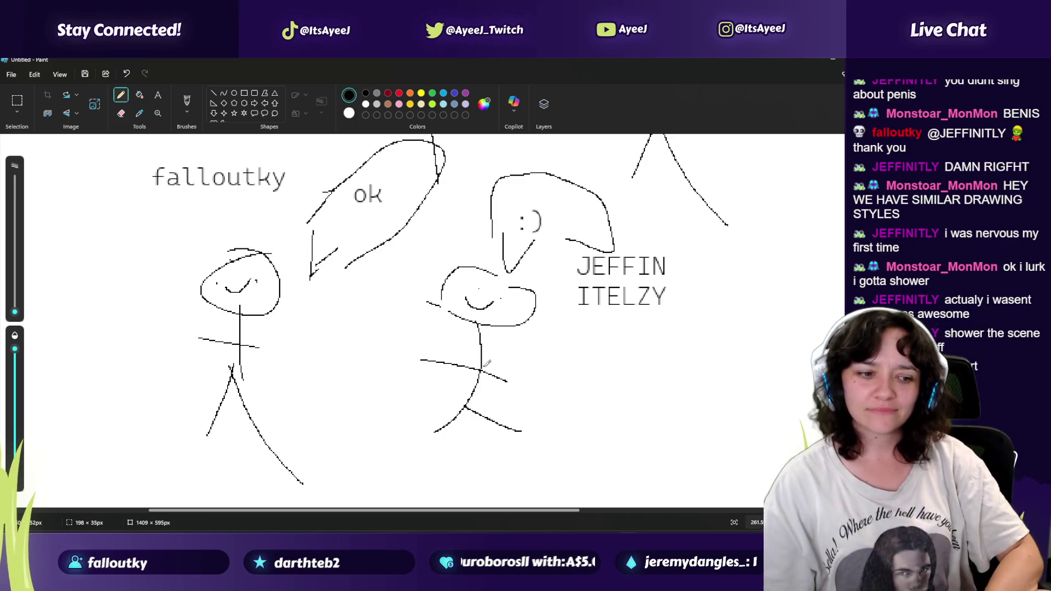
pyautogui.click(623, 346)
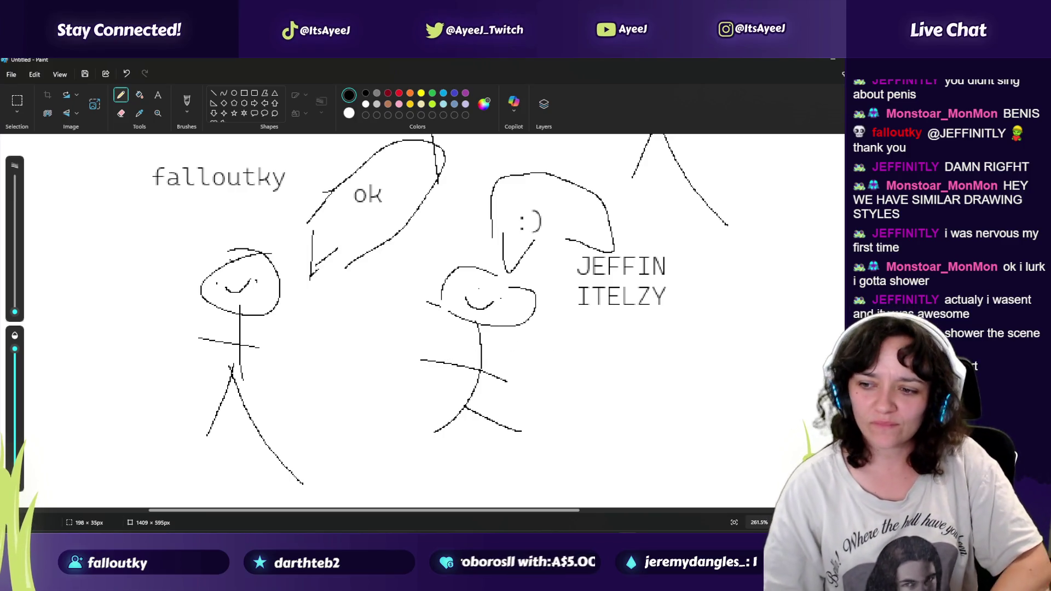
pyautogui.scroll(-5, 777, 482)
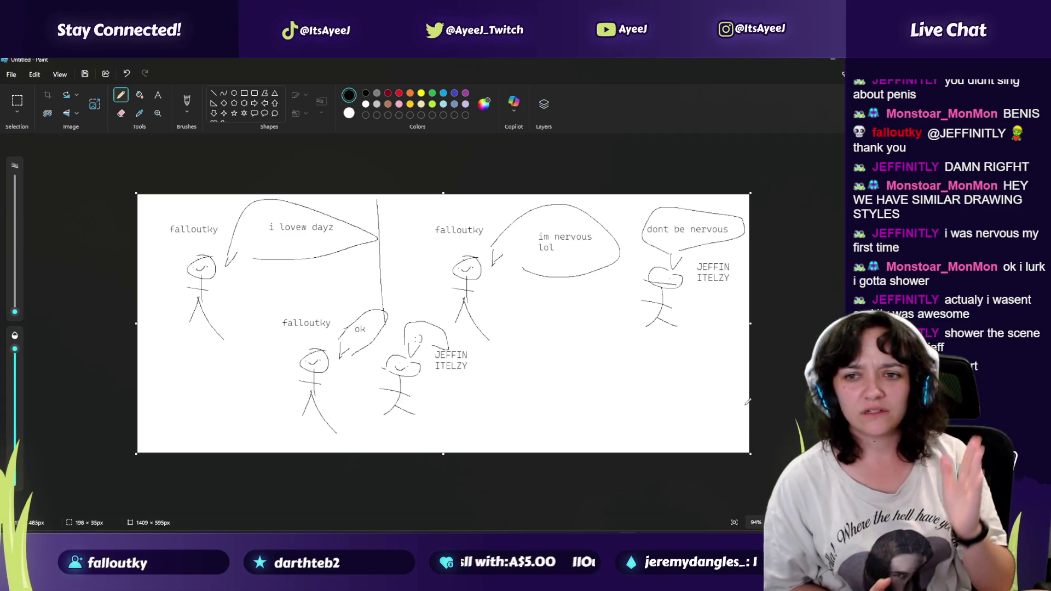
# Step: Snip the whole comic canvas with Snipping Tool, close it, and minimize Paint
pyautogui.click(17, 100)
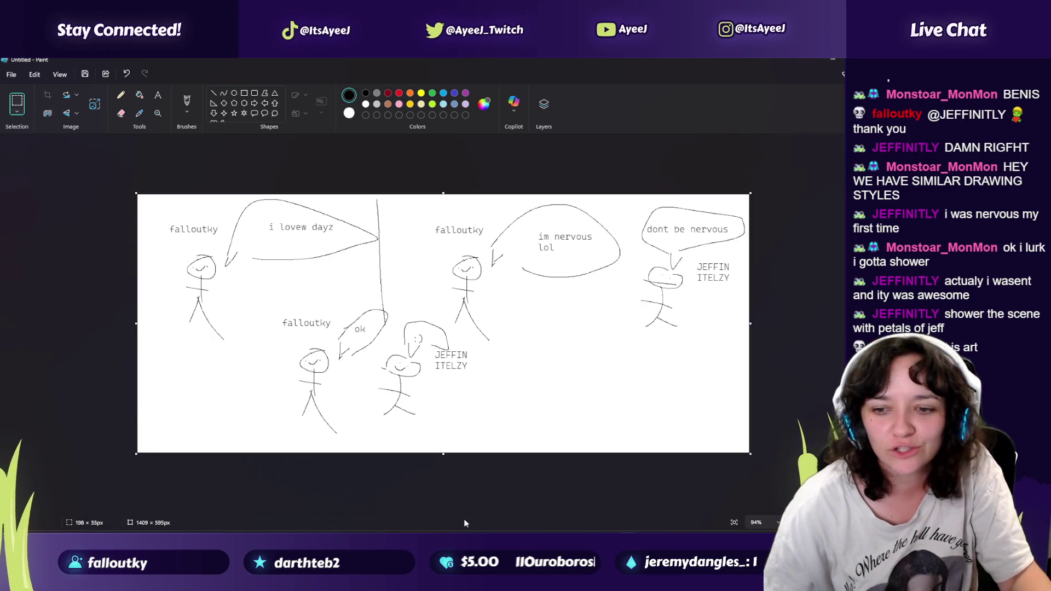
pyautogui.press('super')
pyautogui.write('snipping tool')
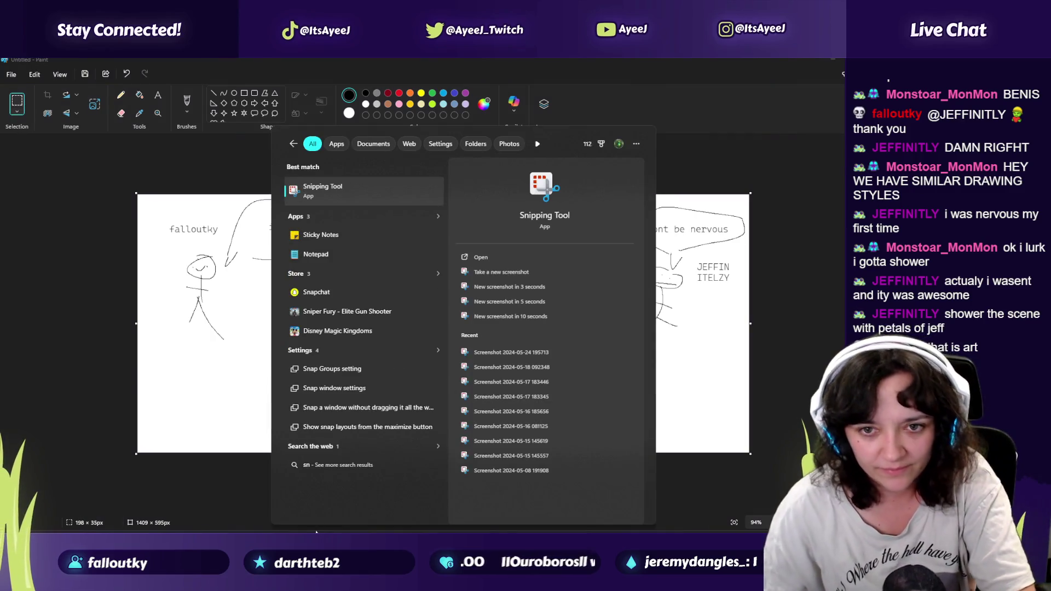
pyautogui.press('Return')
pyautogui.click(310, 97)
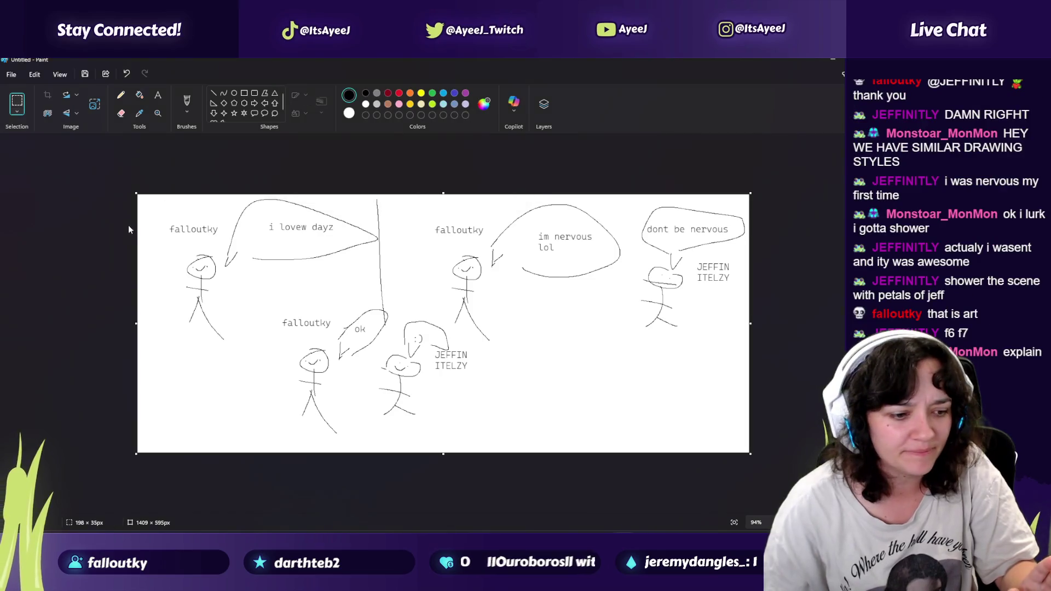
pyautogui.moveTo(140, 198)
pyautogui.mouseDown()
pyautogui.moveTo(649, 349)
pyautogui.moveTo(749, 448)
pyautogui.mouseUp()
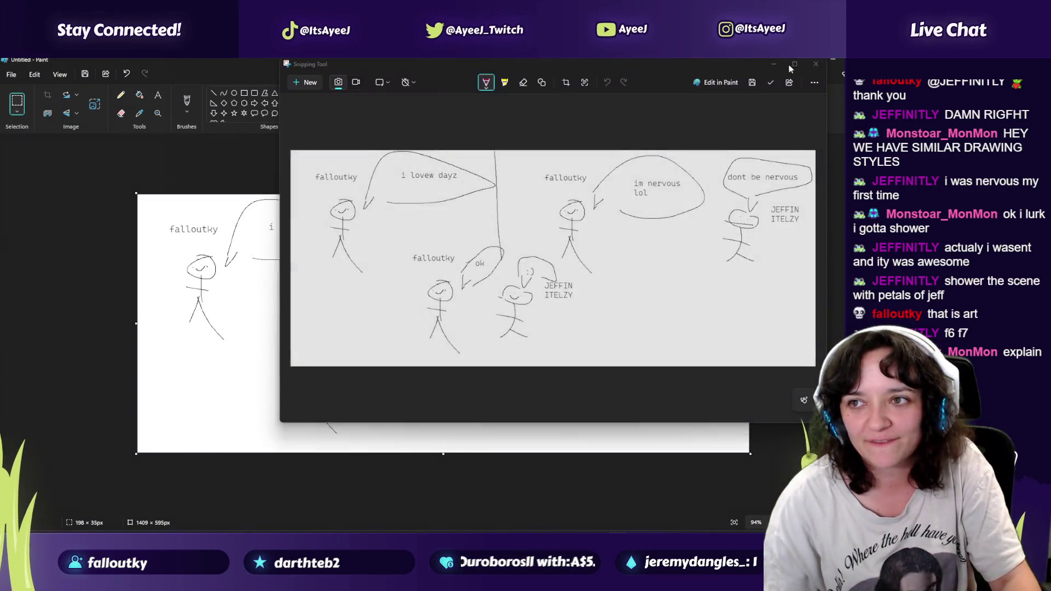
pyautogui.click(816, 64)
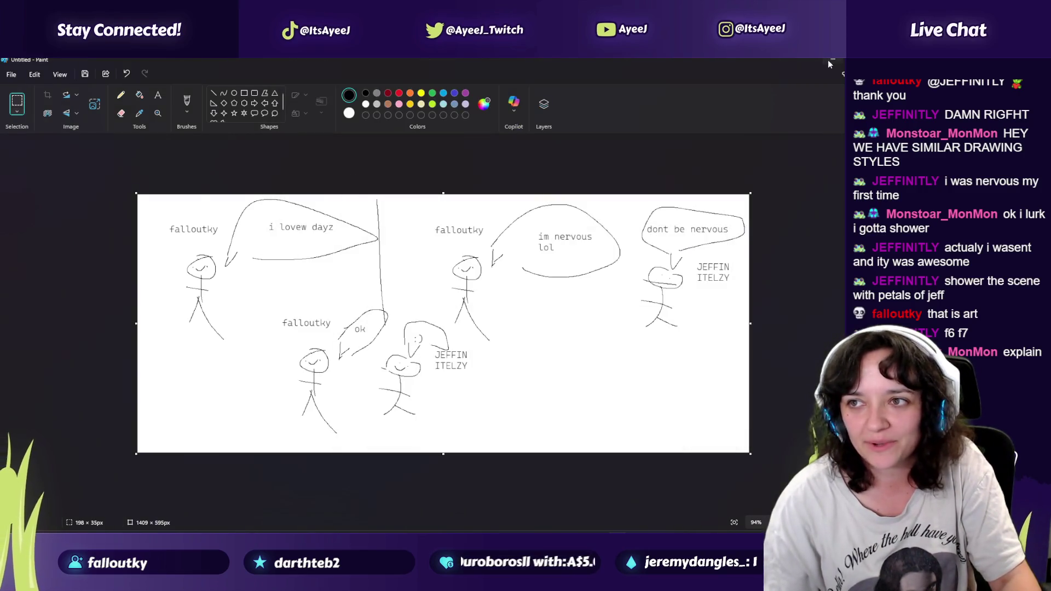
pyautogui.click(832, 60)
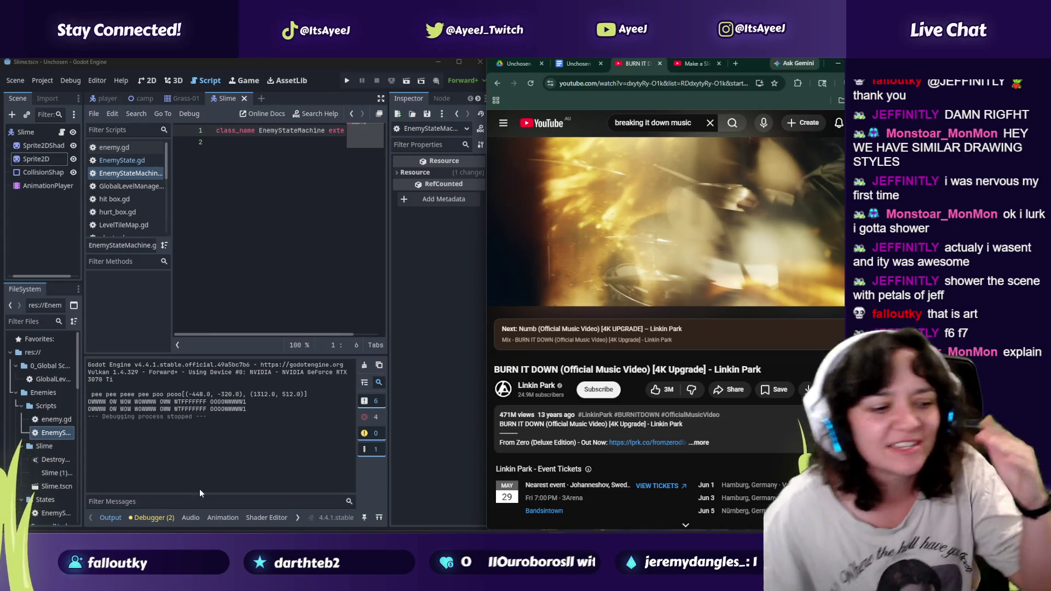
# Step: Step back through the music tab's history, then show the Godot tutorial and EnemyStateMachine script
pyautogui.click(693, 64)
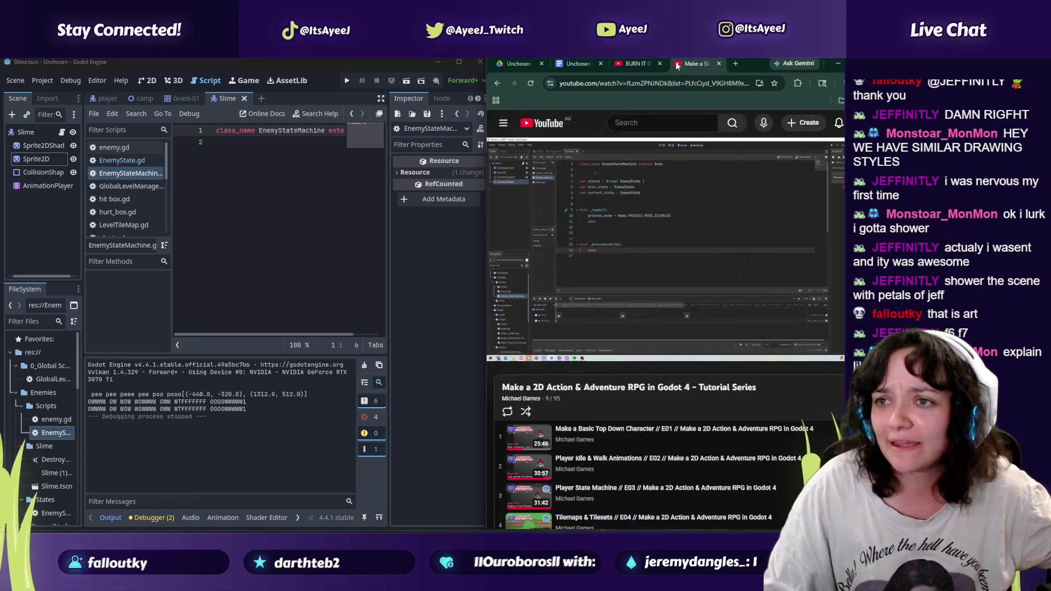
pyautogui.click(635, 63)
pyautogui.click(497, 83)
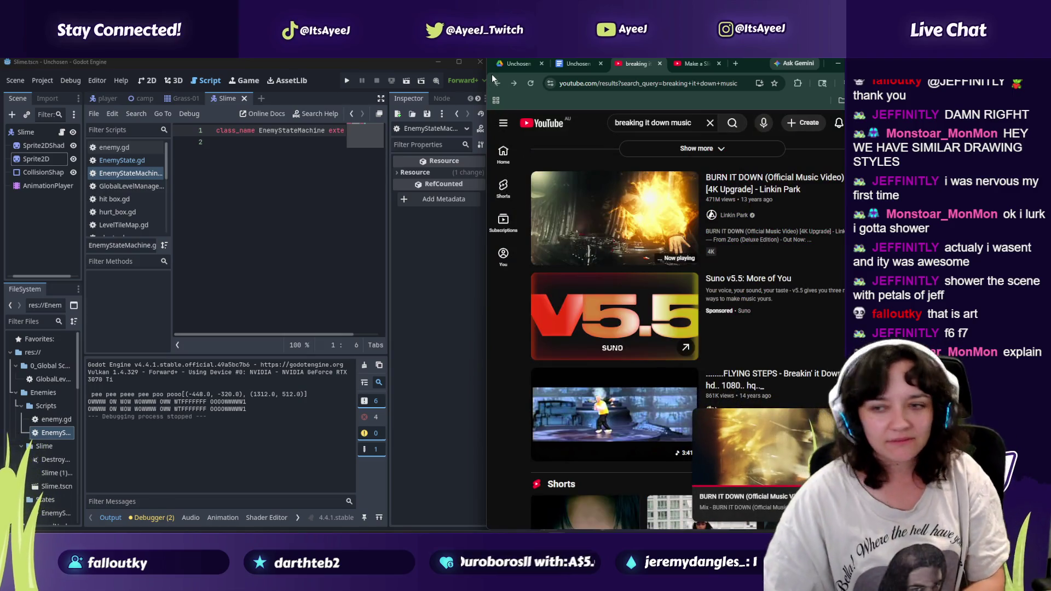
pyautogui.click(498, 85)
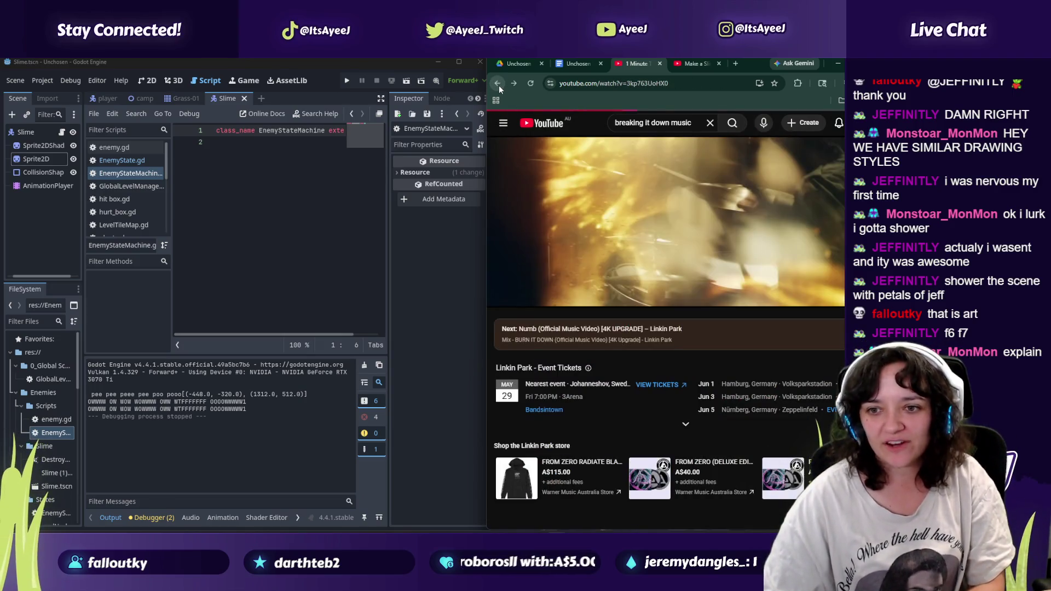
pyautogui.click(498, 85)
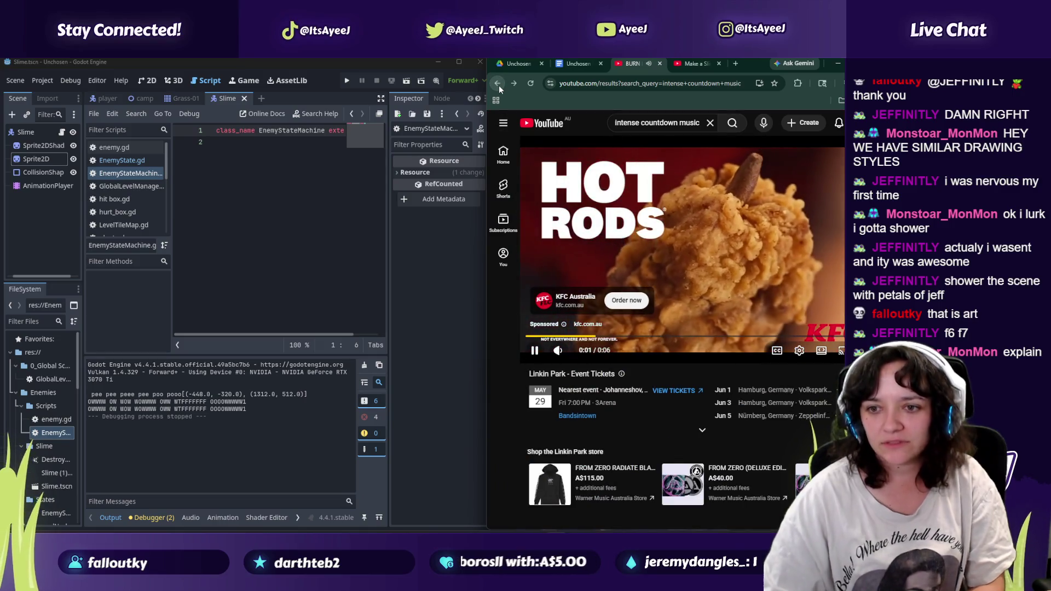
pyautogui.click(499, 85)
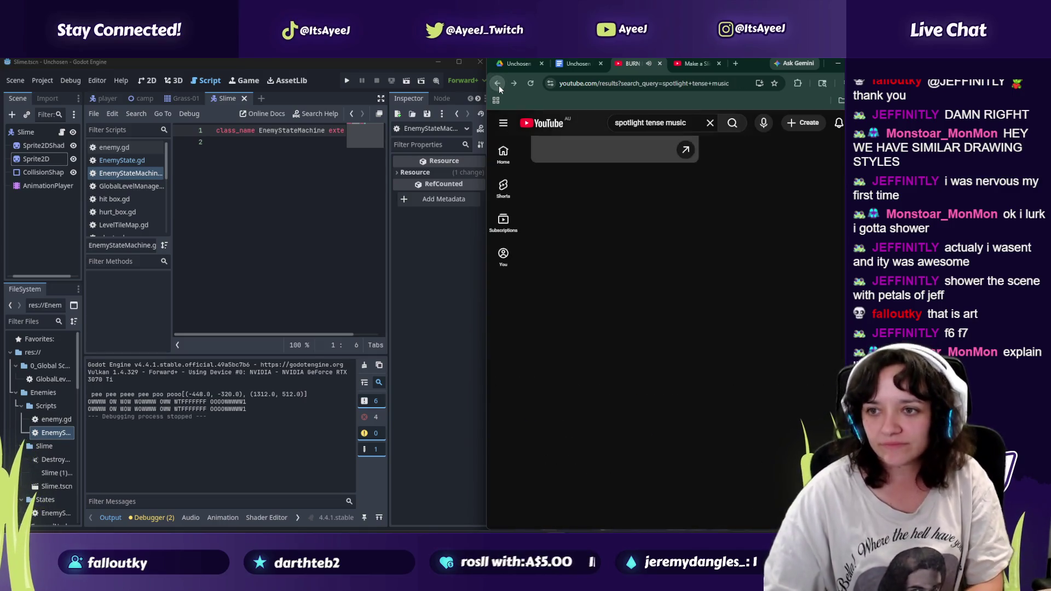
pyautogui.click(501, 86)
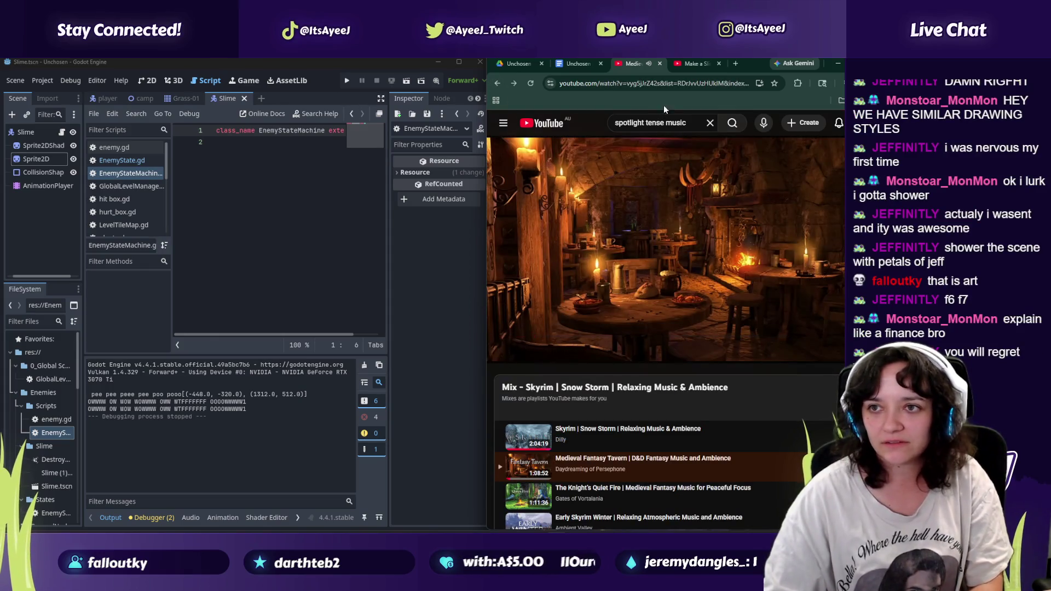
pyautogui.click(688, 65)
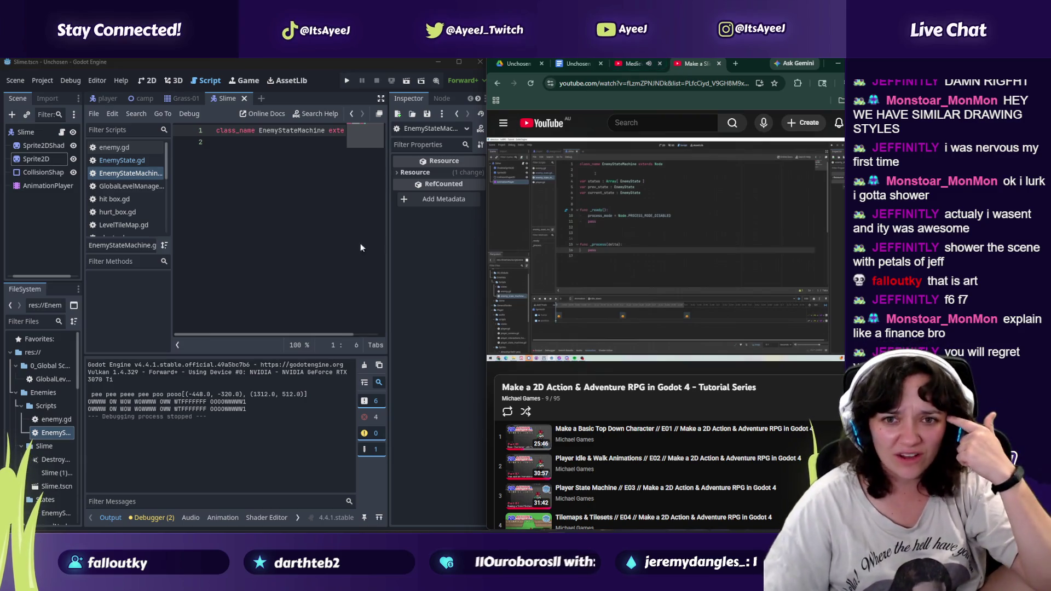
pyautogui.click(237, 145)
# Step: Declare the states variable typed Array[EnemyState]
pyautogui.press('Return')
pyautogui.write('var states :')
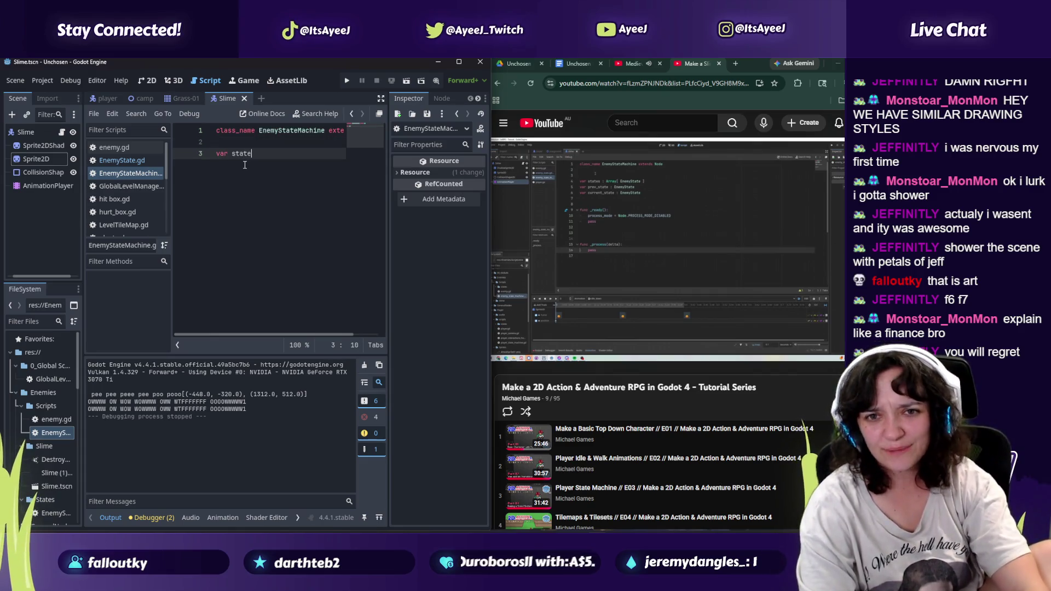
pyautogui.write(' Array')
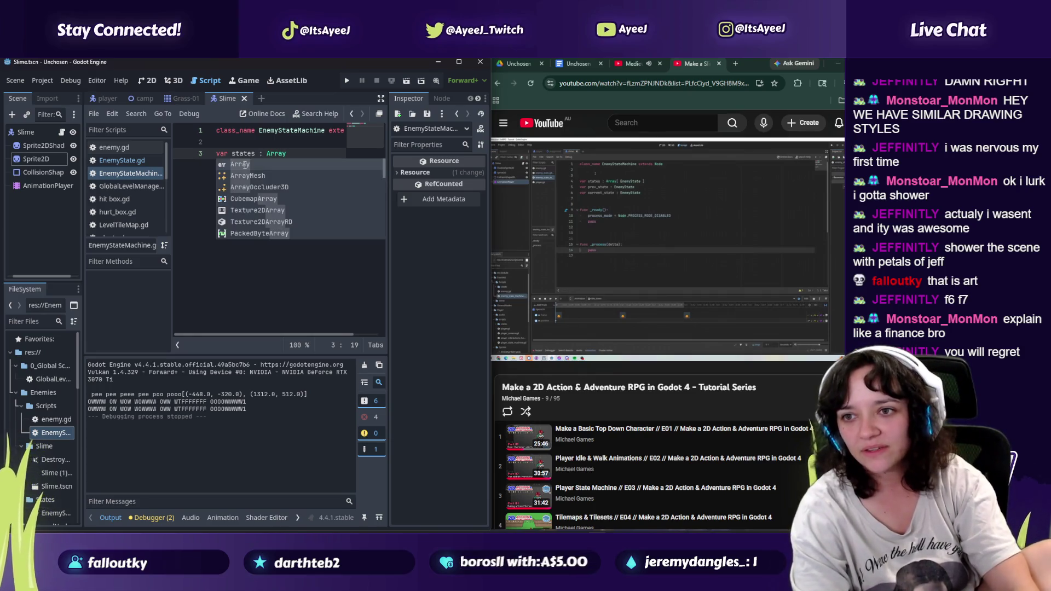
pyautogui.write('[')
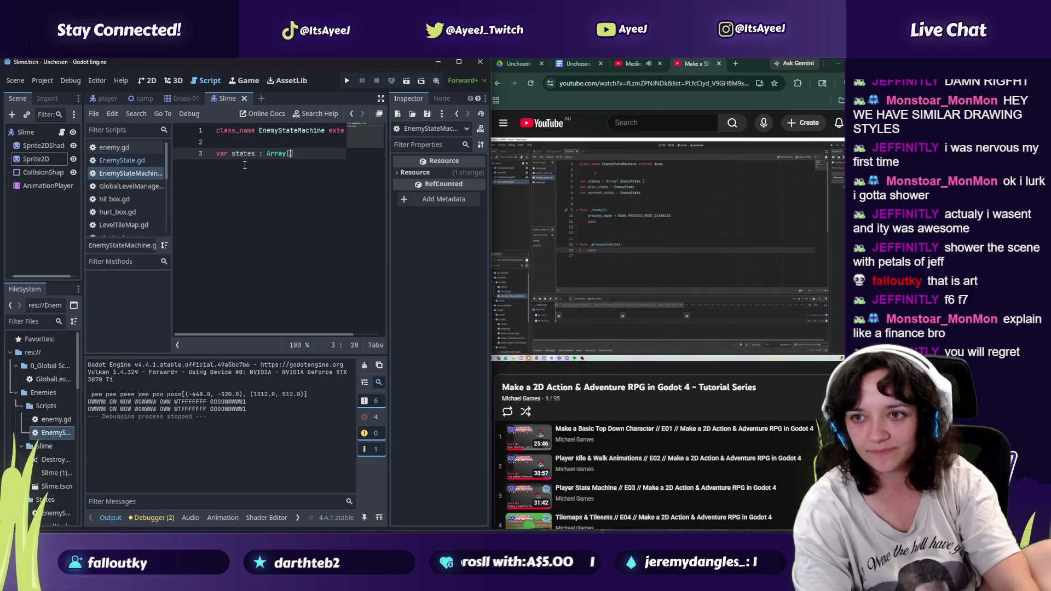
pyautogui.write(' Enemyt')
pyautogui.press('BackSpace')
pyautogui.write('State ]')
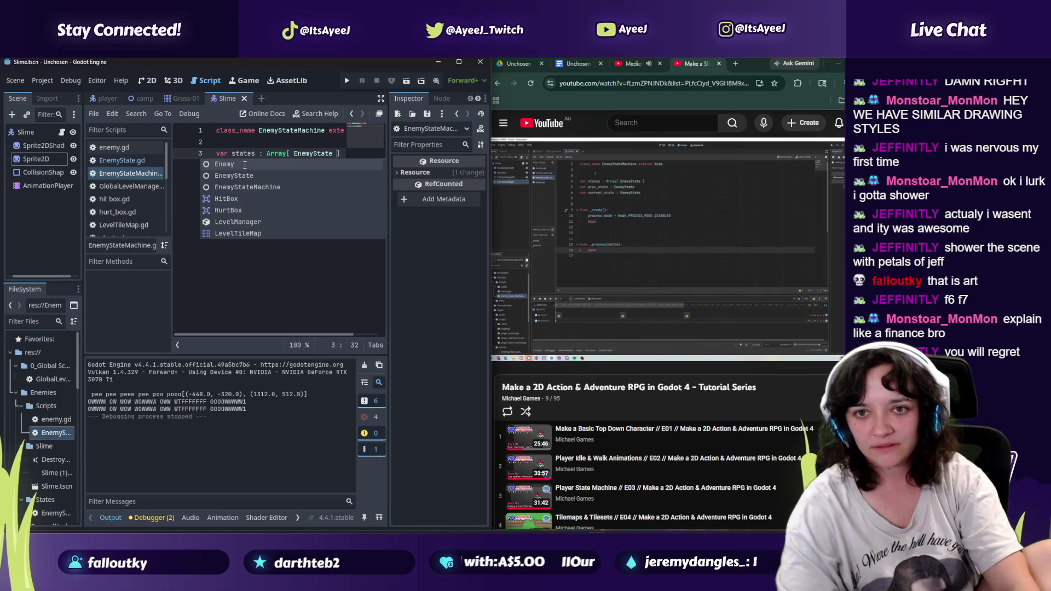
# Step: Declare var prev_state : EnemyState and var current_state : EnemyState
pyautogui.press('Return')
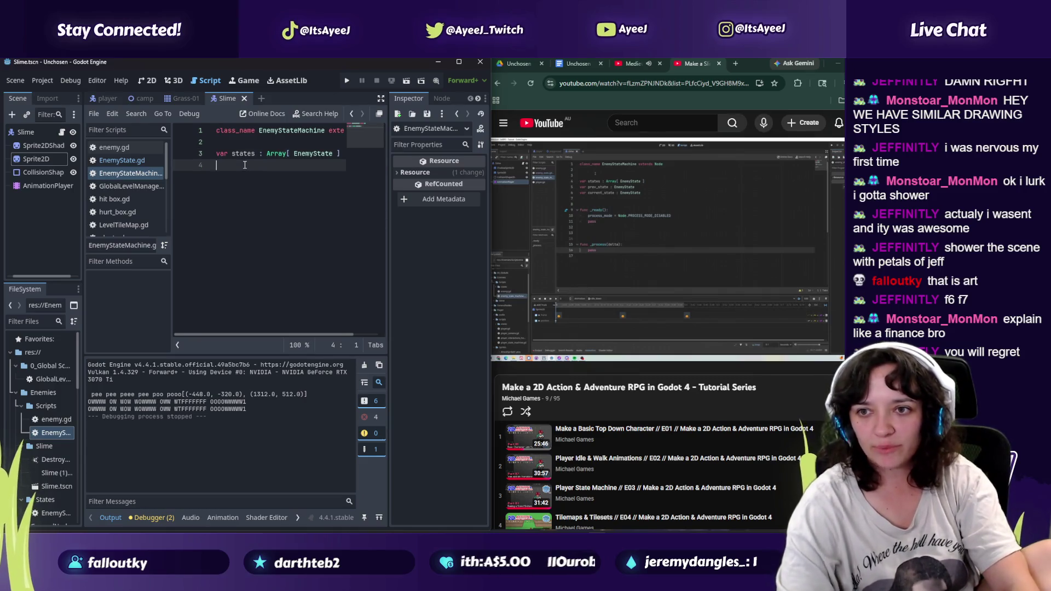
pyautogui.write('var')
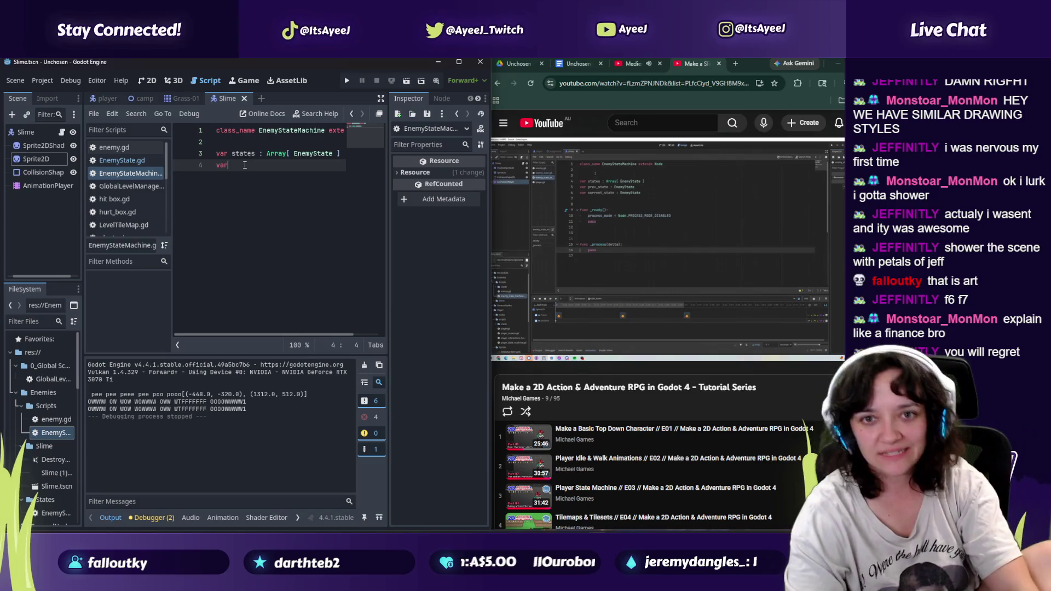
pyautogui.write(' prev_state :')
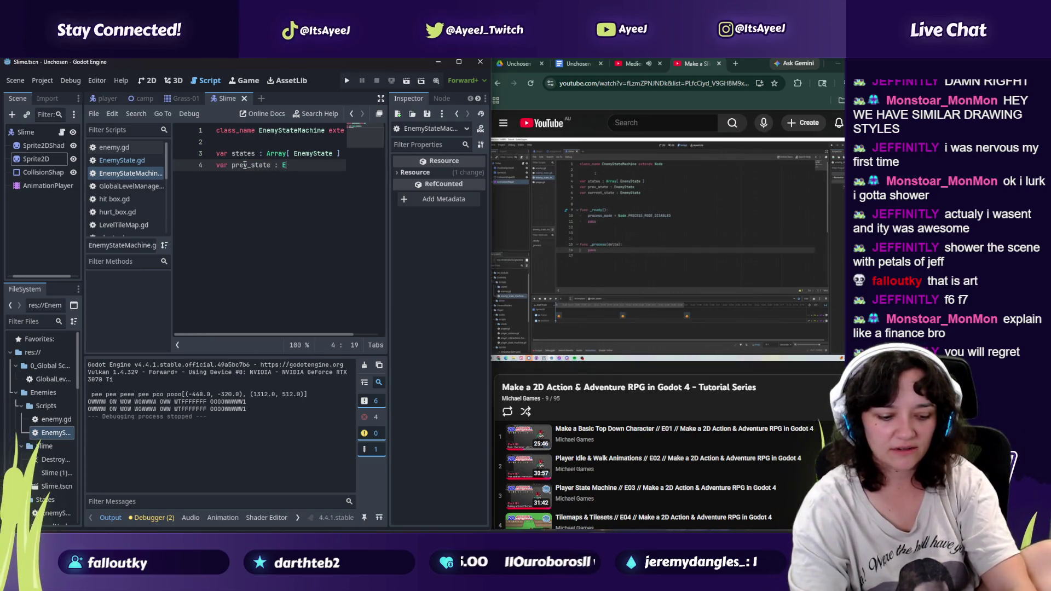
pyautogui.write(' EnemyS')
pyautogui.press('Return')
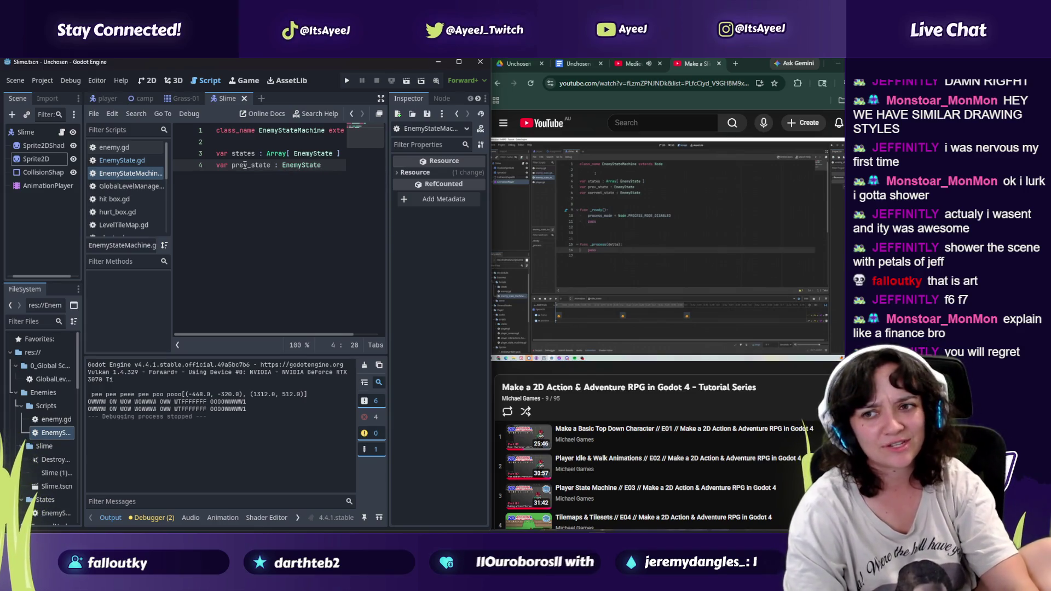
pyautogui.press('Return')
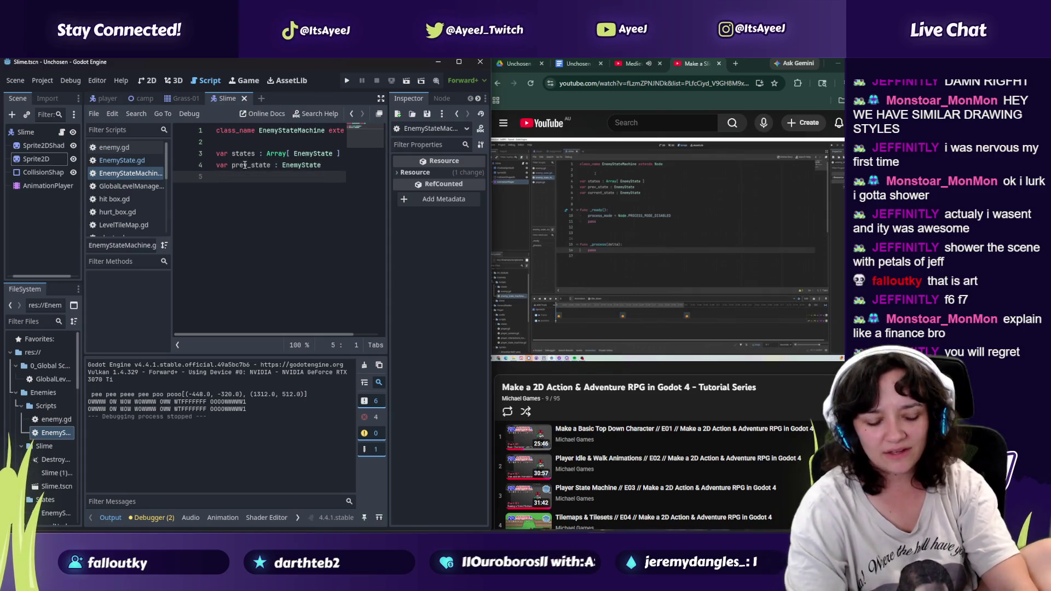
pyautogui.write('var current')
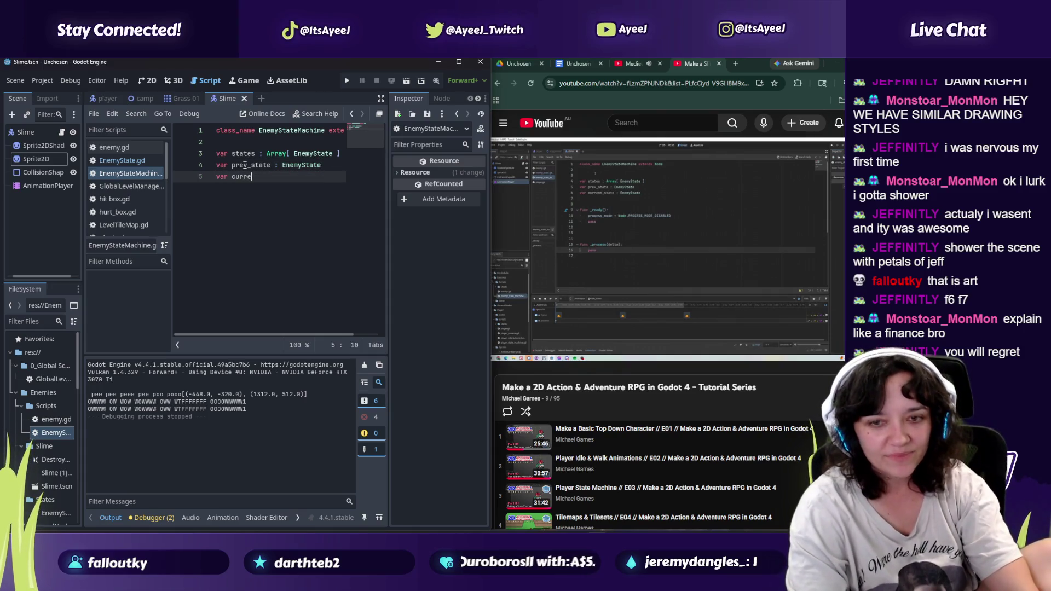
pyautogui.write('_')
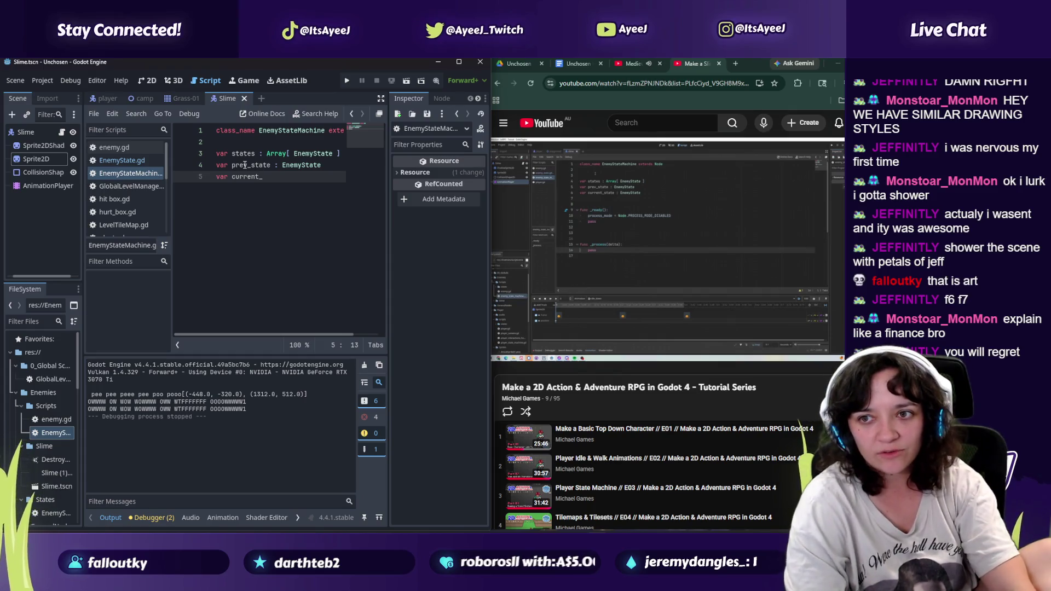
pyautogui.write('state : Enemy')
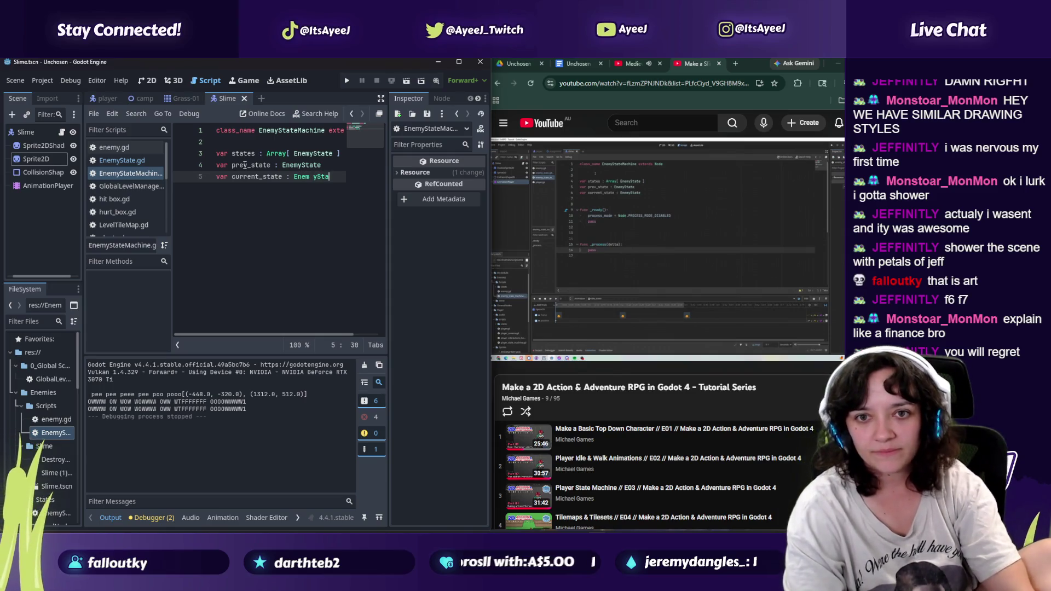
pyautogui.write('Statrew')
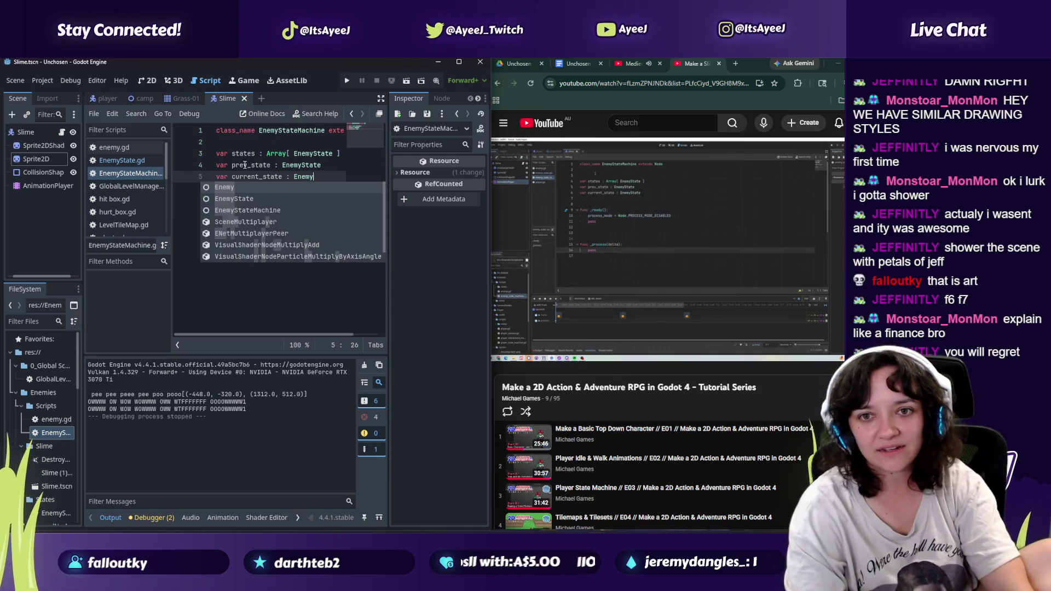
pyautogui.press('BackSpace')
pyautogui.write('e')
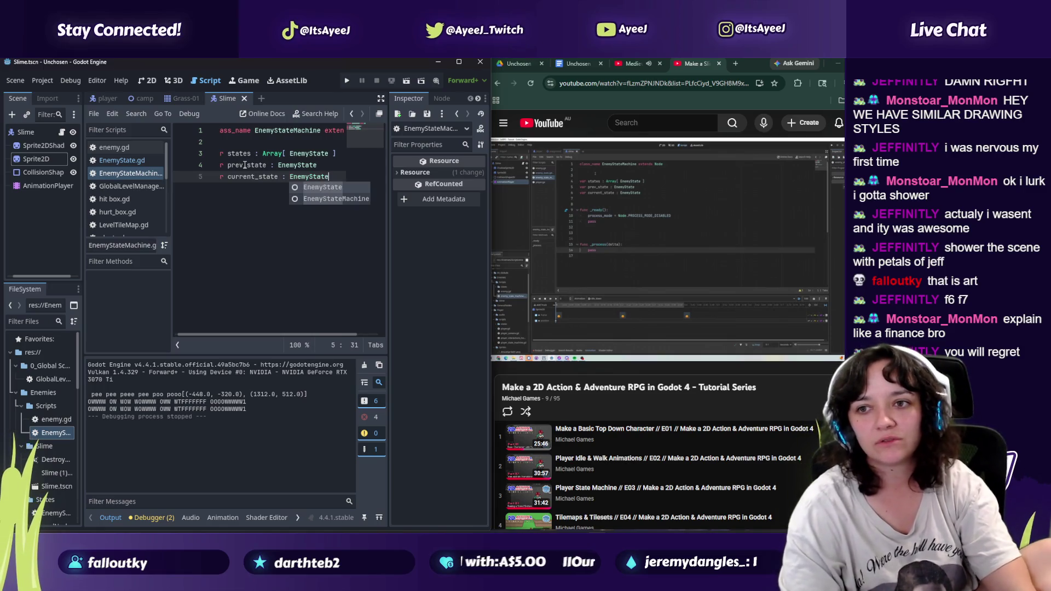
pyautogui.press('Return')
pyautogui.press('Return')
pyautogui.press('Return')
pyautogui.write('func _ready')
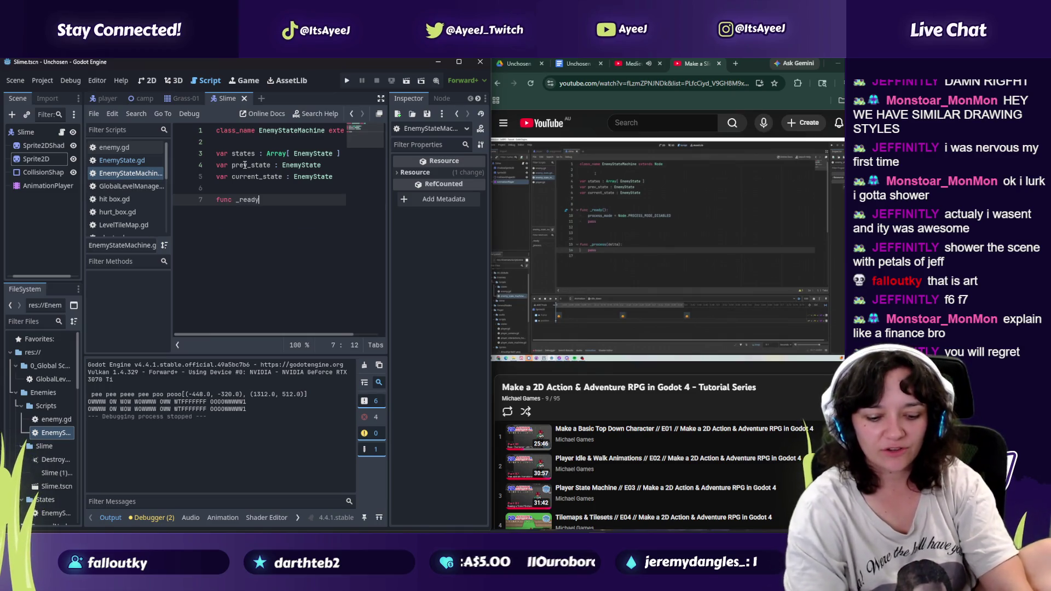
# Step: Add func _ready(): setting process_mode = Node.PROCESS_MODE_DISABLED, then pause the tutorial
pyautogui.write('()')
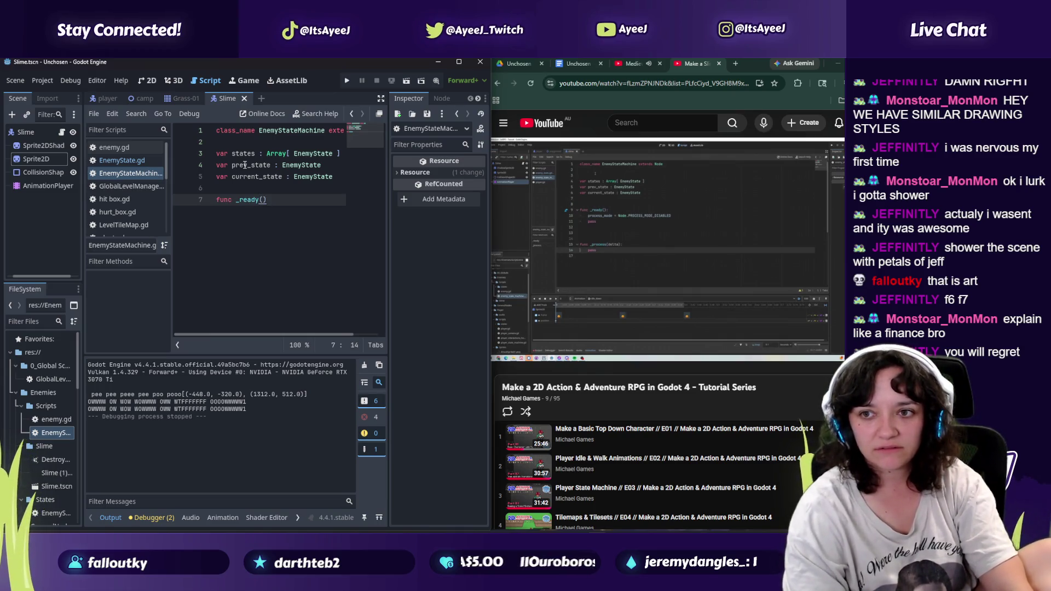
pyautogui.write(':')
pyautogui.press('Return')
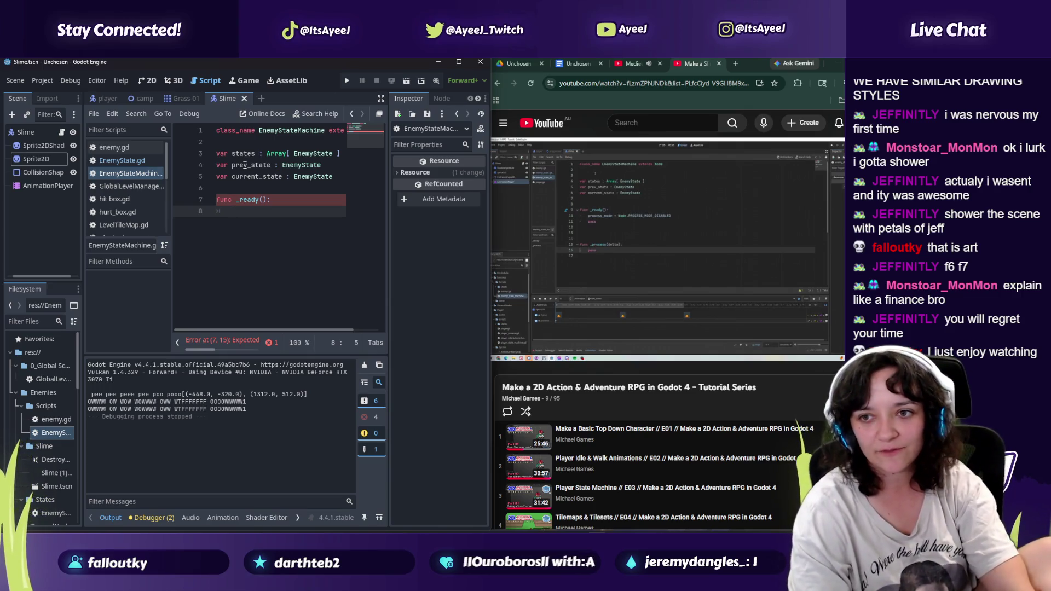
pyautogui.write('proces_mode')
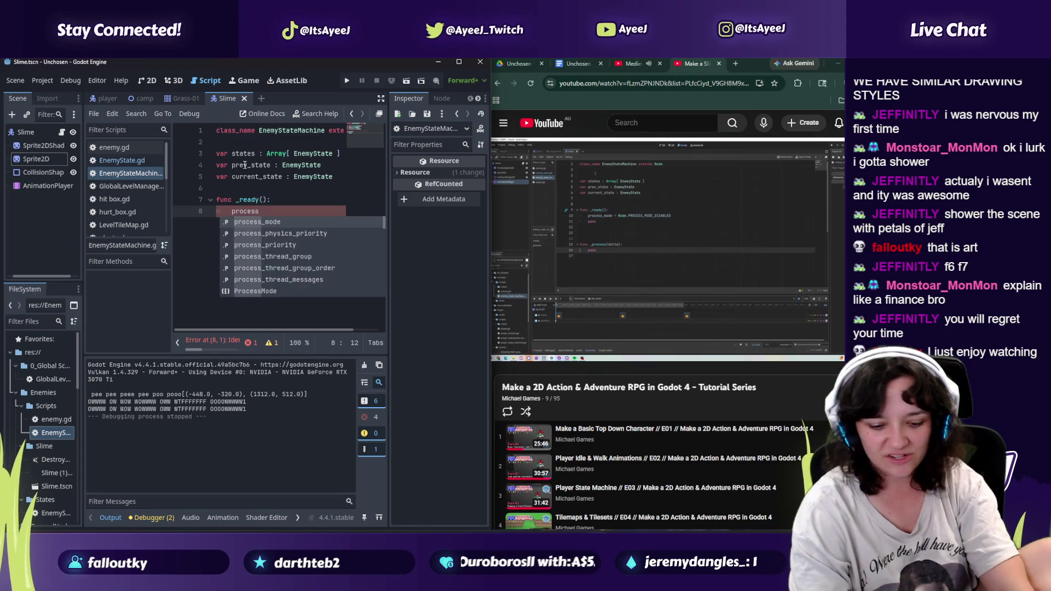
pyautogui.write(' = N')
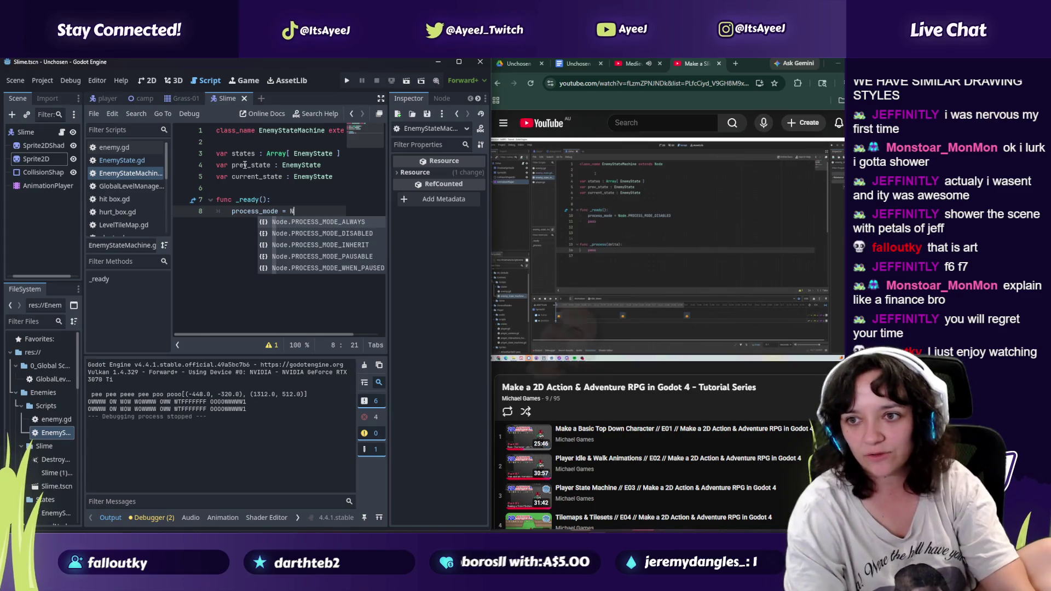
pyautogui.write('ode.Proc')
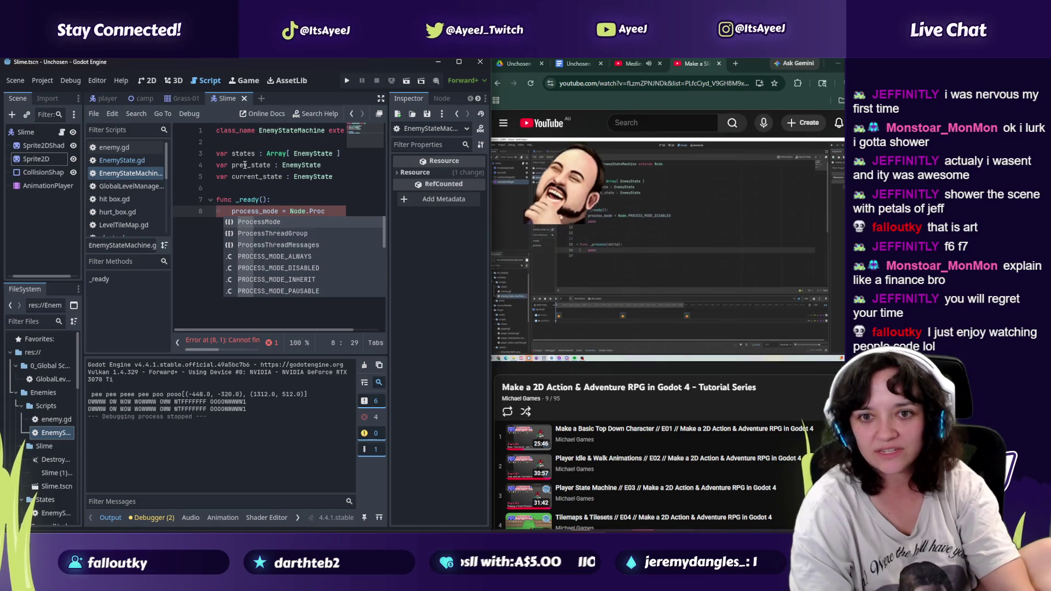
pyautogui.press('Down')
pyautogui.press('Down')
pyautogui.press('Down')
pyautogui.press('Return')
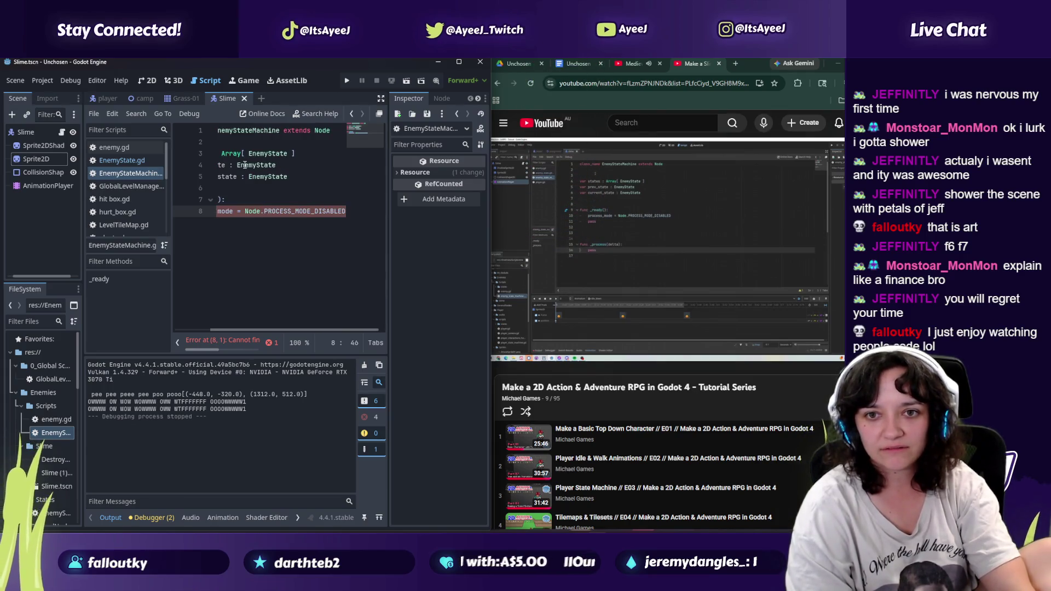
pyautogui.press('Return')
pyautogui.write('pass')
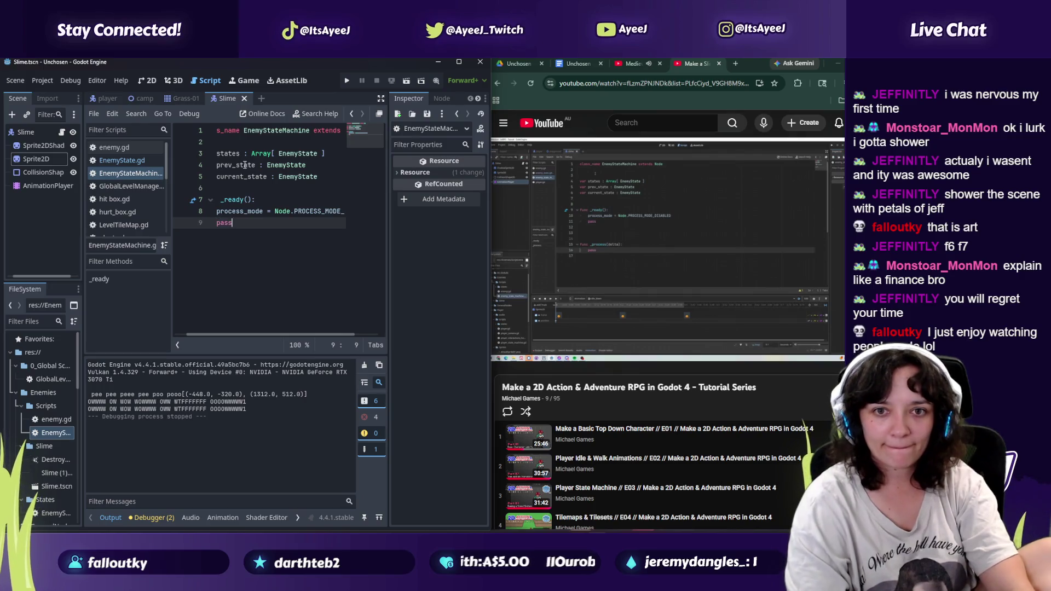
pyautogui.press('Return')
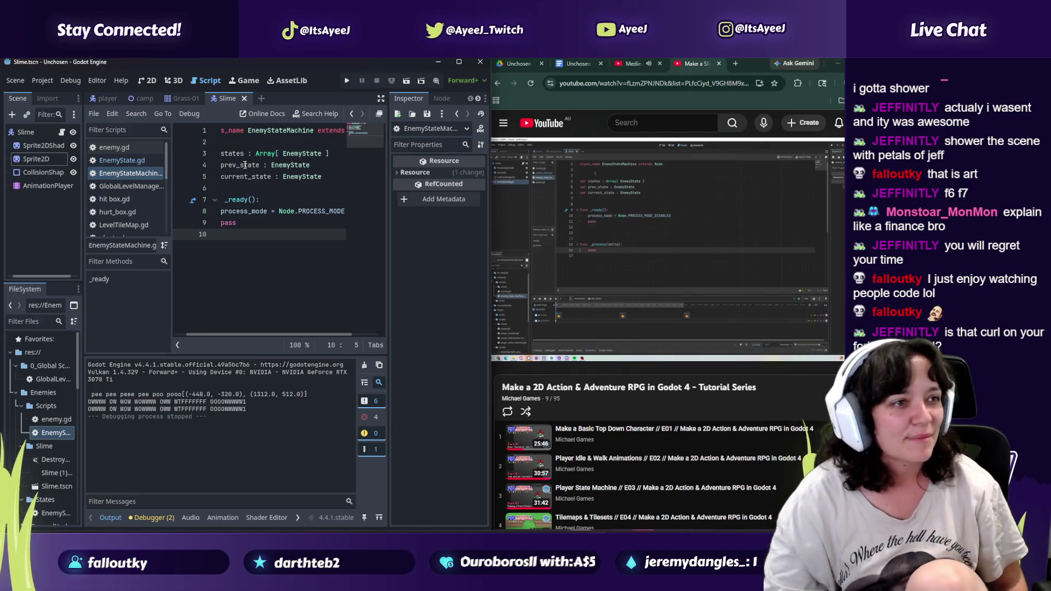
pyautogui.click(615, 271)
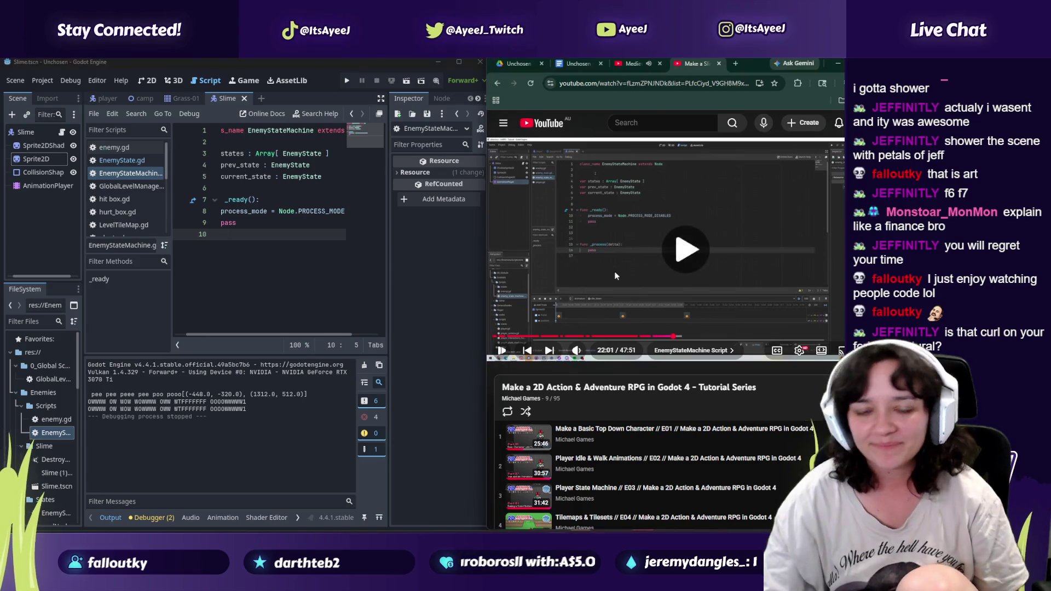
# Step: Resume the tutorial and insert blank lines above pass in _ready()
pyautogui.click(524, 288)
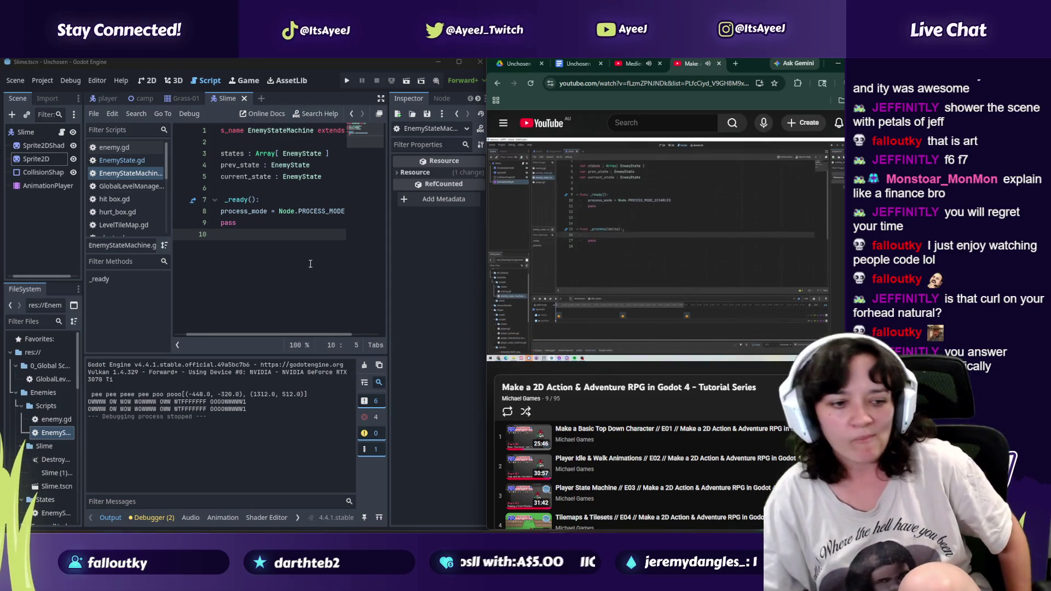
pyautogui.click(229, 219)
pyautogui.press('Return')
pyautogui.press('Return')
pyautogui.press('Return')
pyautogui.press('Up')
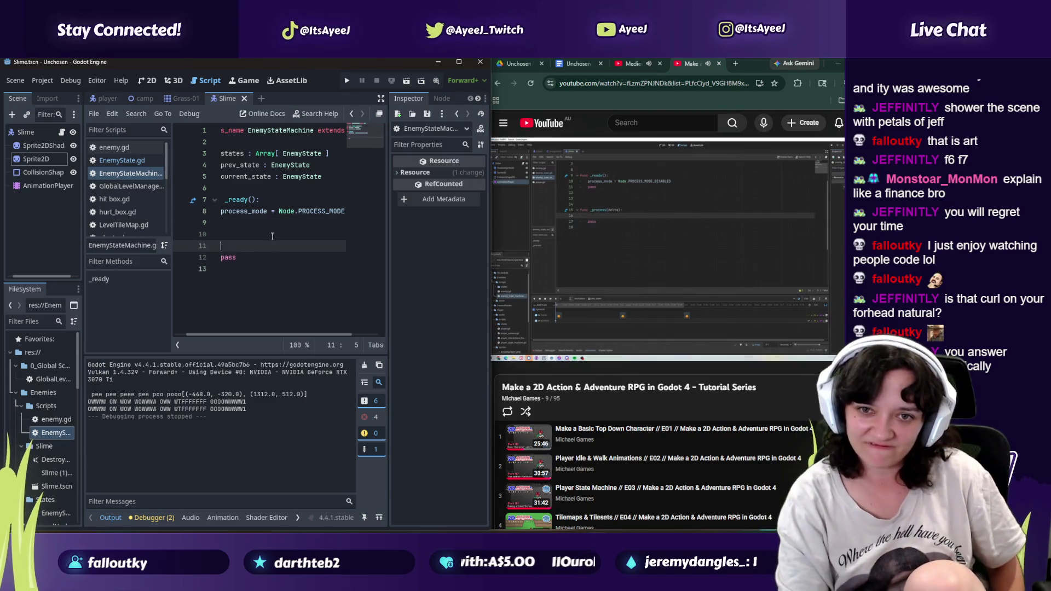
pyautogui.press('Up')
pyautogui.press('Up')
pyautogui.press('Up')
pyautogui.press('End')
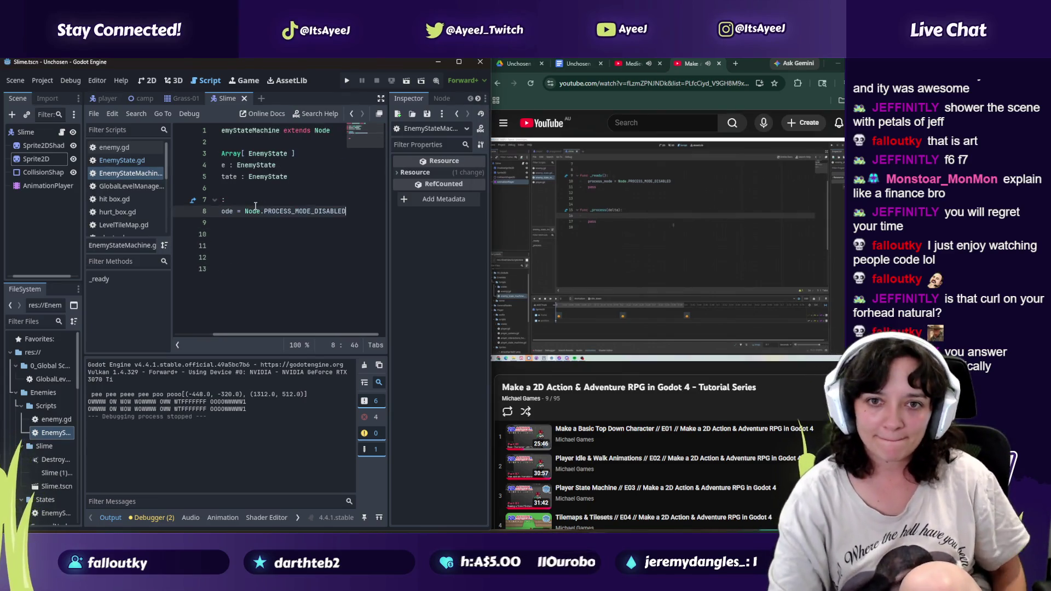
pyautogui.press('Down')
pyautogui.press('Home')
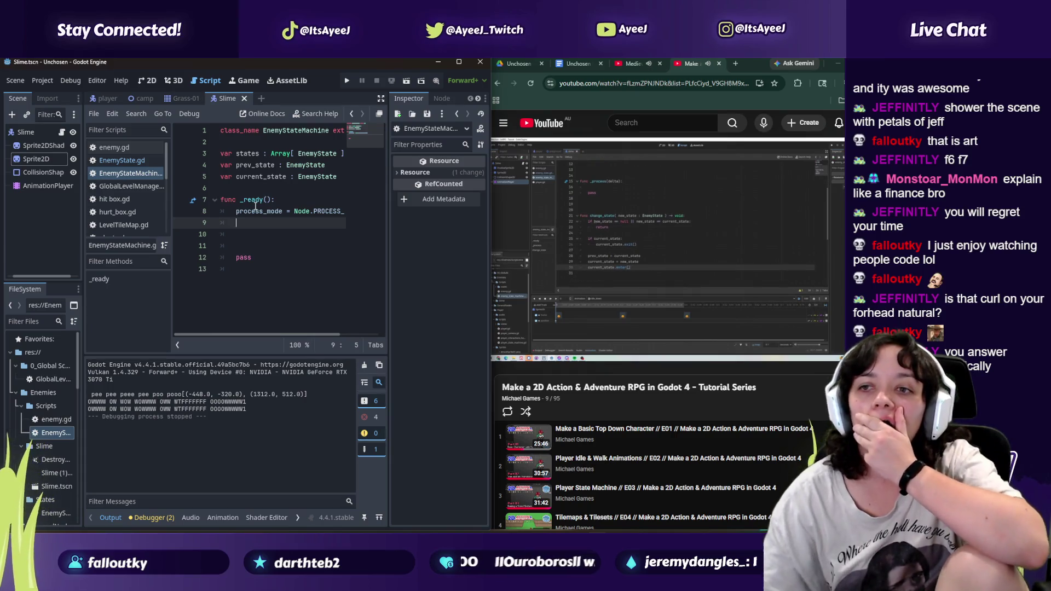
# Step: Pause the video and add a new line below pass for the next function
pyautogui.click(616, 205)
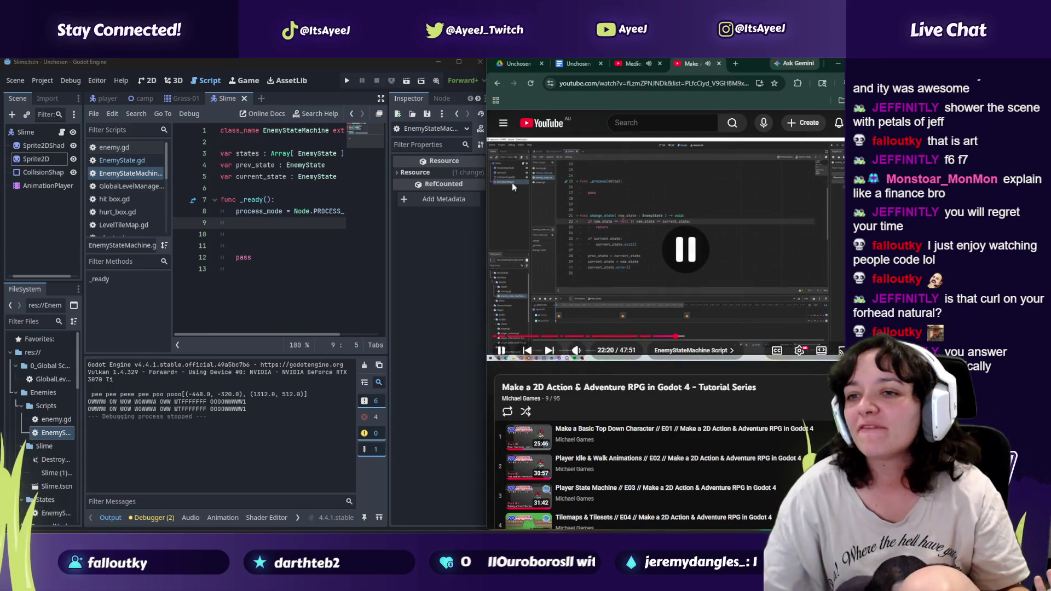
pyautogui.click(241, 247)
pyautogui.click(255, 271)
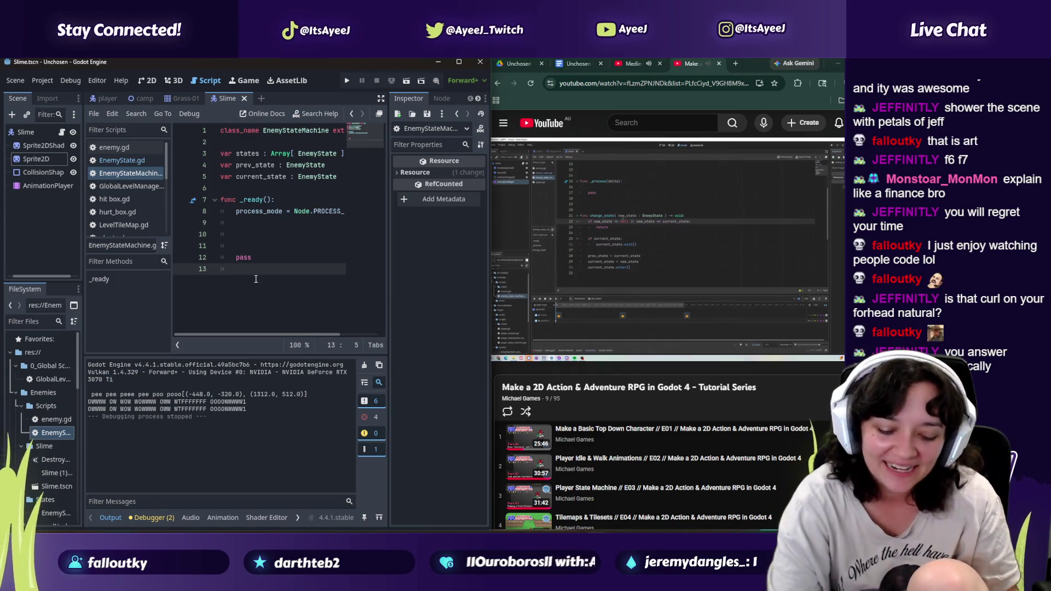
pyautogui.press('Return')
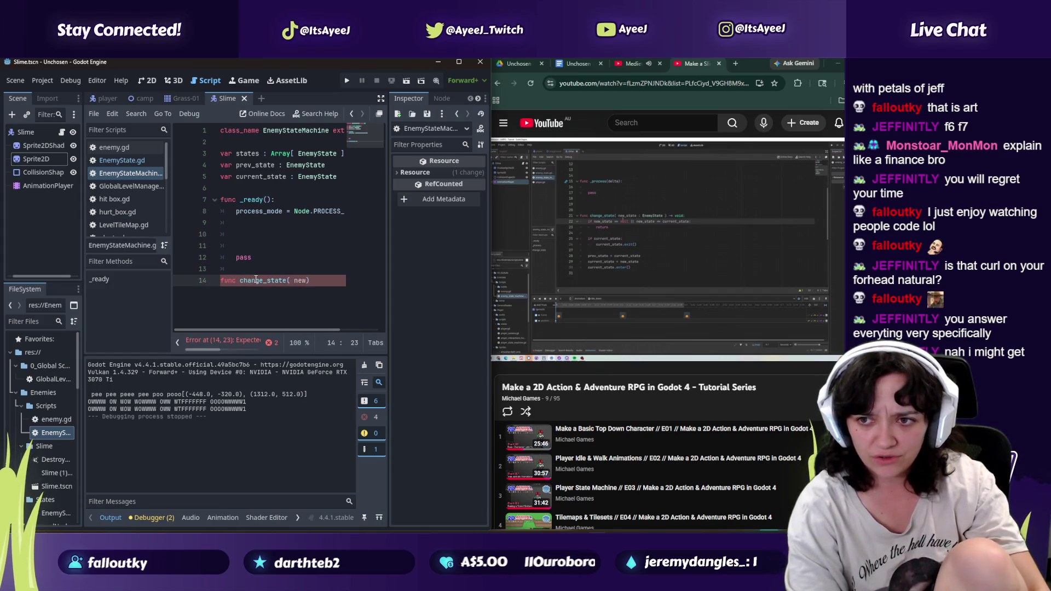
# Step: Finish change_state(new_state : EnemyState) -> void: and begin 'if new_state == null or current'
pyautogui.write('_state')
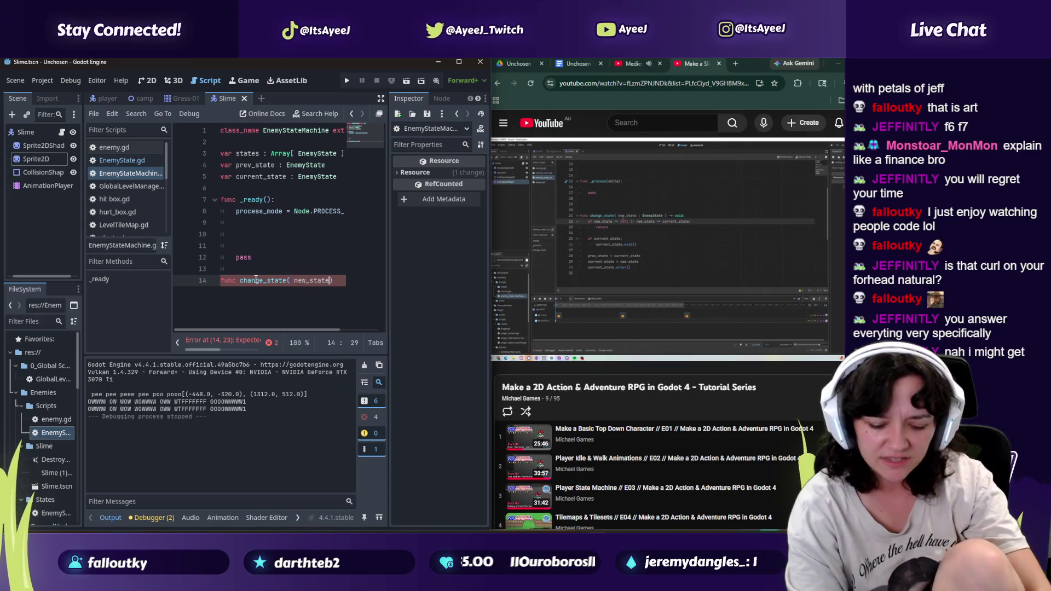
pyautogui.write(' :')
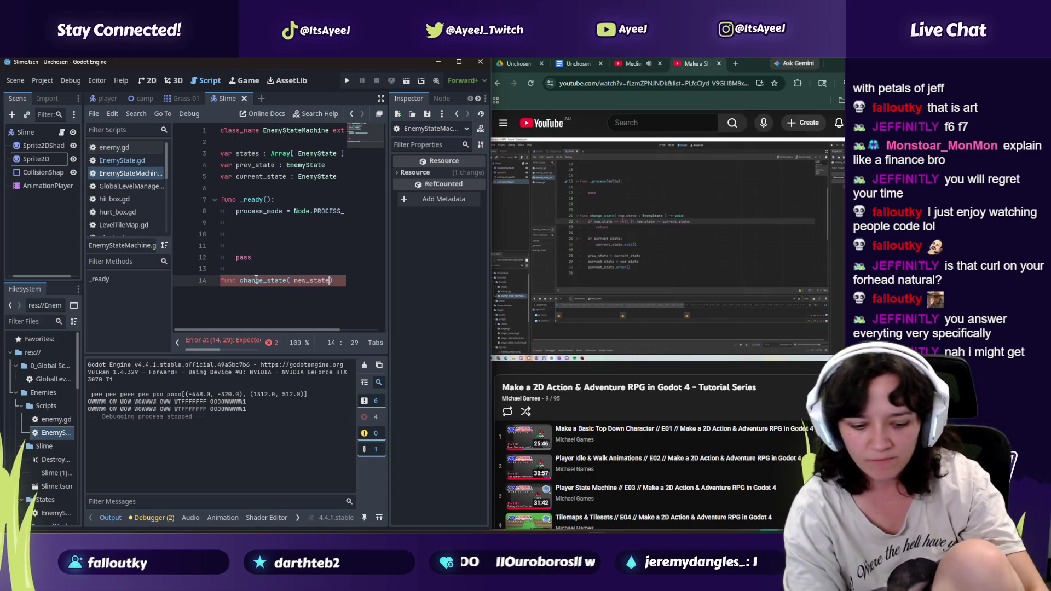
pyautogui.write(' En')
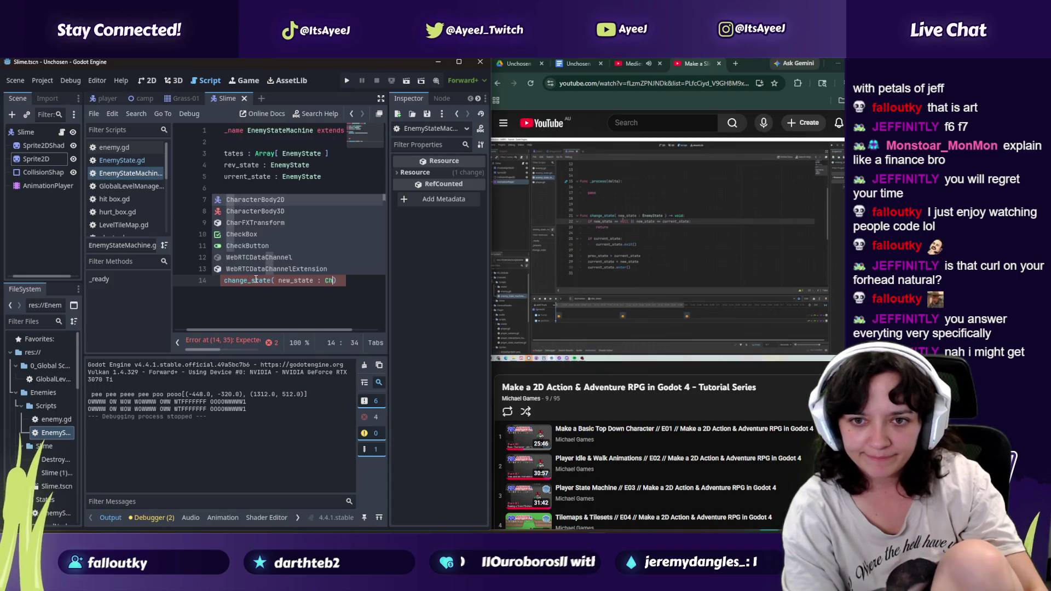
pyautogui.write('emyState')
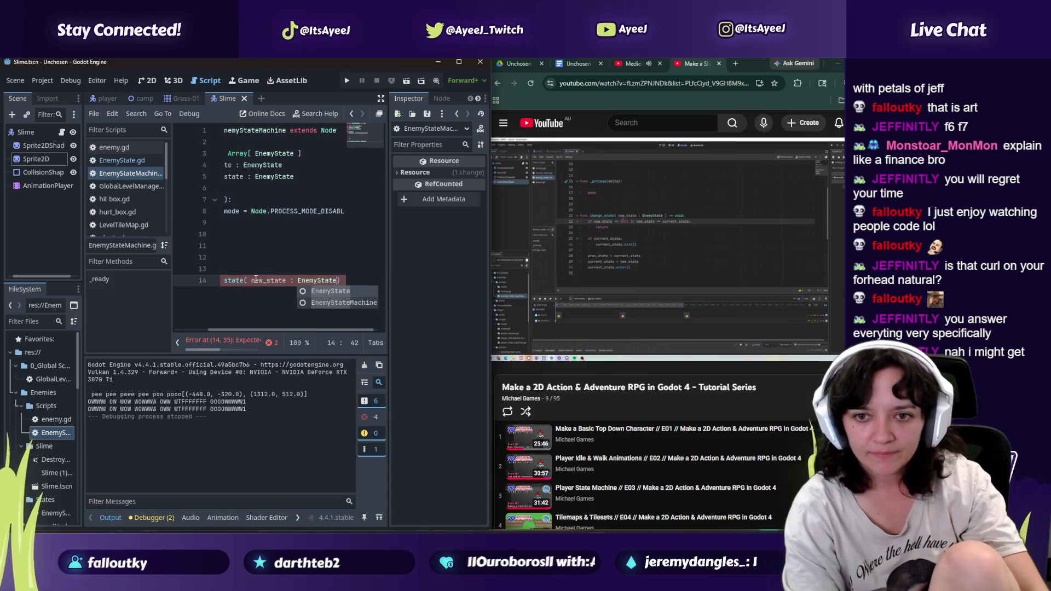
pyautogui.write(' )')
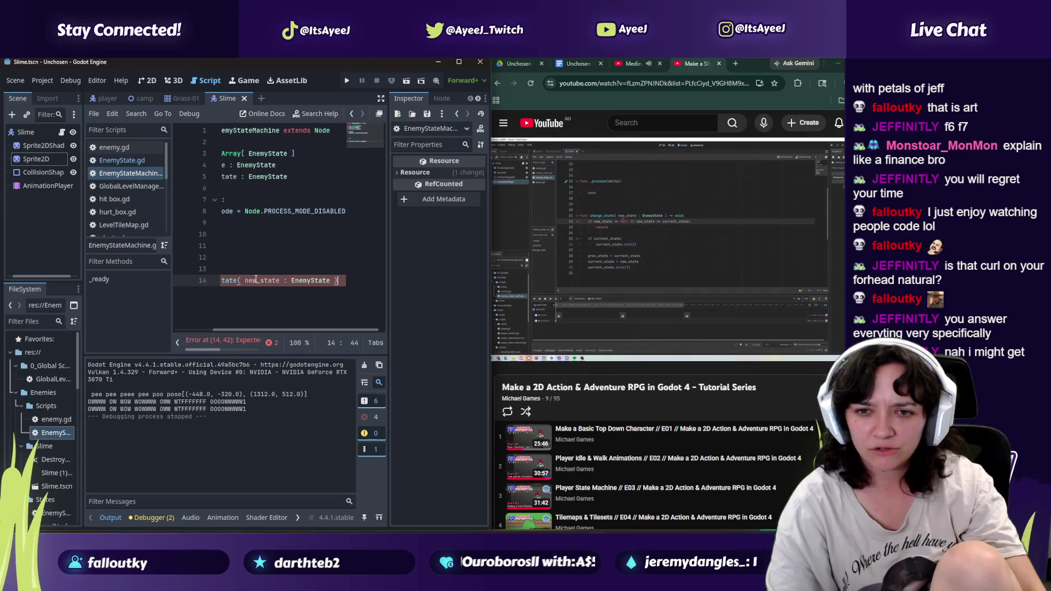
pyautogui.write(' ->')
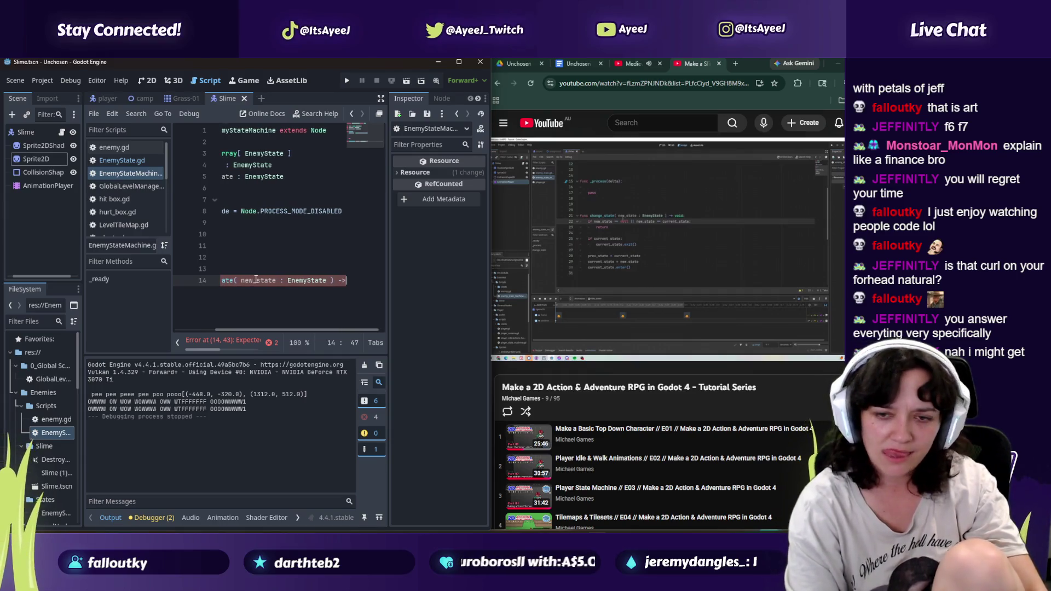
pyautogui.write(' void:')
pyautogui.press('Return')
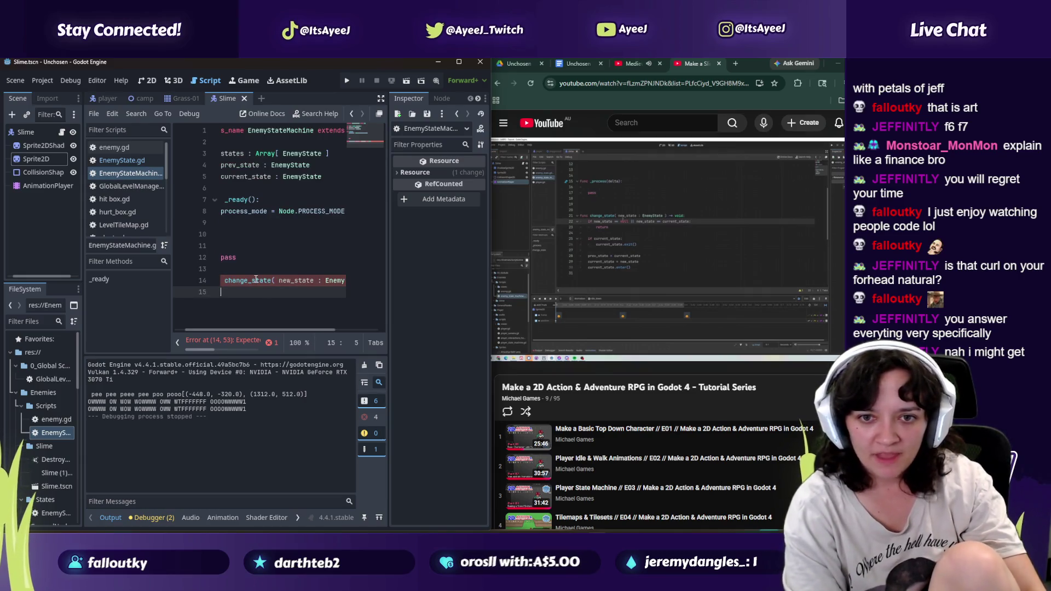
pyautogui.write('if new_')
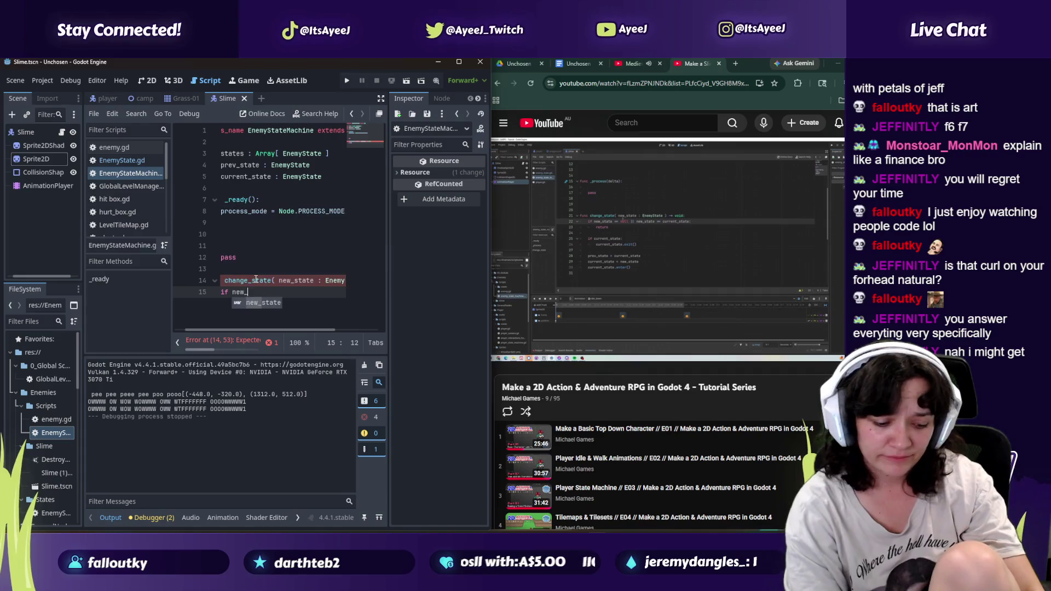
pyautogui.write('state ')
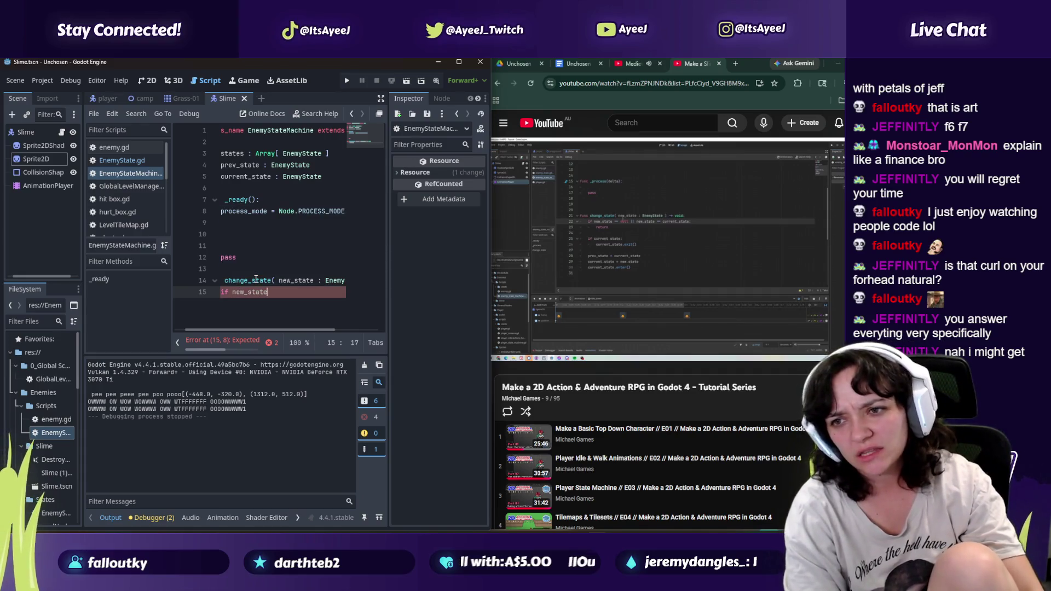
pyautogui.write('== null')
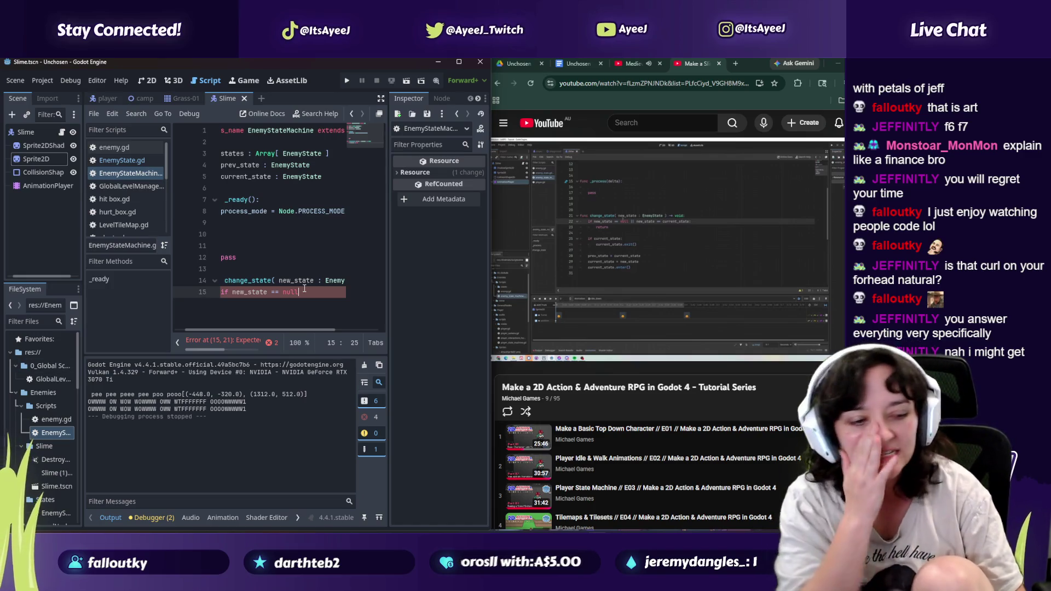
pyautogui.moveTo(626, 224)
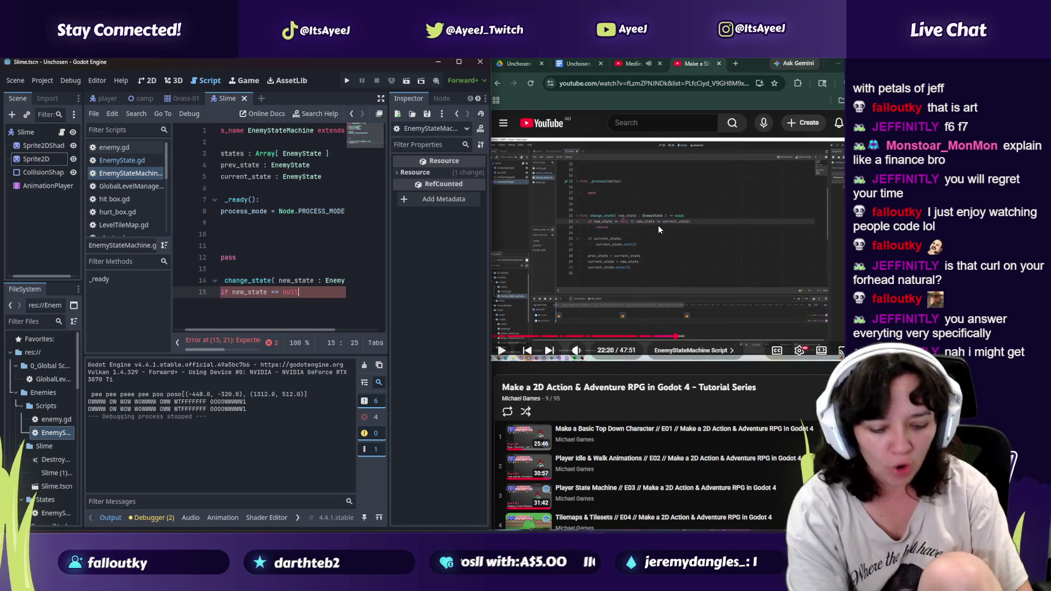
pyautogui.write(' or ')
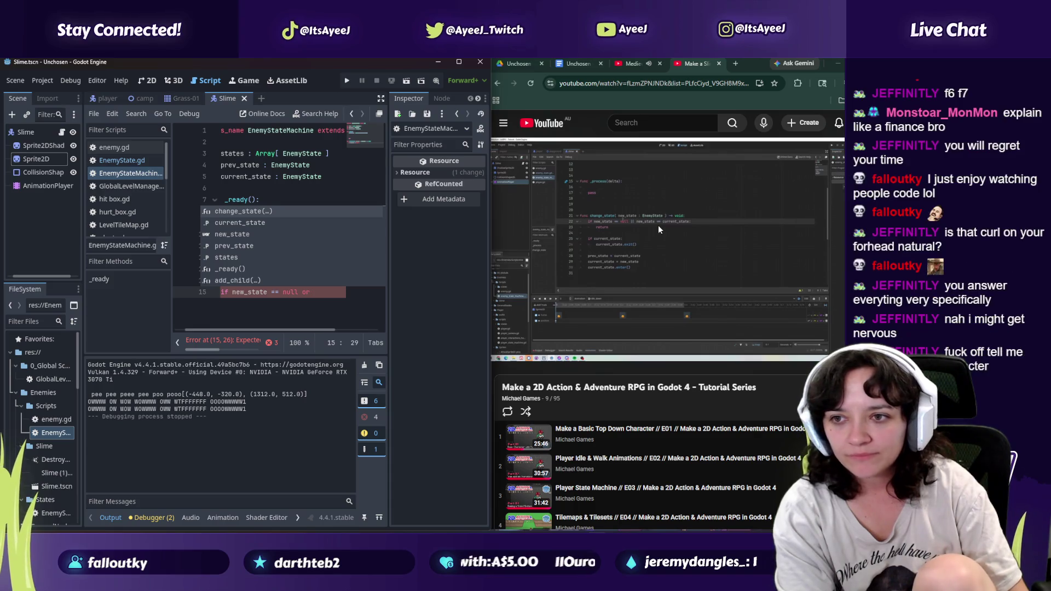
pyautogui.write('current')
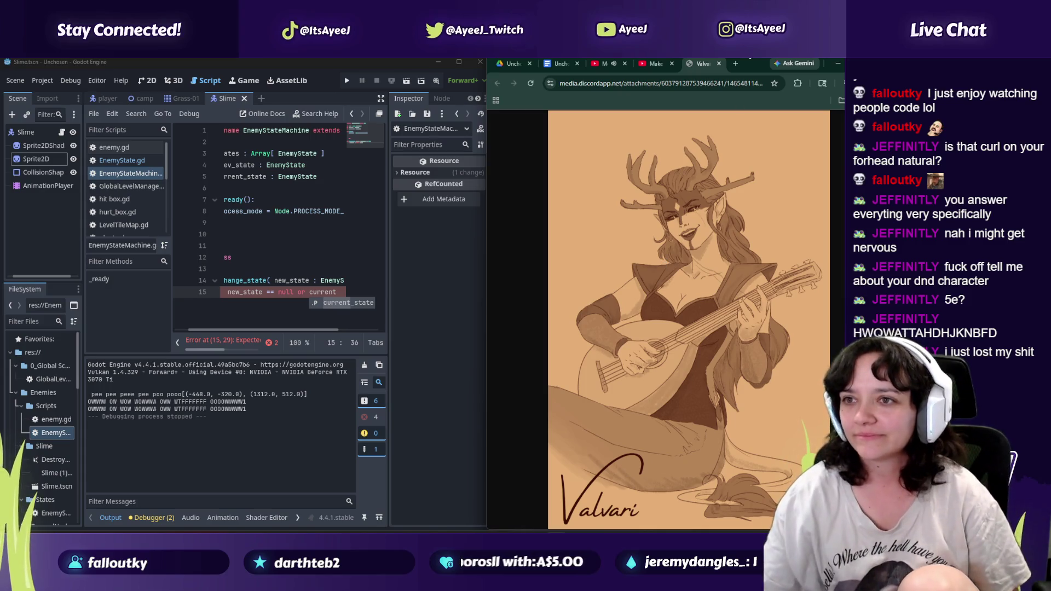
# Step: Close the Discord character image tab and return to the Godot script editor
pyautogui.click(720, 64)
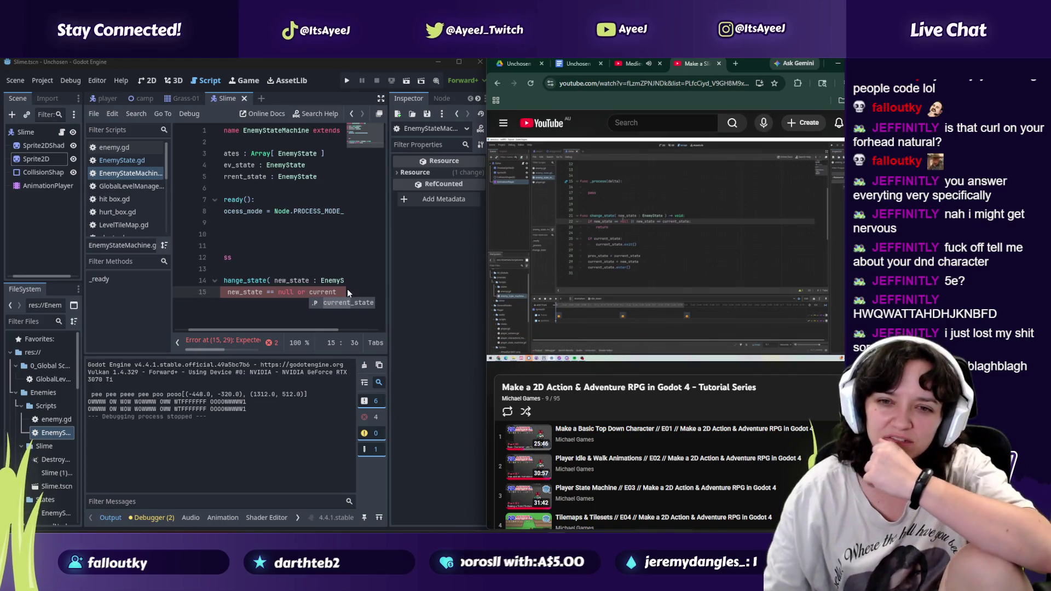
pyautogui.click(334, 294)
# Step: Complete the condition with current_state: and return early inside it
pyautogui.write('_state:')
pyautogui.press('Return')
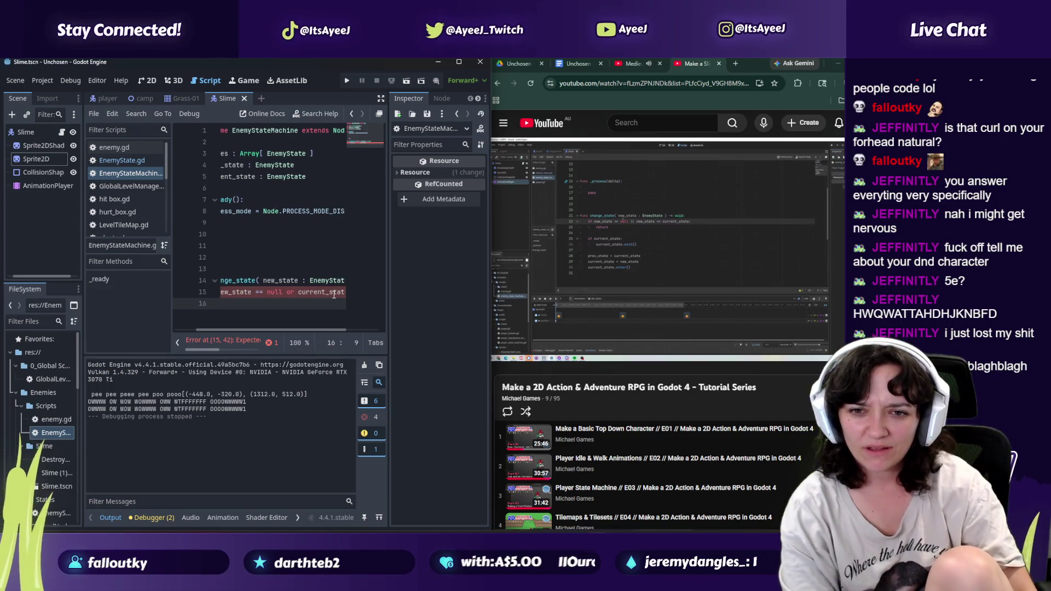
pyautogui.write('retrun')
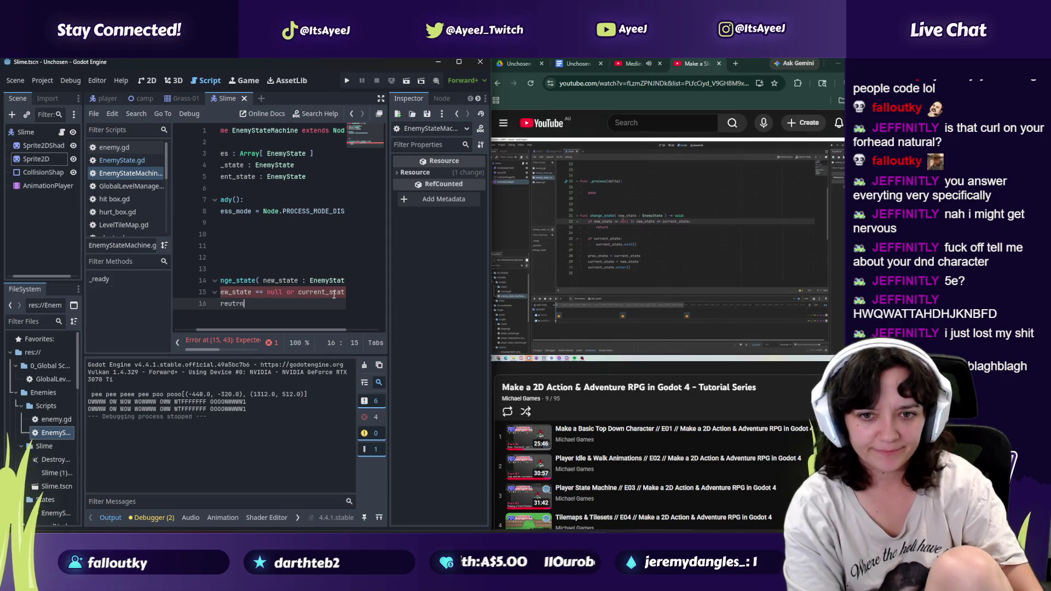
pyautogui.press('BackSpace')
pyautogui.press('BackSpace')
pyautogui.press('BackSpace')
pyautogui.write('urn')
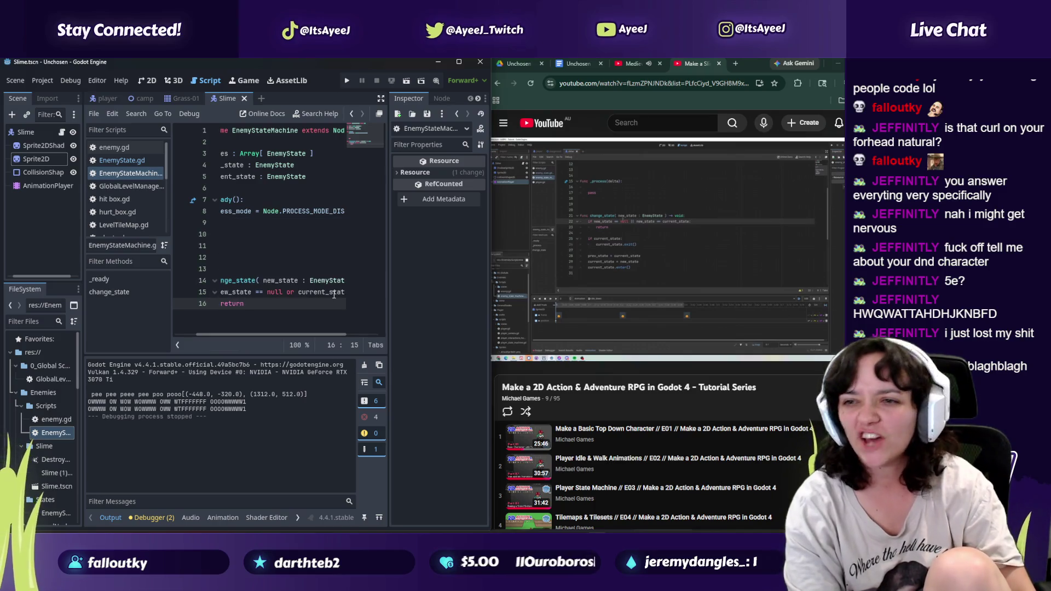
pyautogui.press('Return')
pyautogui.press('Return')
# Step: Add if current_state: current_state.exit(), start a prev_state line, and skip the music track
pyautogui.write('if')
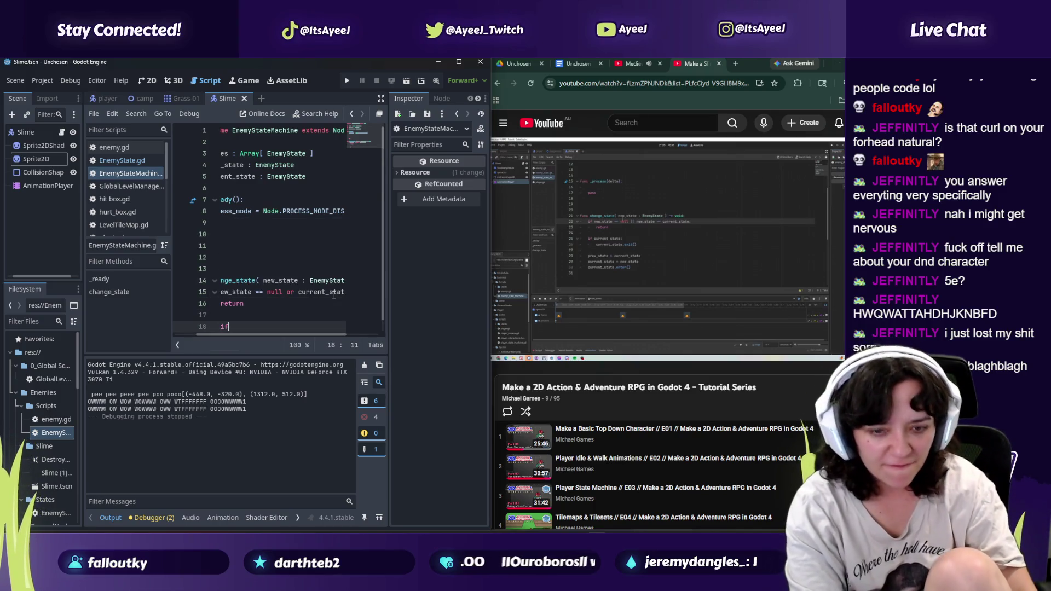
pyautogui.write(' current')
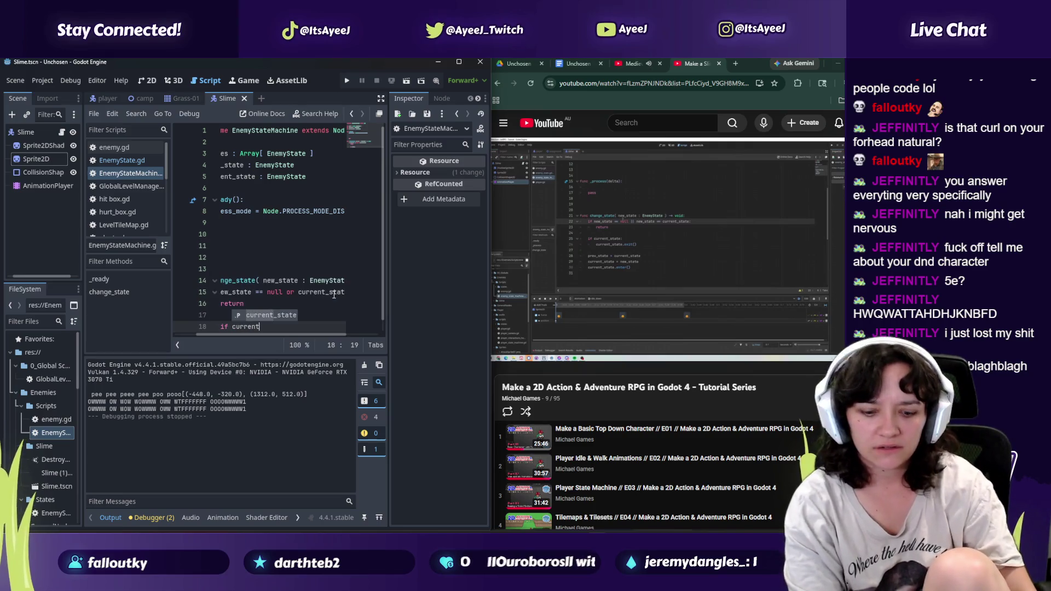
pyautogui.write('_state')
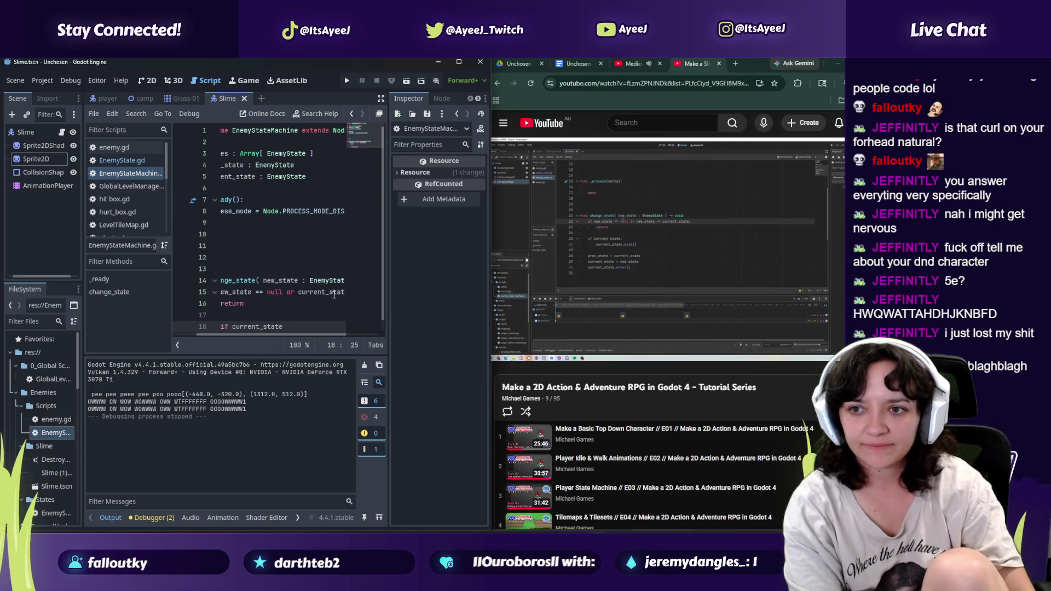
pyautogui.write(':')
pyautogui.press('Return')
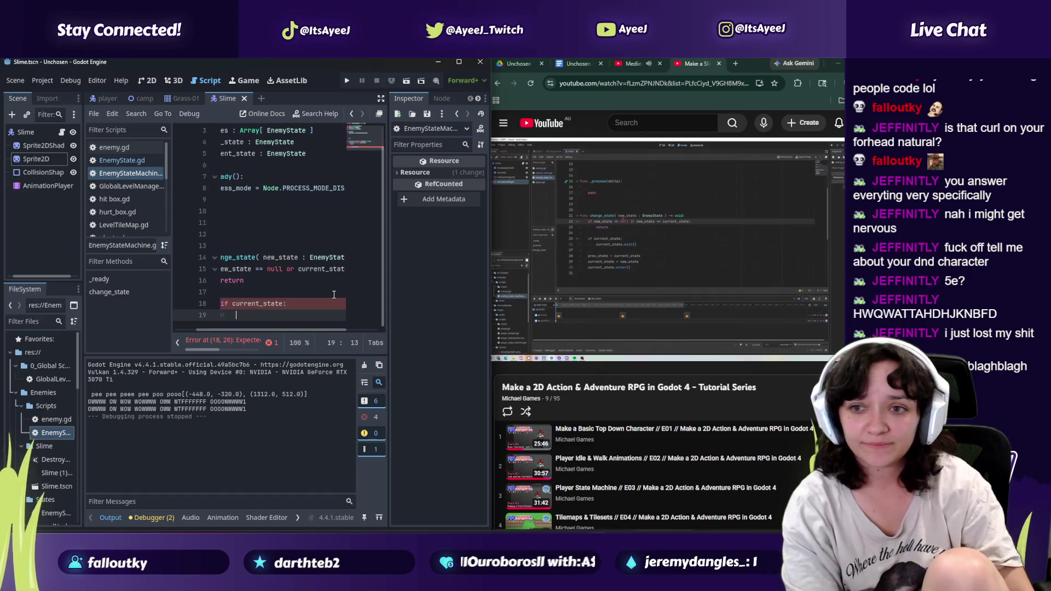
pyautogui.write('current')
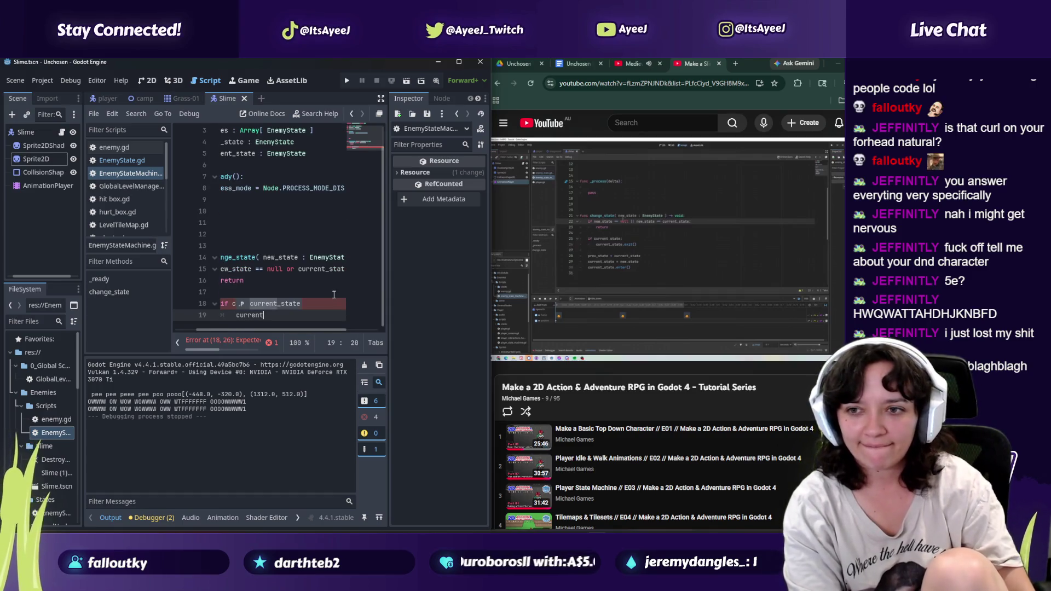
pyautogui.write('_state')
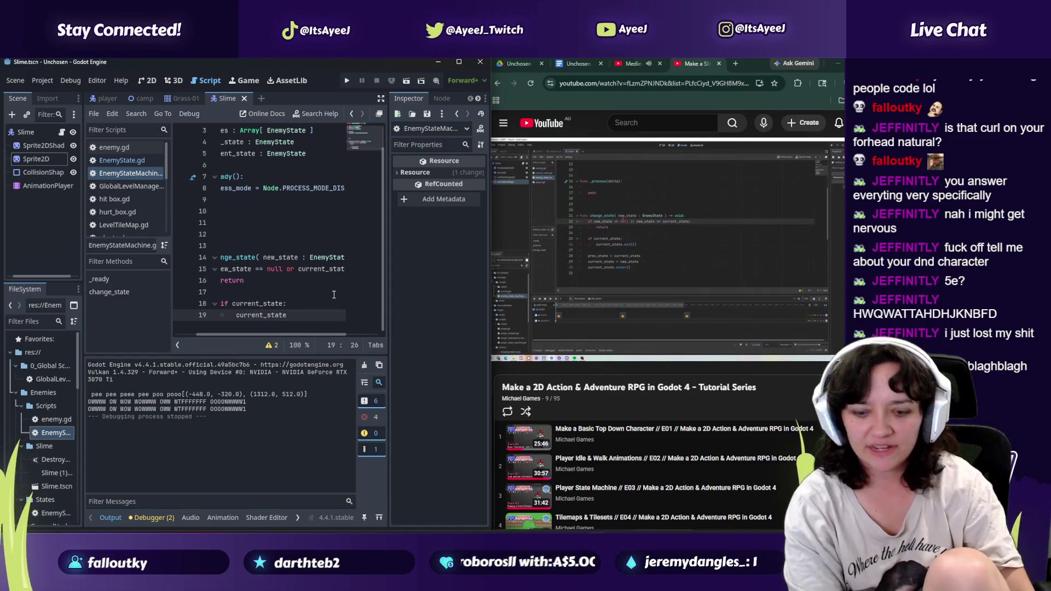
pyautogui.write('.exit')
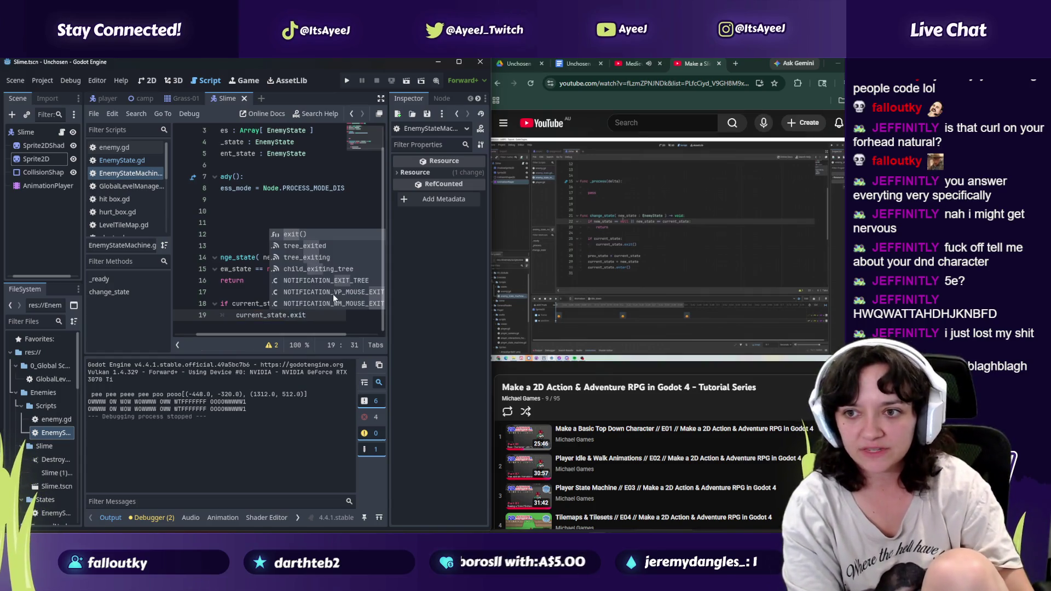
pyautogui.press('Return')
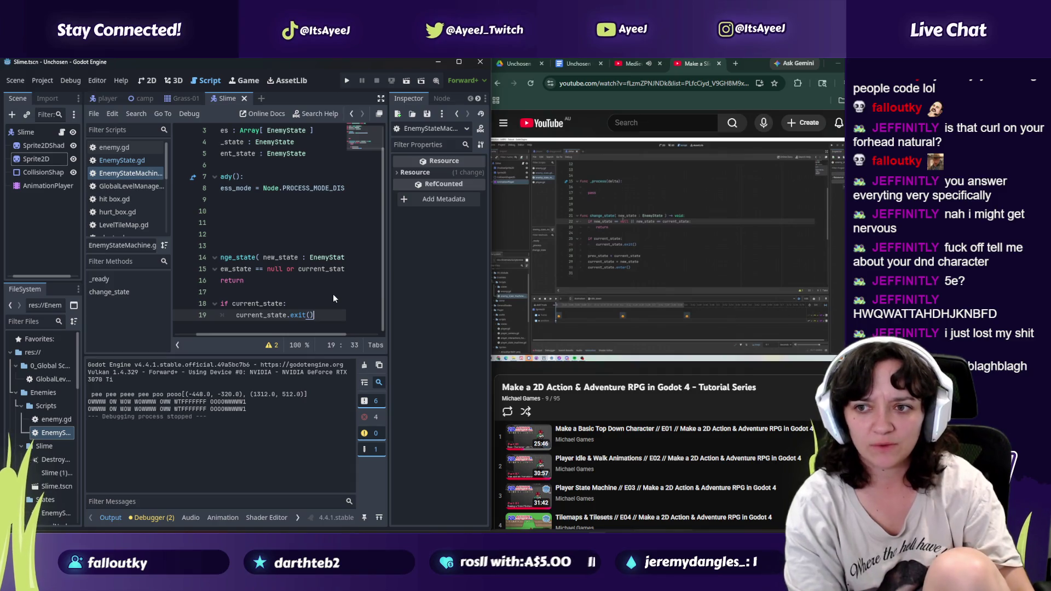
pyautogui.press('Return')
pyautogui.press('Return')
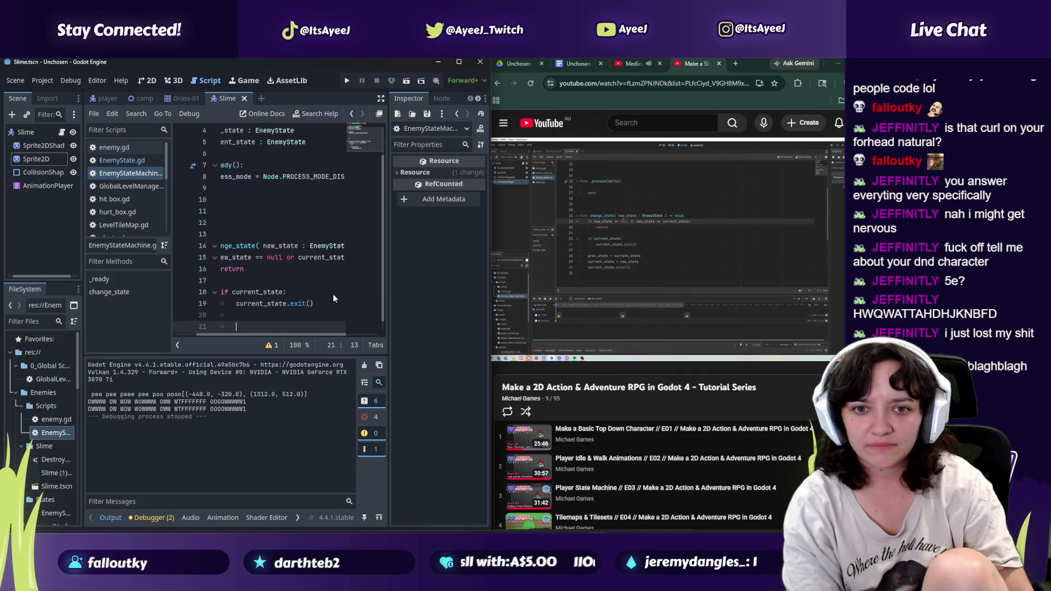
pyautogui.write('prev')
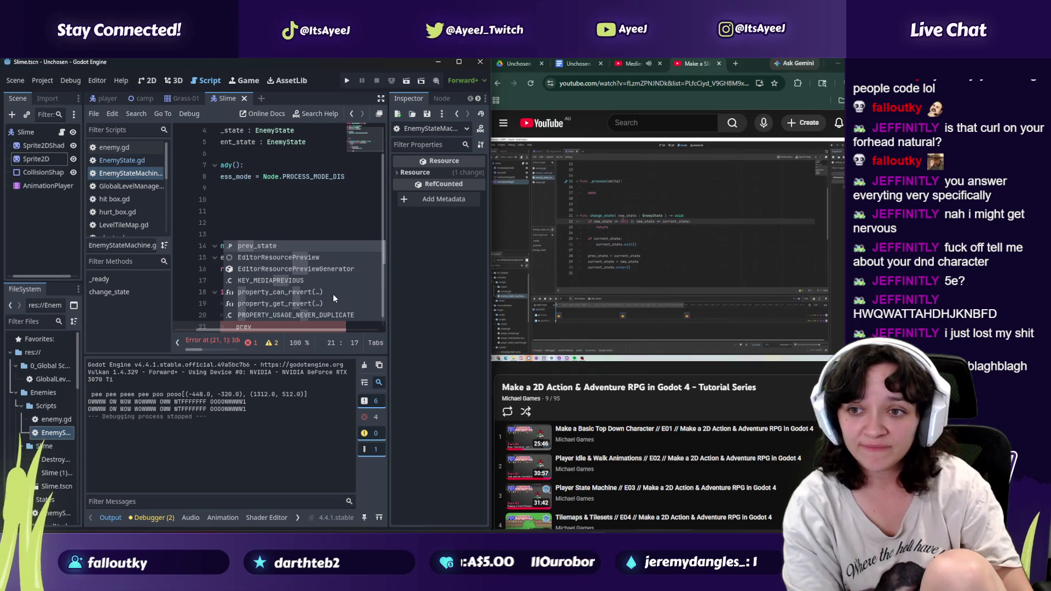
pyautogui.write('_sty')
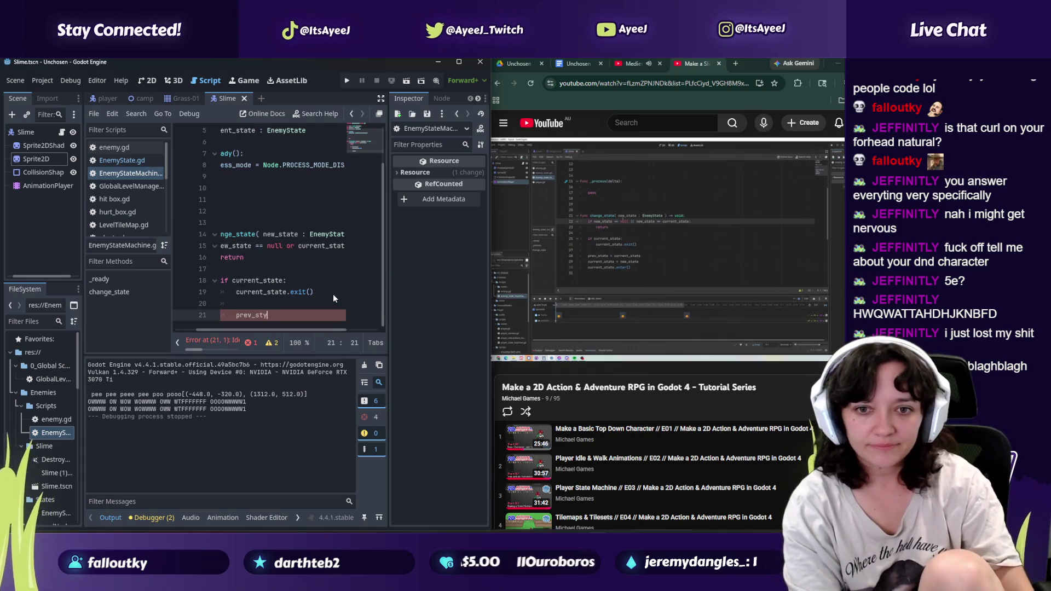
pyautogui.press('BackSpace')
pyautogui.write('ate')
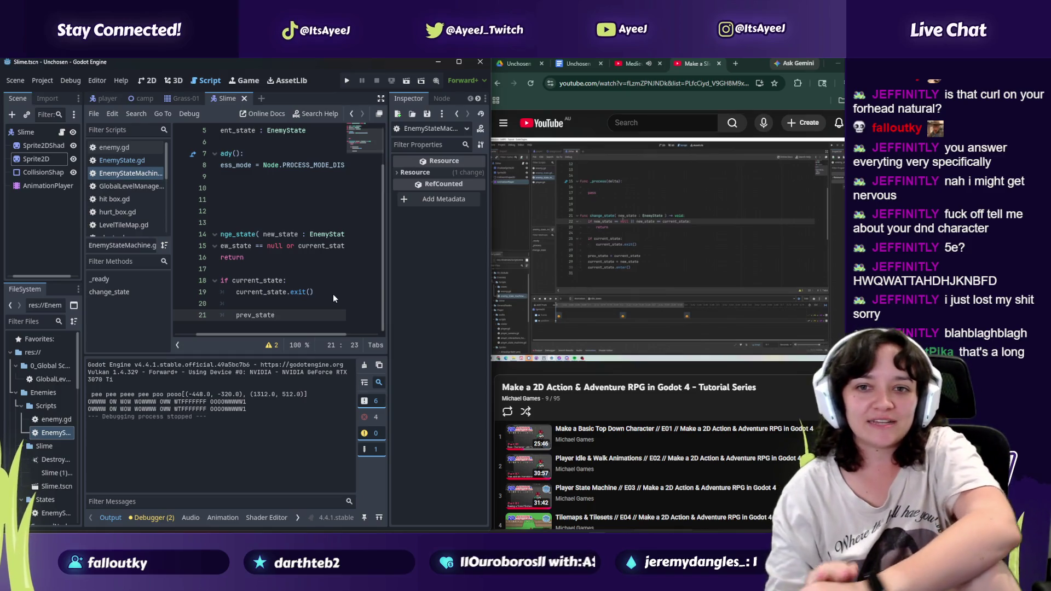
pyautogui.moveTo(527, 236)
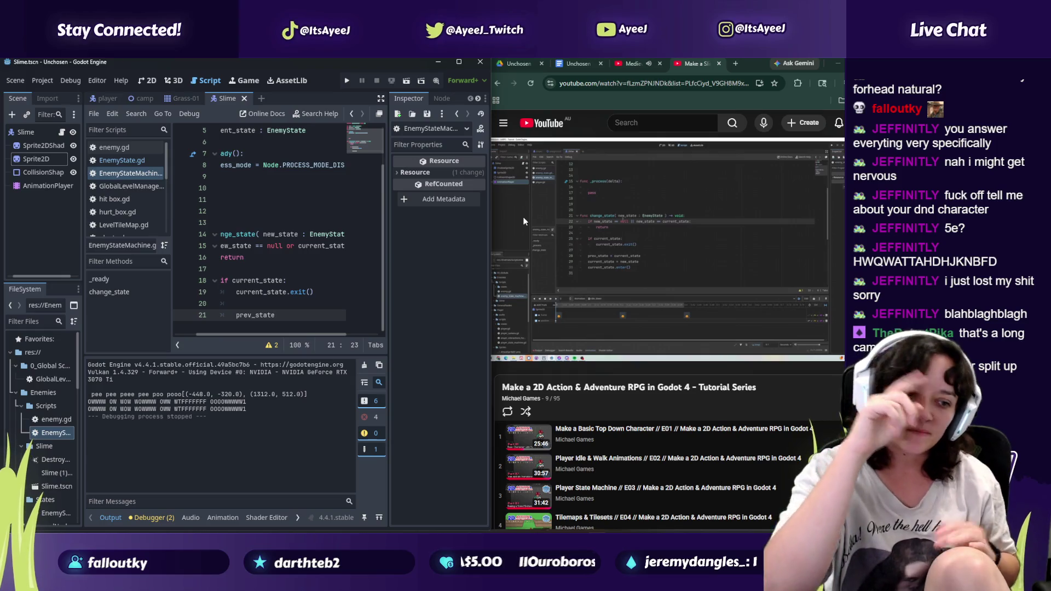
pyautogui.click(546, 351)
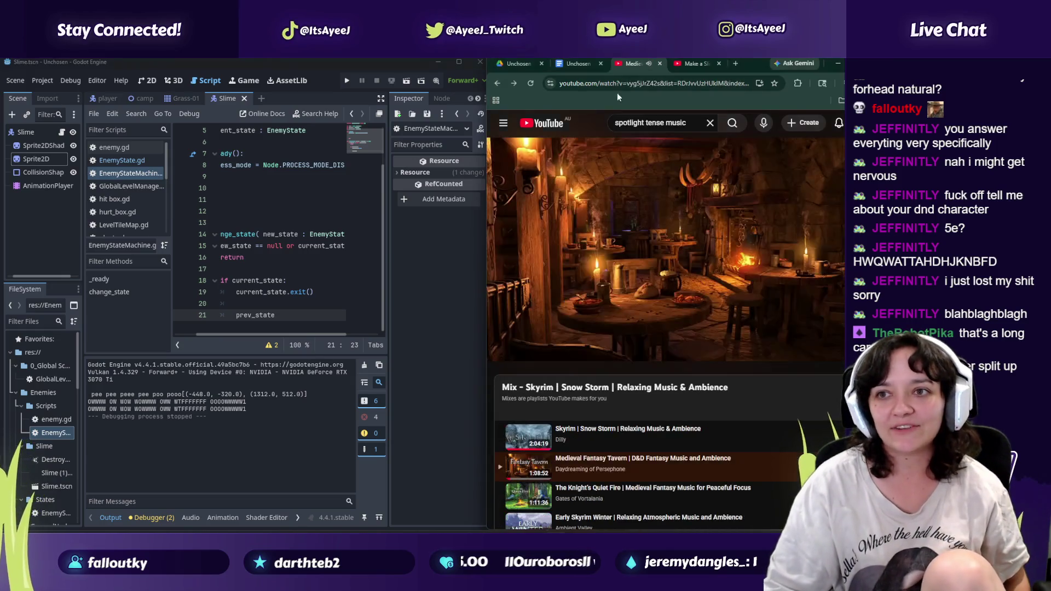
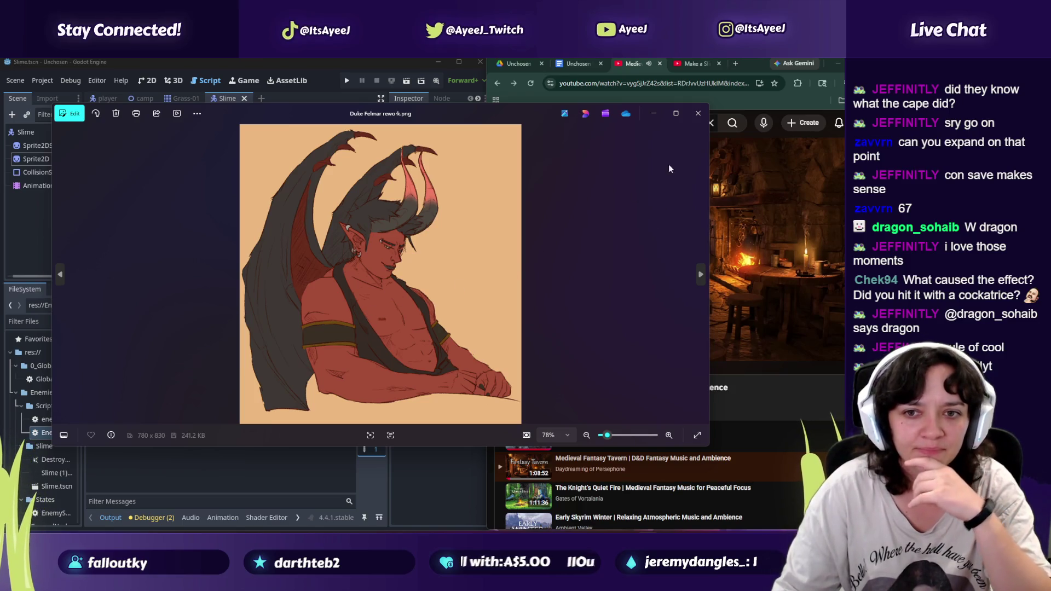
# Step: Close the Duke Felmar, God King, Sett Spice Entry and pool party artwork viewers
pyautogui.click(699, 114)
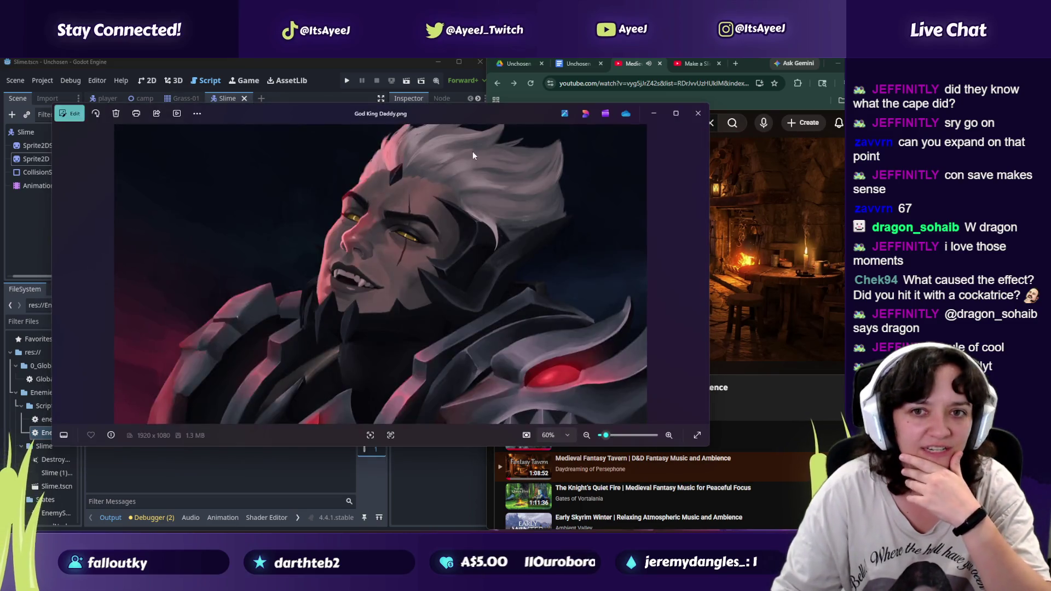
pyautogui.click(699, 113)
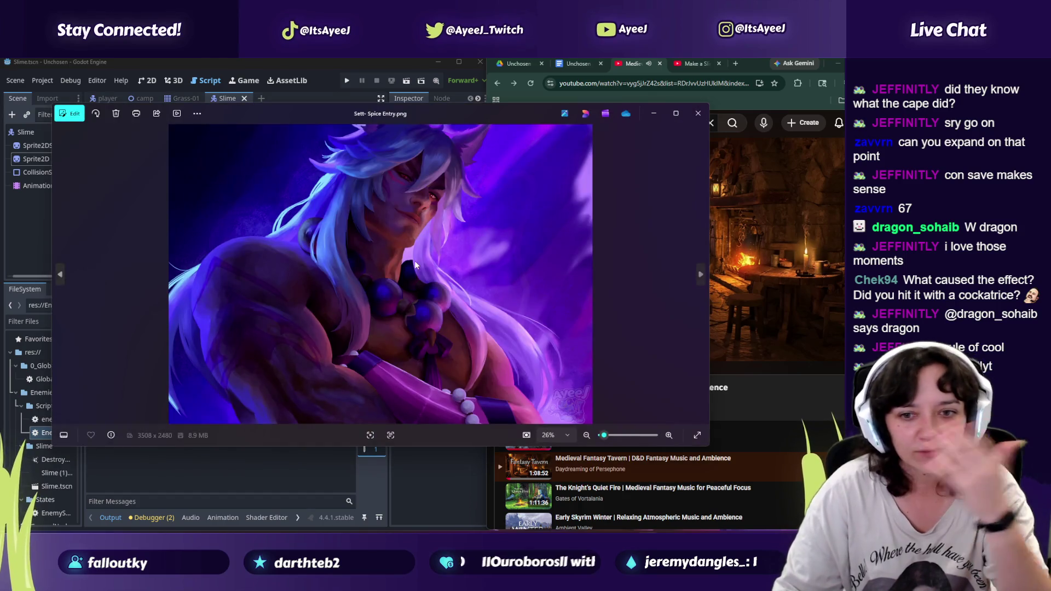
pyautogui.click(675, 113)
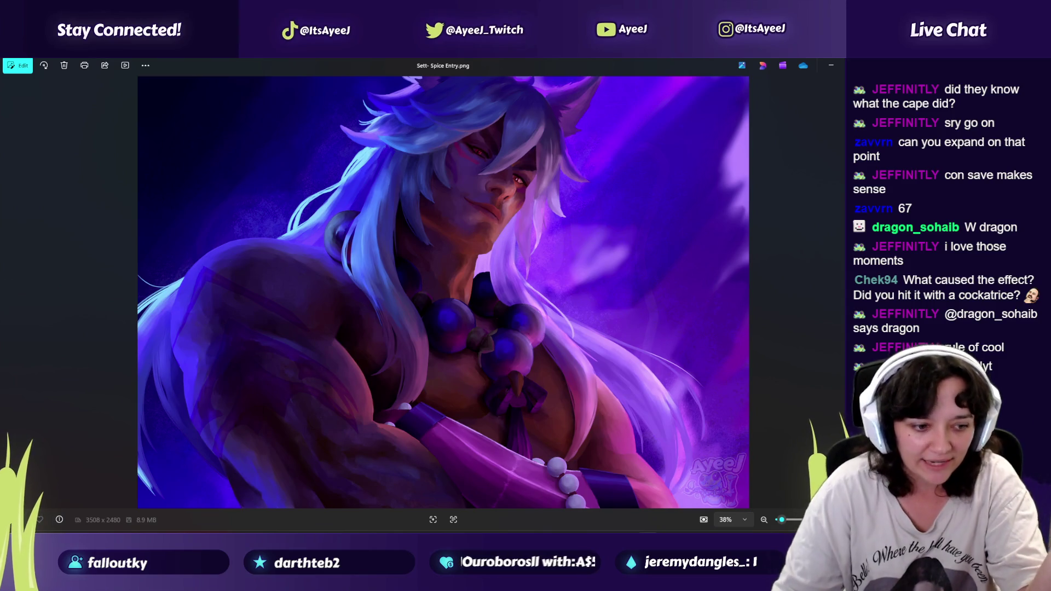
pyautogui.hotkey('alt', 'F4')
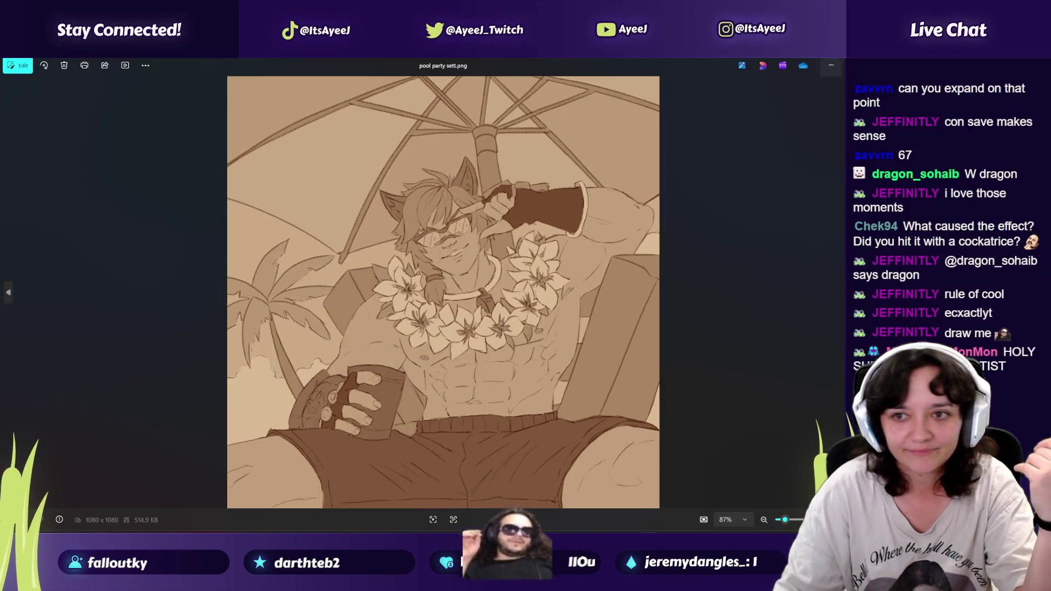
pyautogui.click(840, 61)
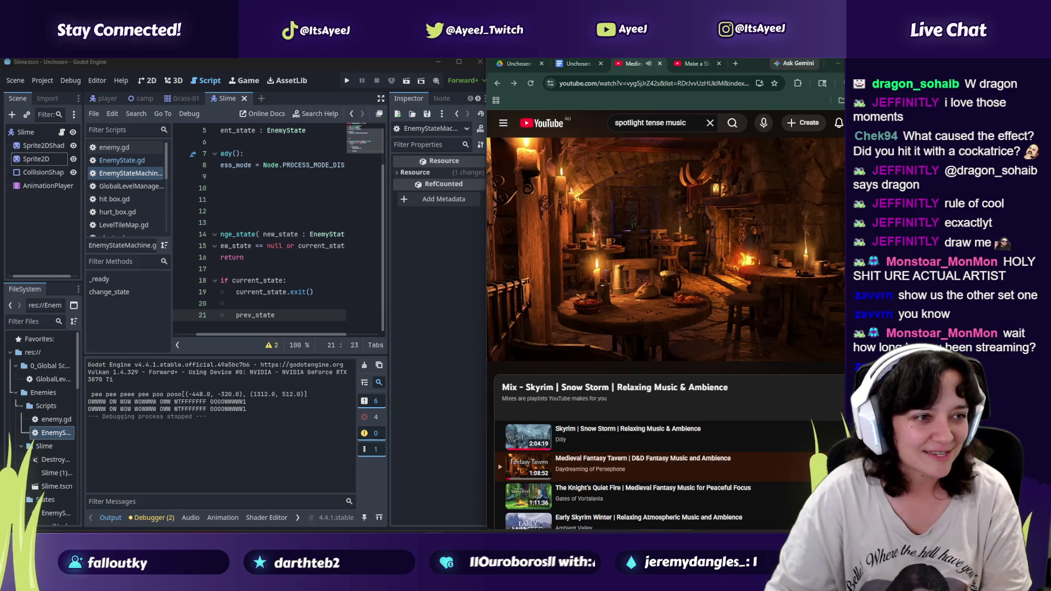
pyautogui.hotkey('alt', 'Tab')
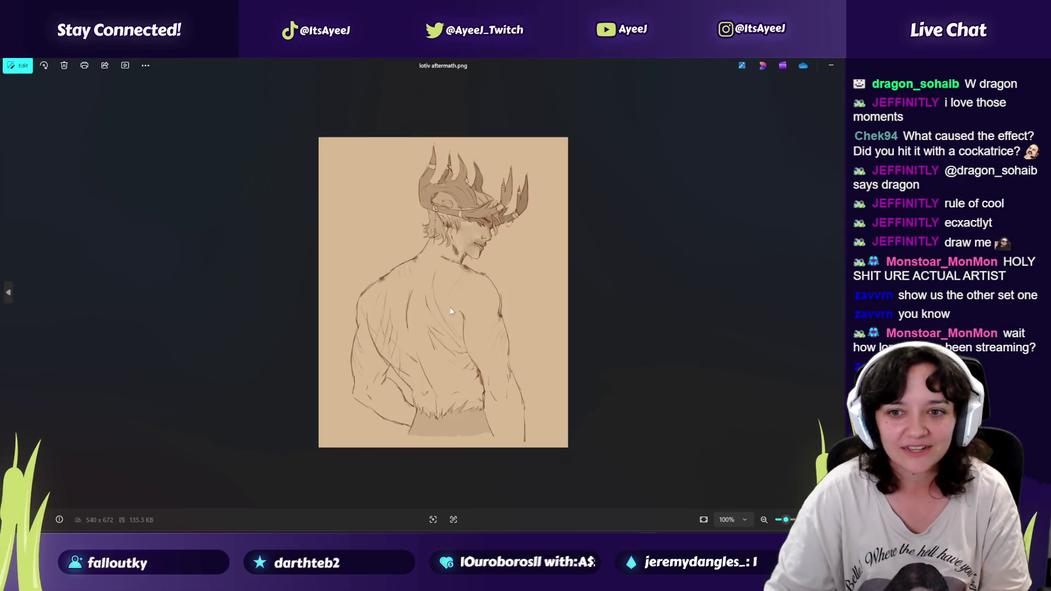
pyautogui.scroll(-1, 450, 312)
pyautogui.scroll(3, 450, 312)
pyautogui.scroll(-3, 447, 312)
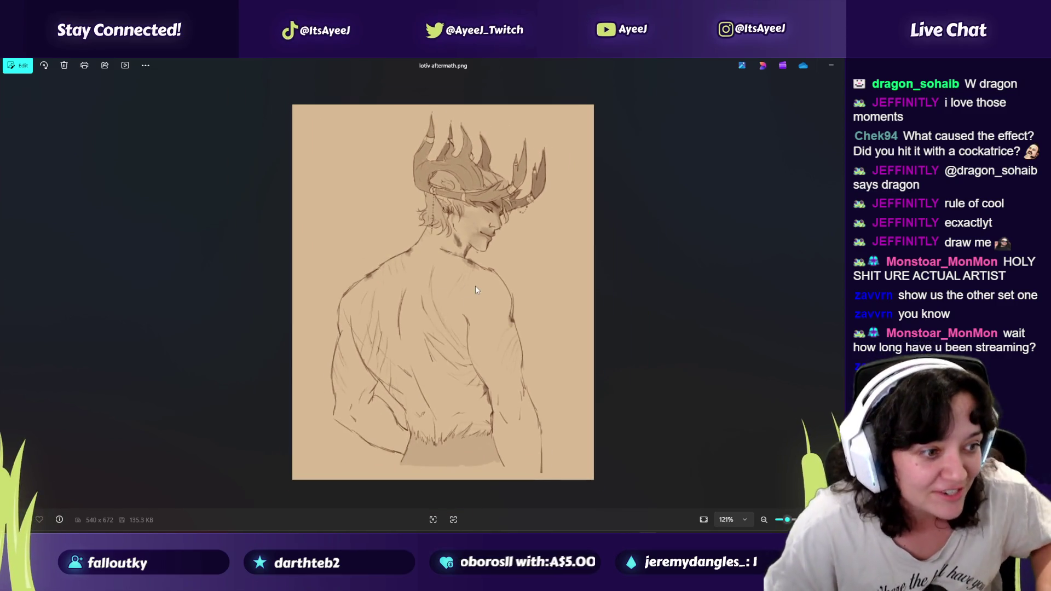
pyautogui.scroll(1, 477, 327)
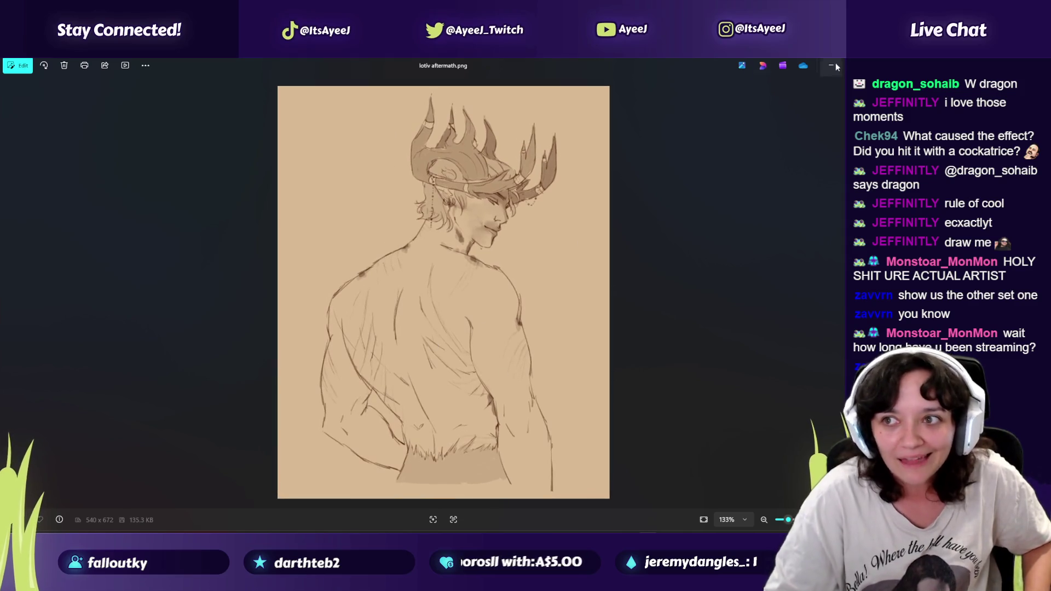
pyautogui.hotkey('alt', 'F4')
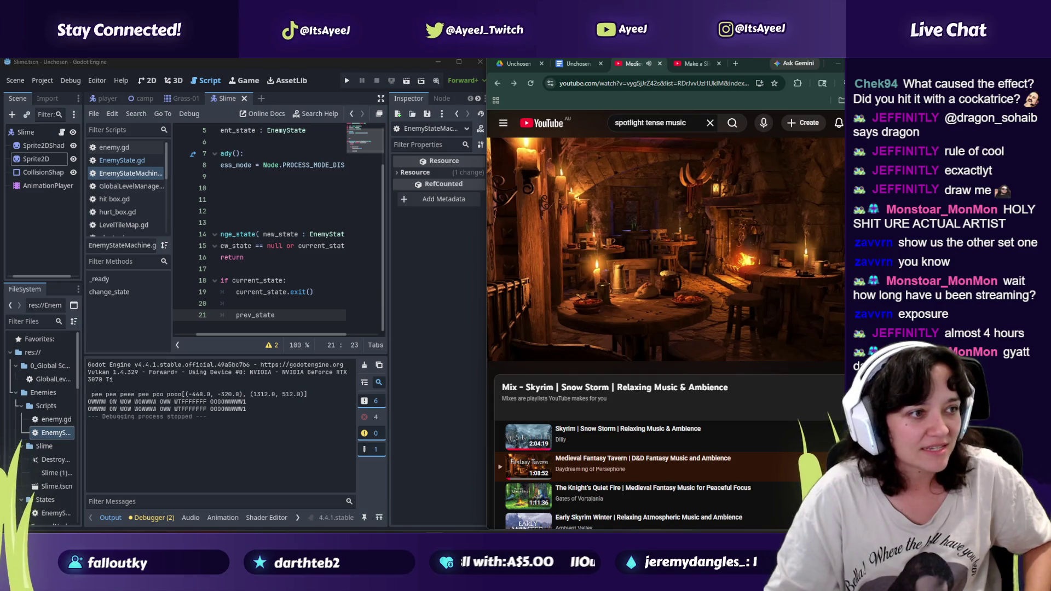
pyautogui.hotkey('alt', 'Tab')
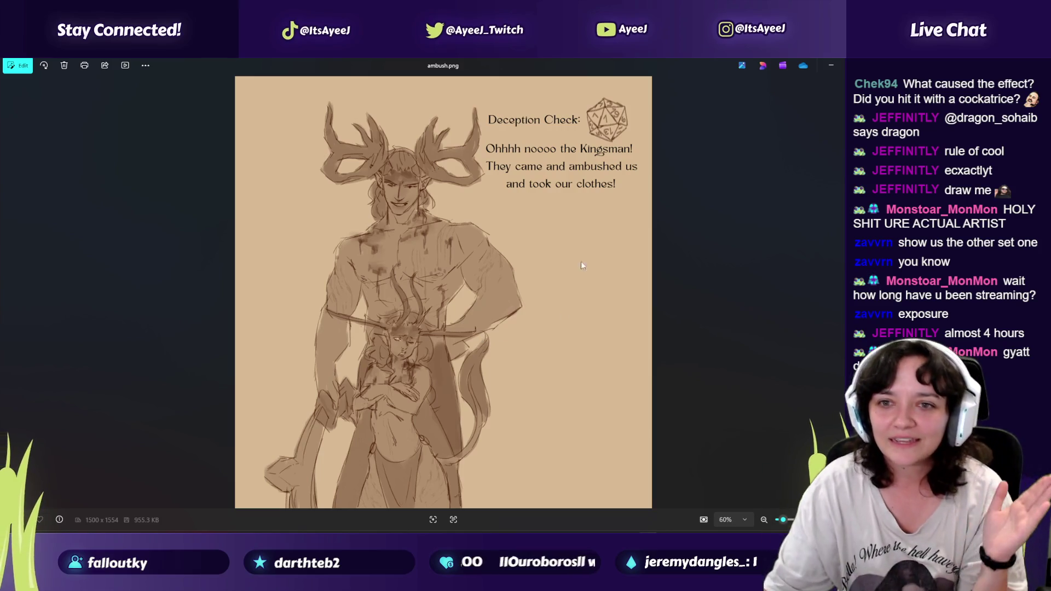
pyautogui.hotkey('alt', 'F4')
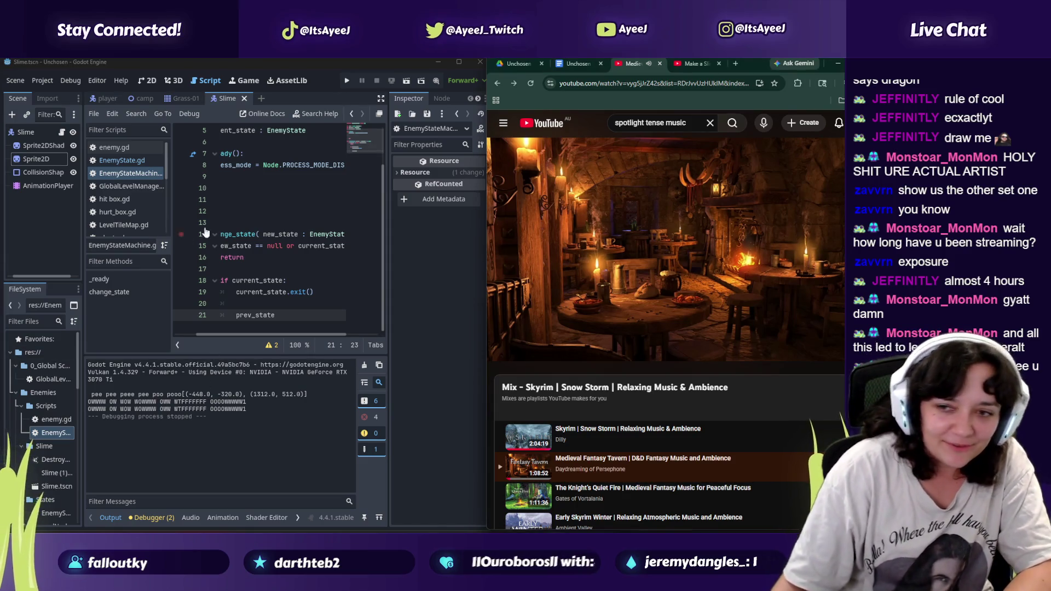
# Step: Switch to the 'Make a Slime' tutorial tab, play it, and pause on the change_state code
pyautogui.click(693, 64)
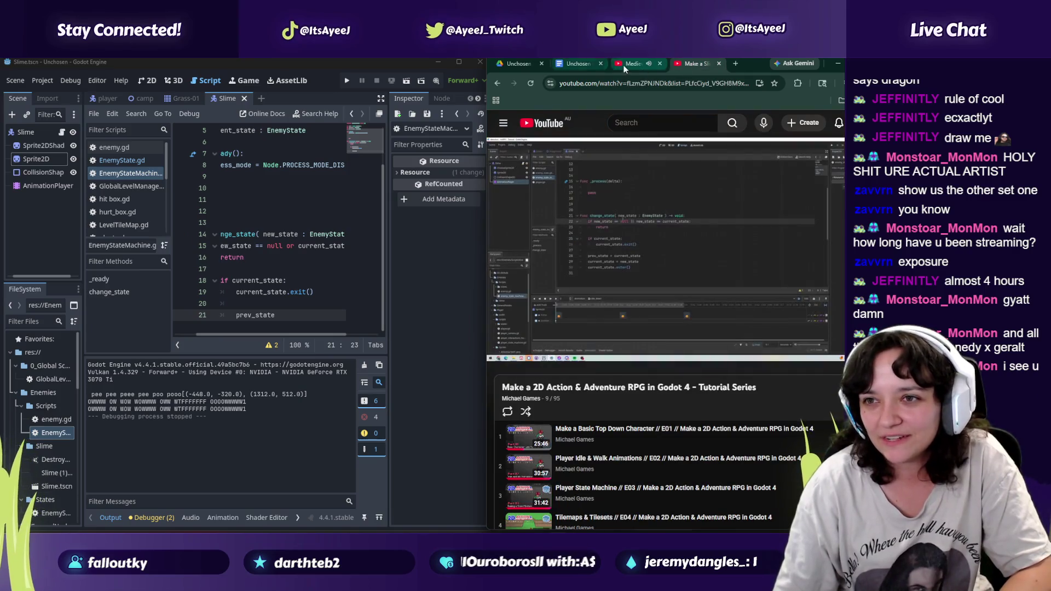
pyautogui.click(630, 64)
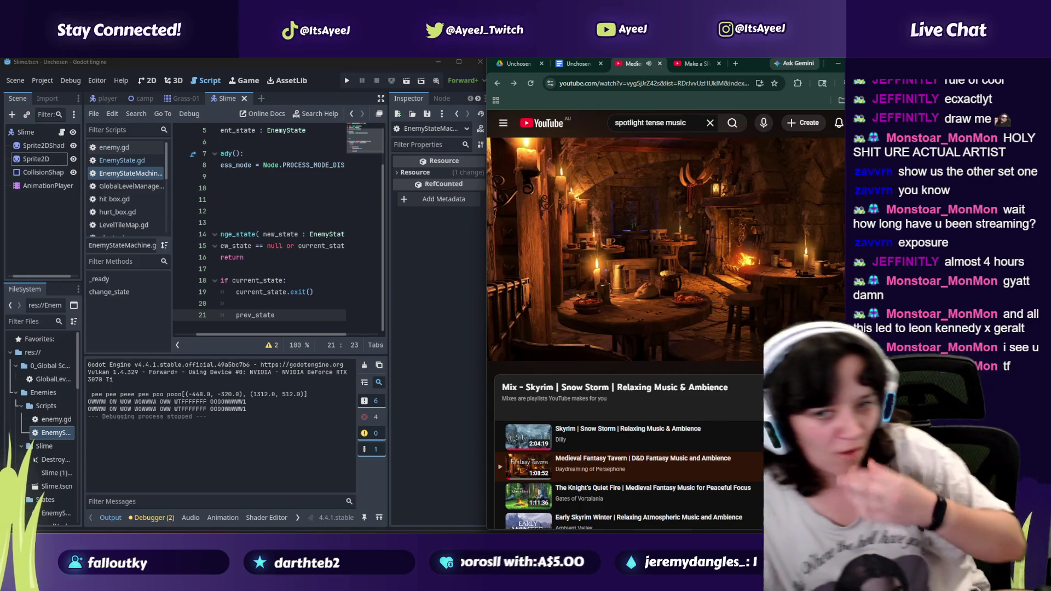
pyautogui.moveTo(598, 252)
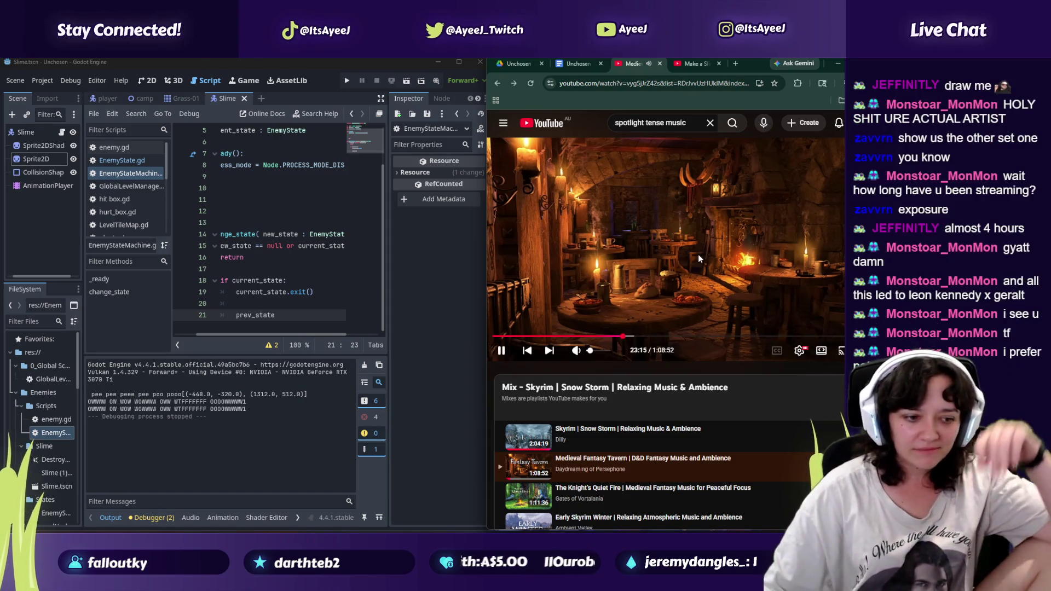
pyautogui.click(690, 70)
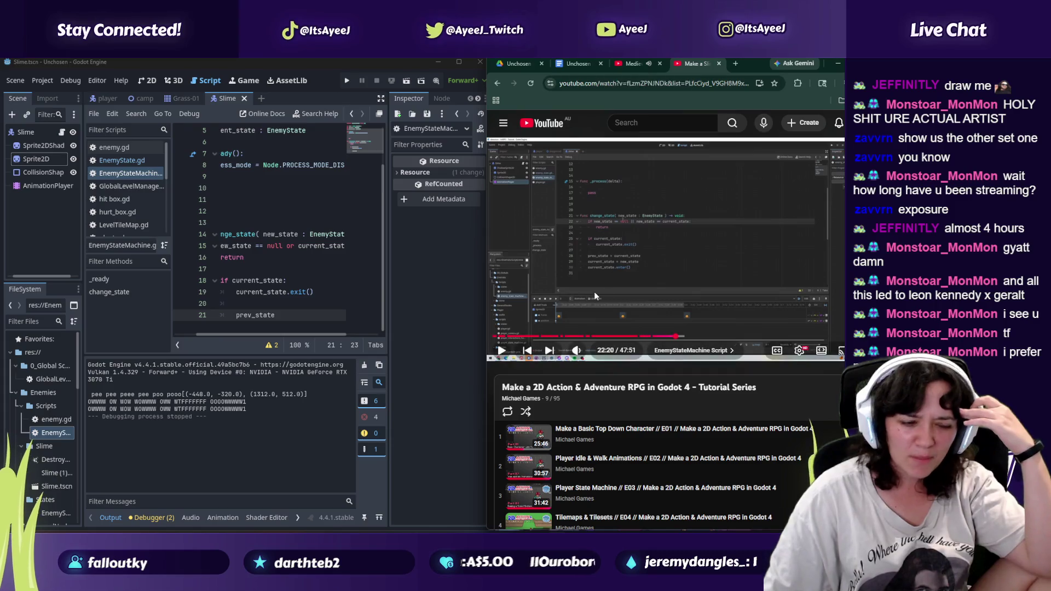
pyautogui.click(638, 258)
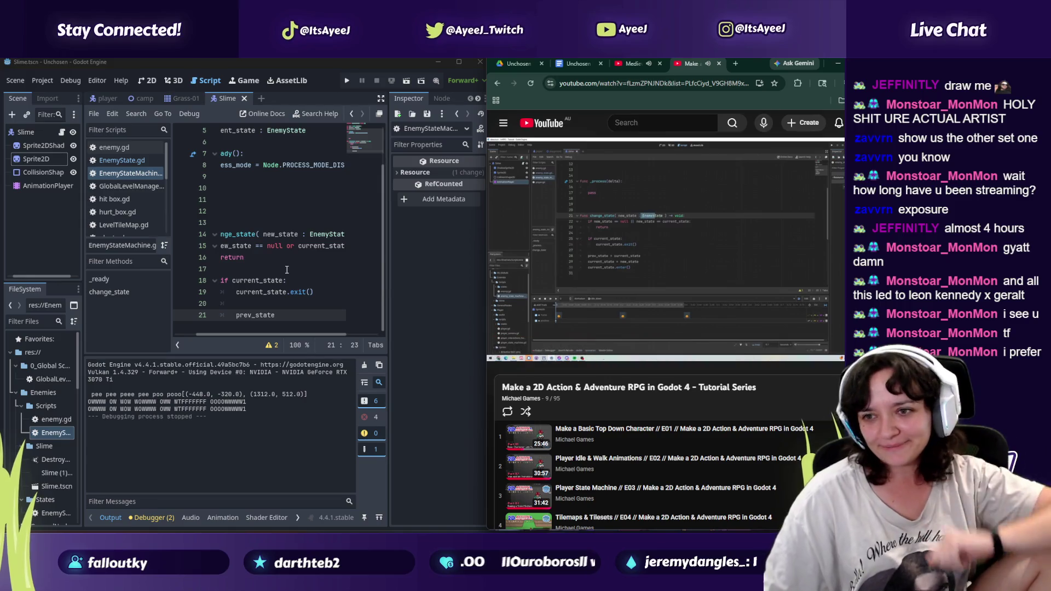
pyautogui.moveTo(238, 334)
pyautogui.mouseDown()
pyautogui.moveTo(252, 334)
pyautogui.moveTo(239, 334)
pyautogui.mouseUp()
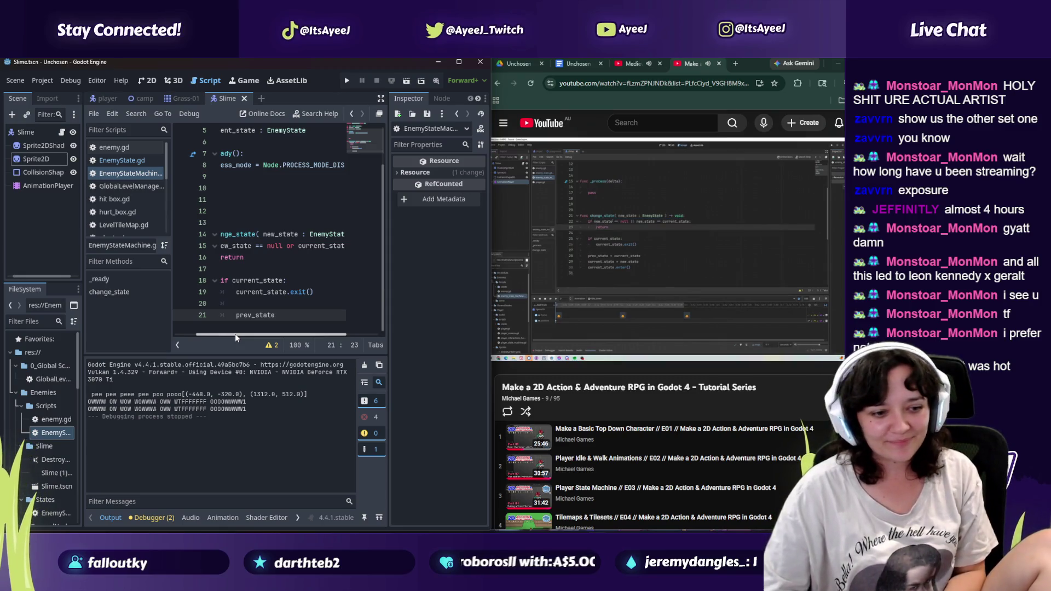
pyautogui.click(599, 307)
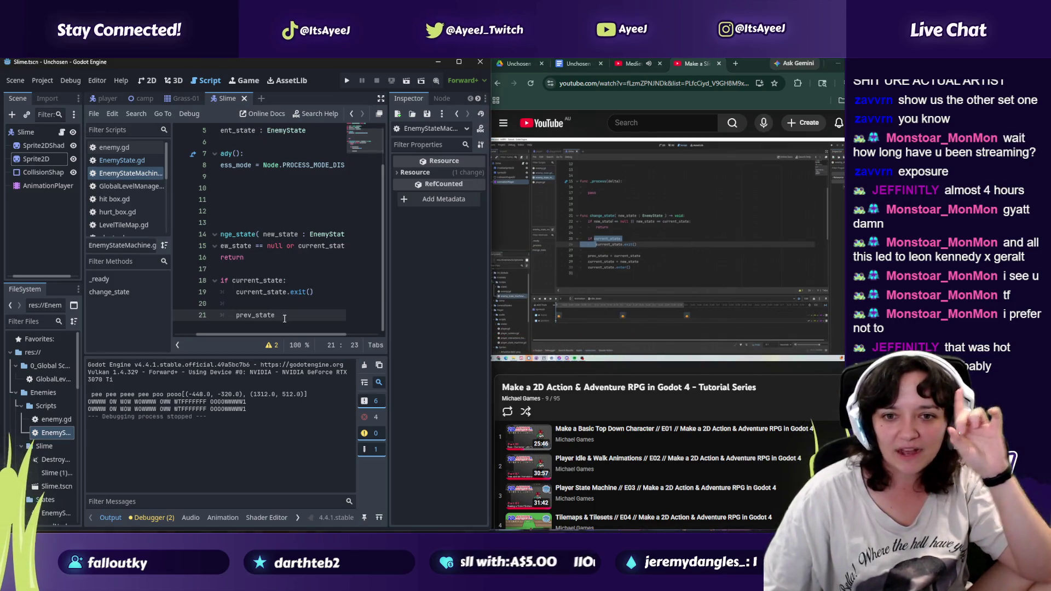
pyautogui.moveTo(264, 334); pyautogui.dragTo(249, 334)
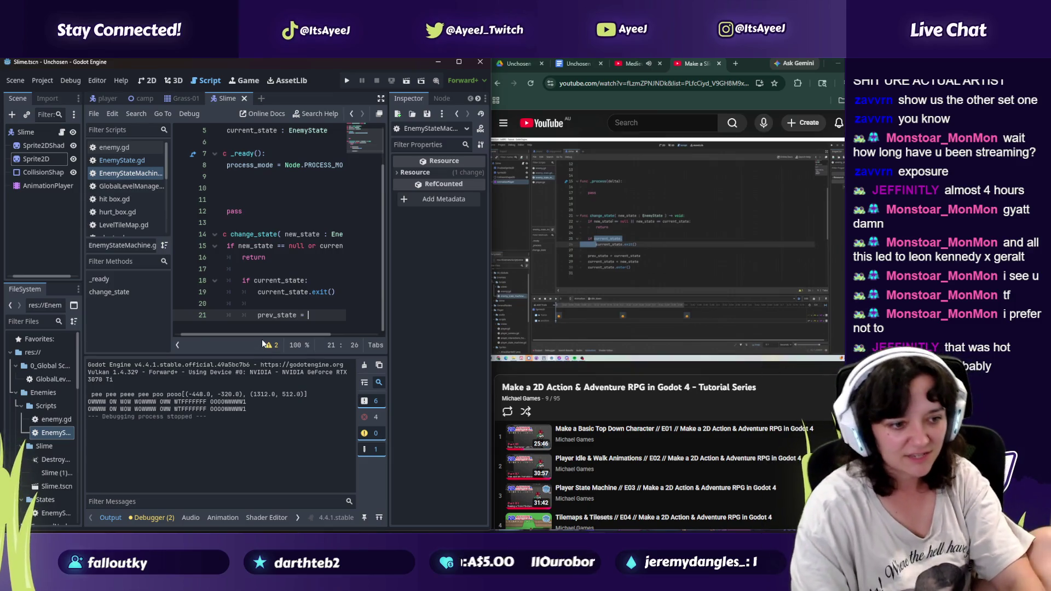
# Step: Complete line 21 as prev_state = current_state and start line 22 with current_state =
pyautogui.write('= curre')
pyautogui.press('Return')
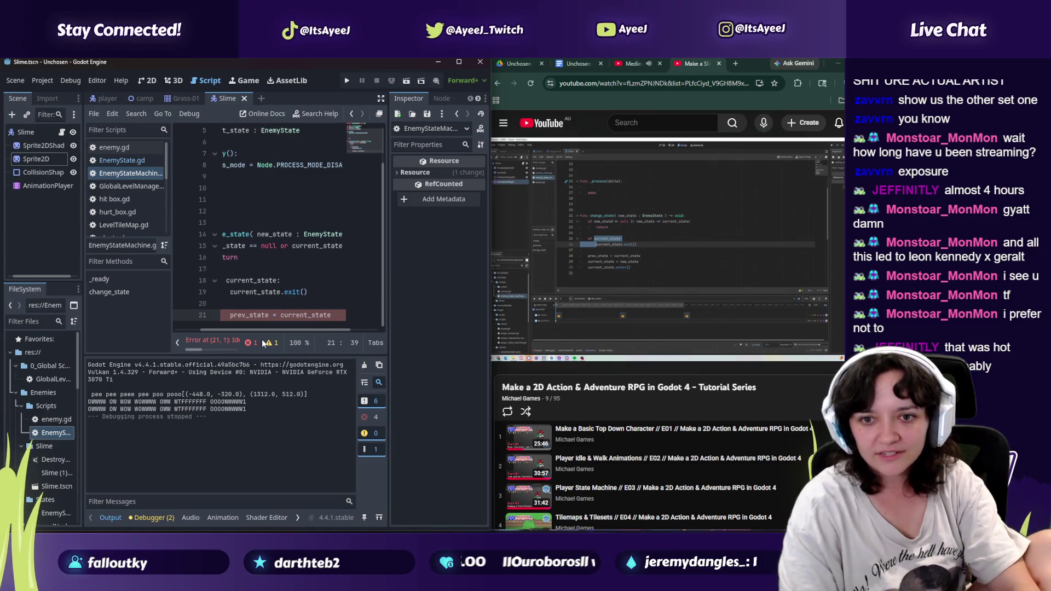
pyautogui.press('Return')
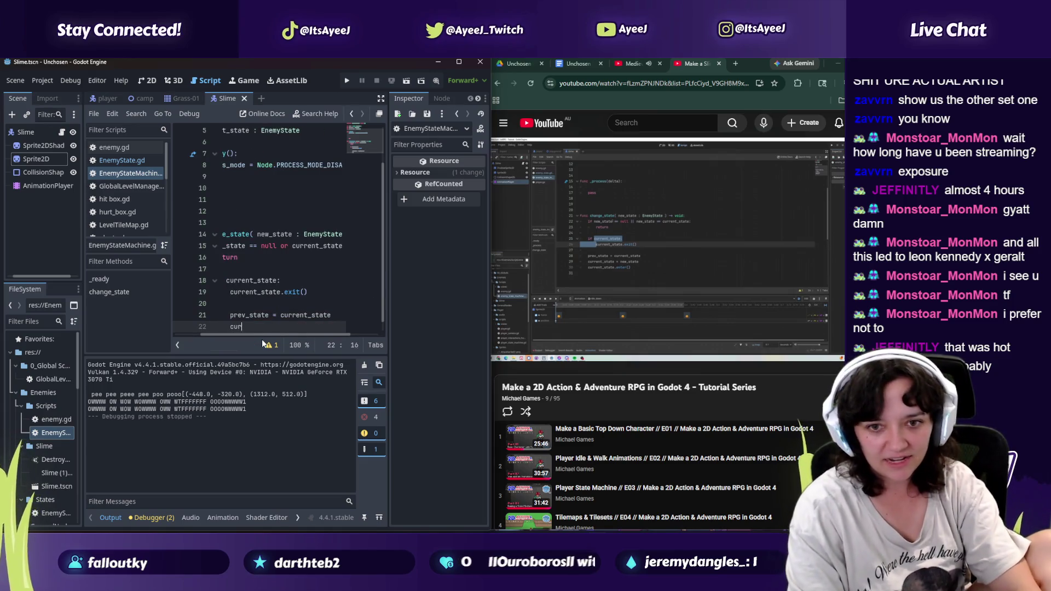
pyautogui.write('curren')
pyautogui.press('Return')
pyautogui.write('=')
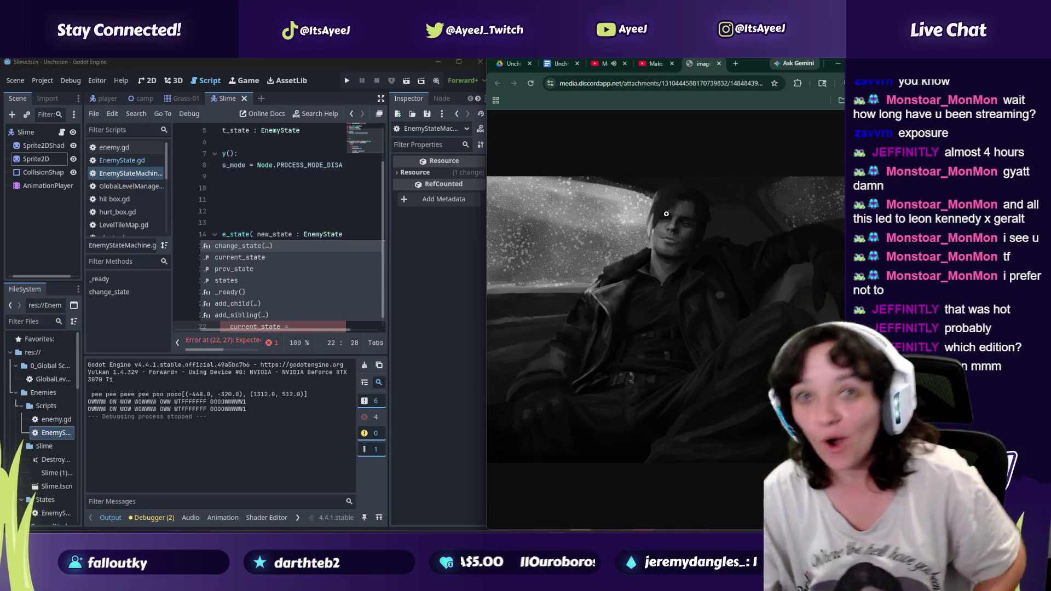
# Step: Move, enlarge and maximize the Chrome window to view the car image, then close that tab
pyautogui.moveTo(758, 66)
pyautogui.mouseDown()
pyautogui.moveTo(869, 82)
pyautogui.moveTo(766, 86)
pyautogui.mouseUp()
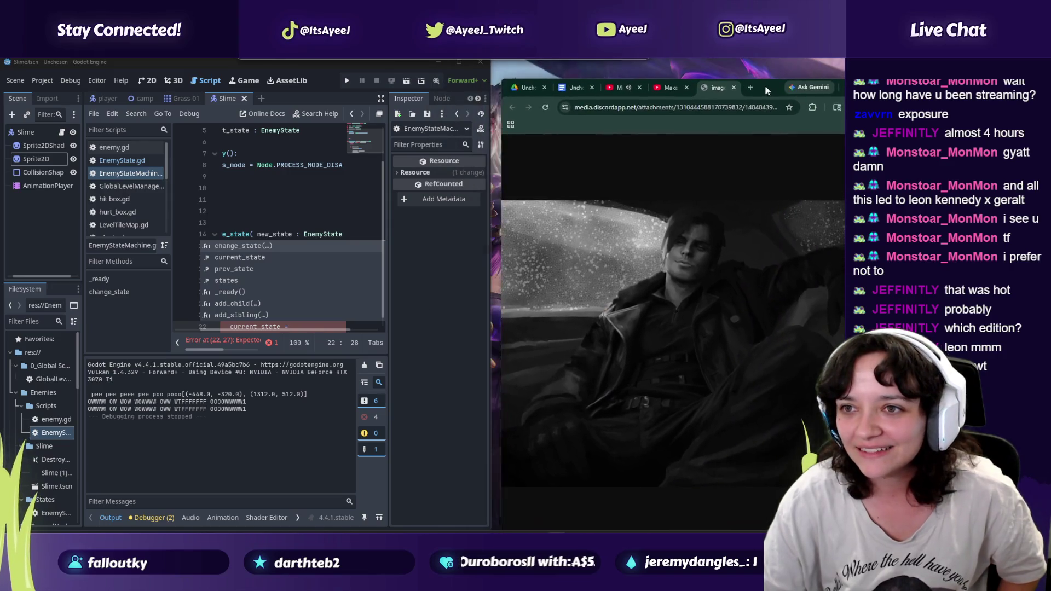
pyautogui.moveTo(553, 80); pyautogui.dragTo(684, 92)
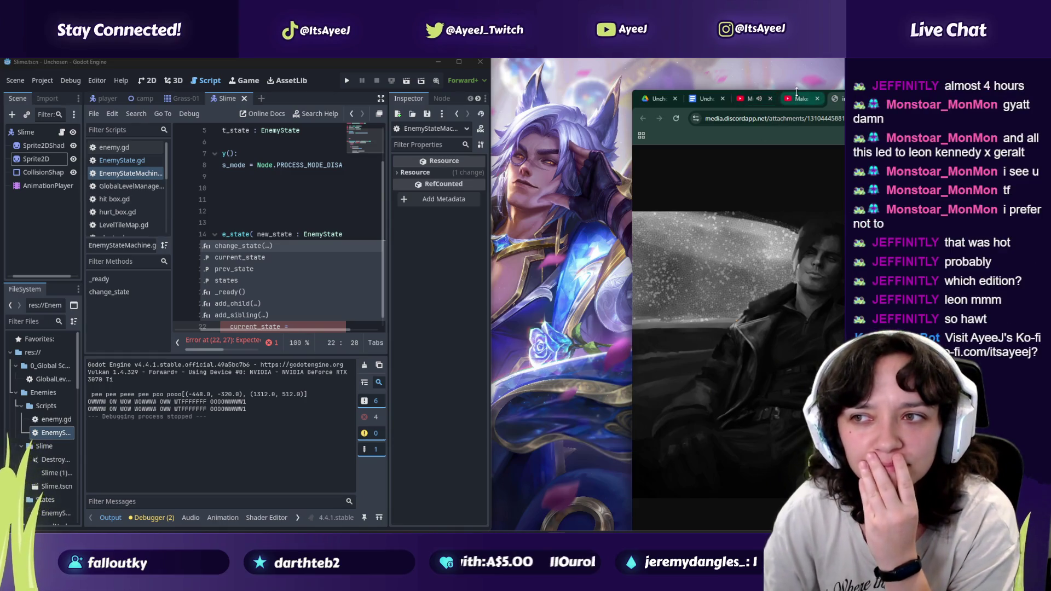
pyautogui.moveTo(658, 91)
pyautogui.mouseDown()
pyautogui.moveTo(485, 64)
pyautogui.moveTo(495, 65)
pyautogui.mouseUp()
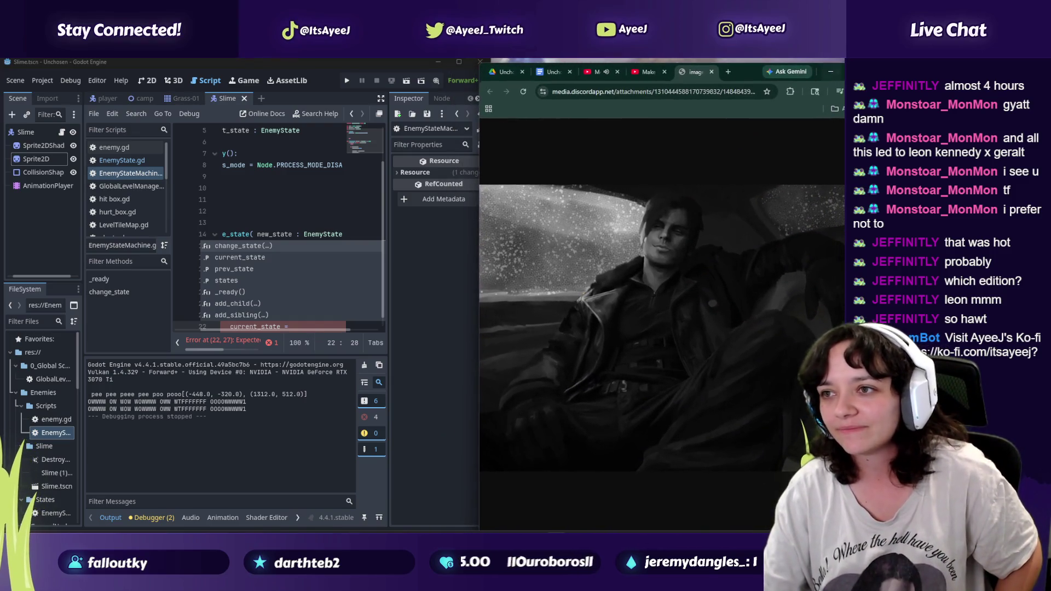
pyautogui.click(863, 68)
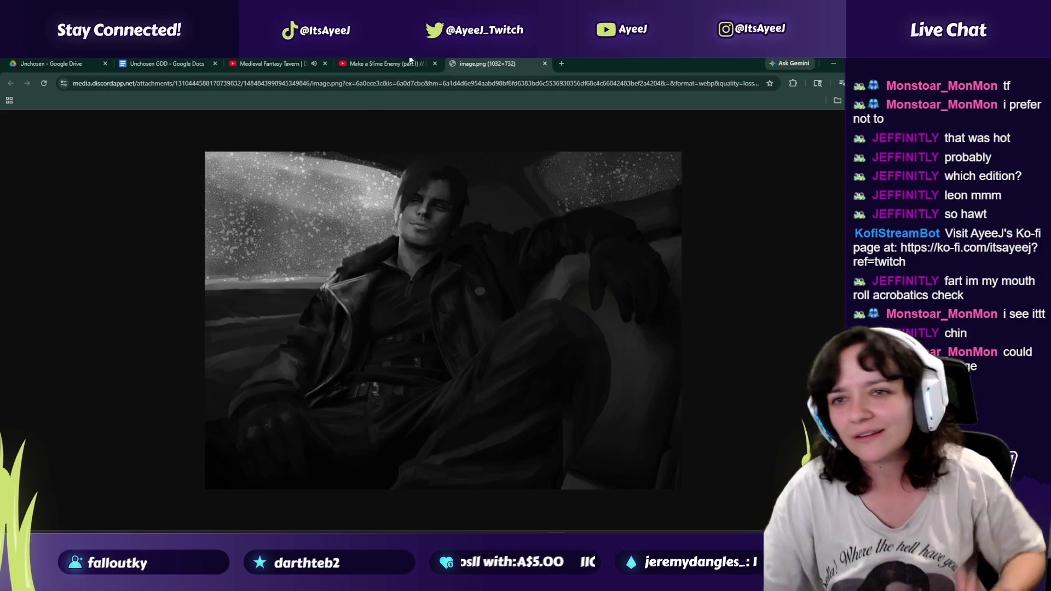
pyautogui.click(544, 64)
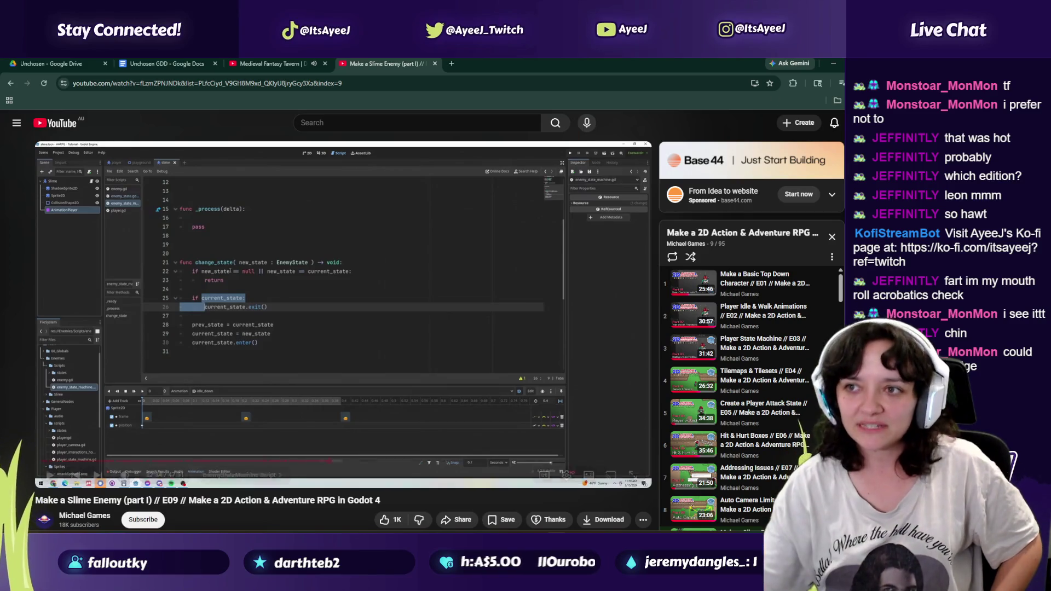
# Step: Snap the browser beside Godot and finish change_state with current_state = new_state and current_state.enter()
pyautogui.press('super+Right')
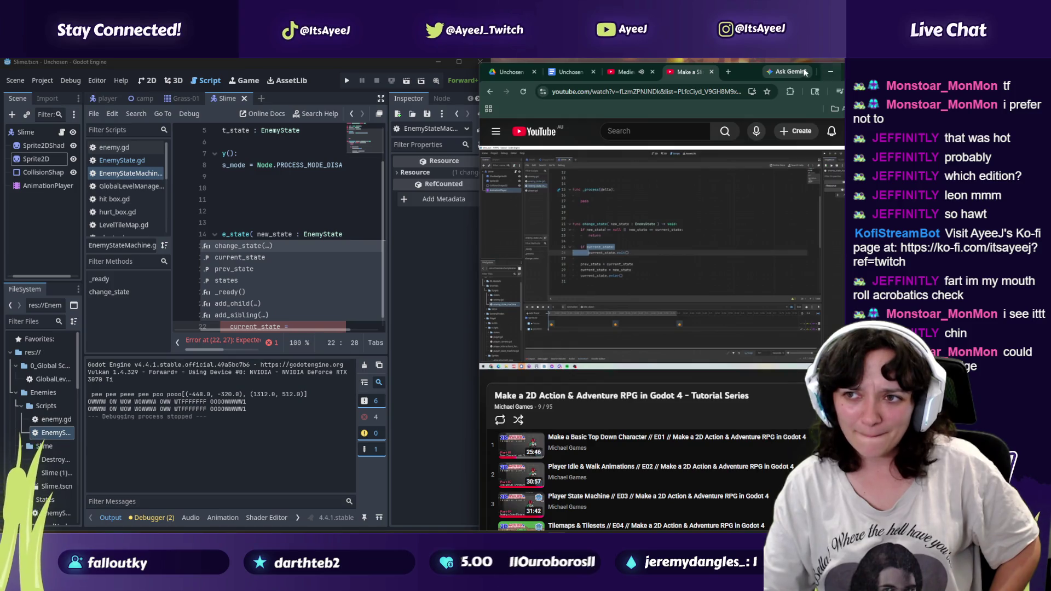
pyautogui.moveTo(748, 70); pyautogui.dragTo(751, 64)
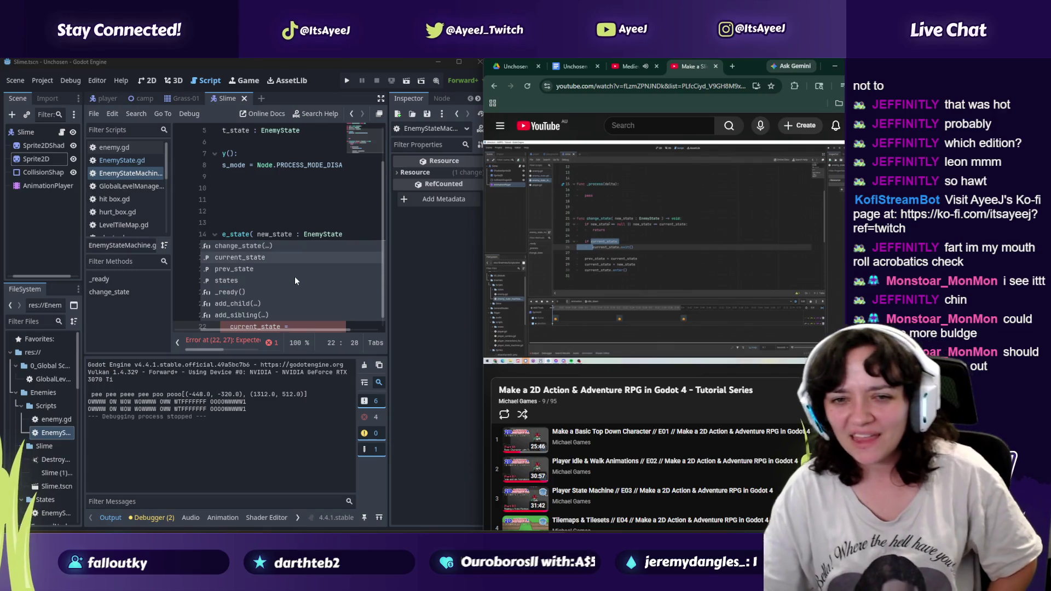
pyautogui.press('Up')
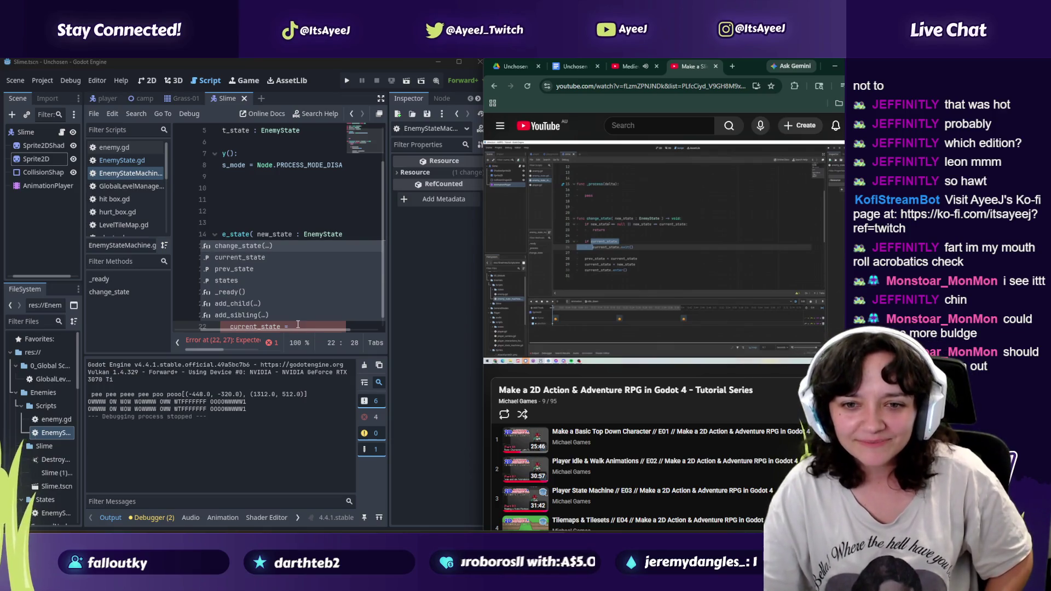
pyautogui.click(297, 324)
pyautogui.write('new_st')
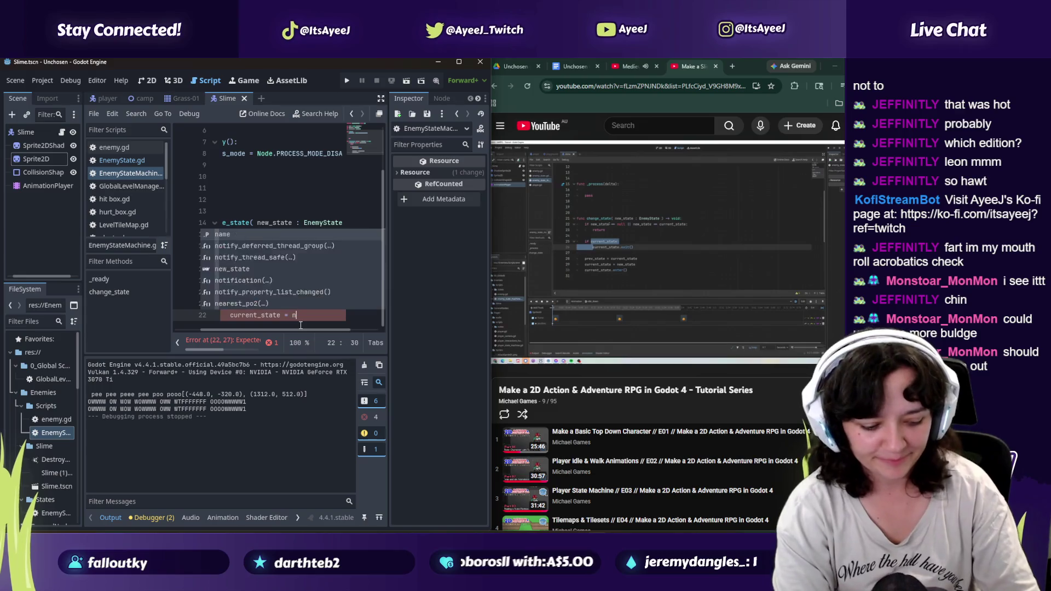
pyautogui.press('Return')
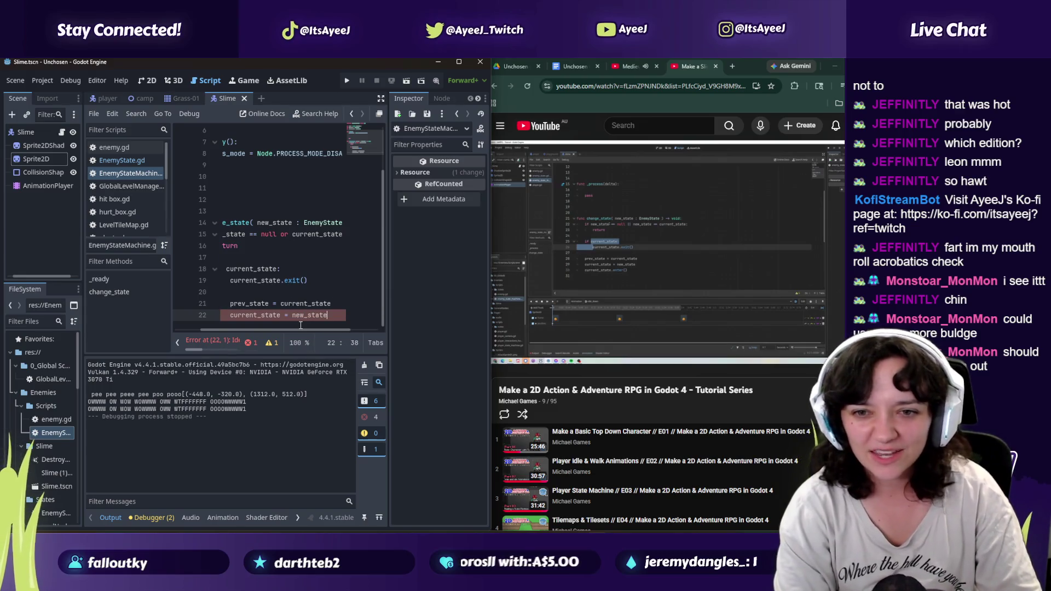
pyautogui.press('Return')
pyautogui.write('current')
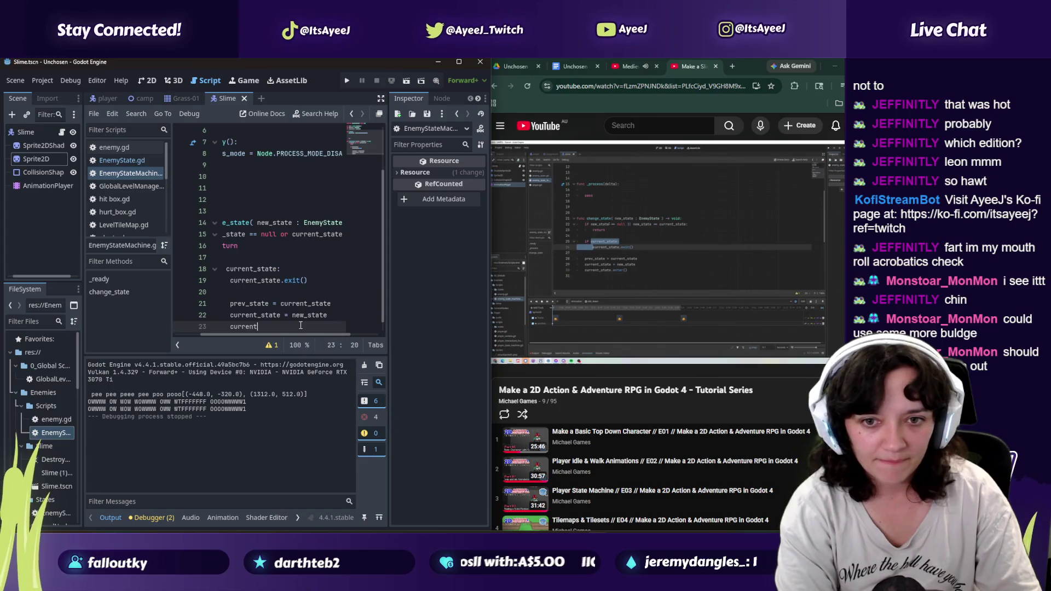
pyautogui.press('Return')
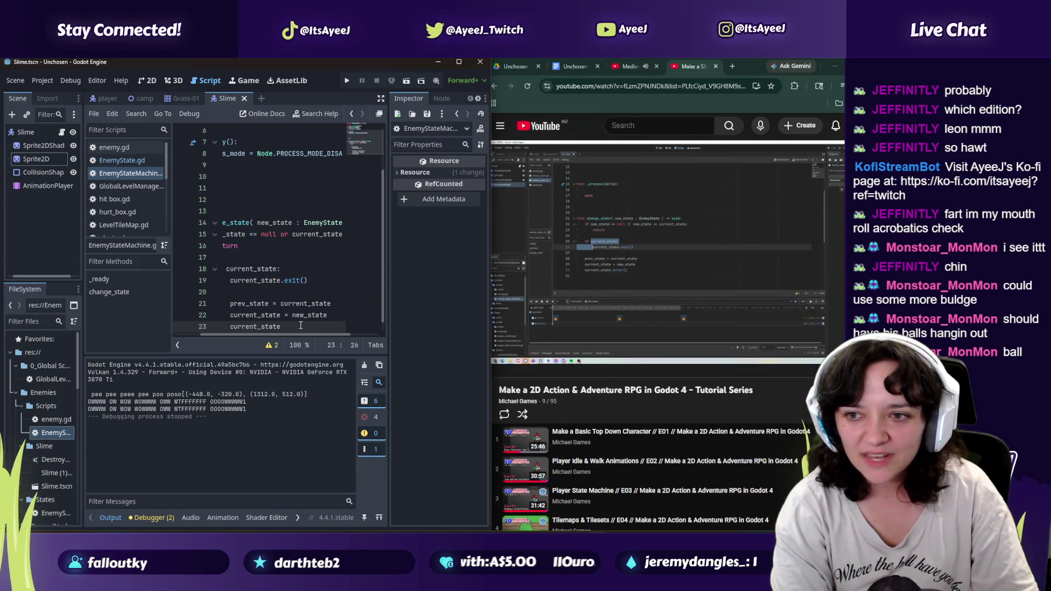
pyautogui.write('.enter')
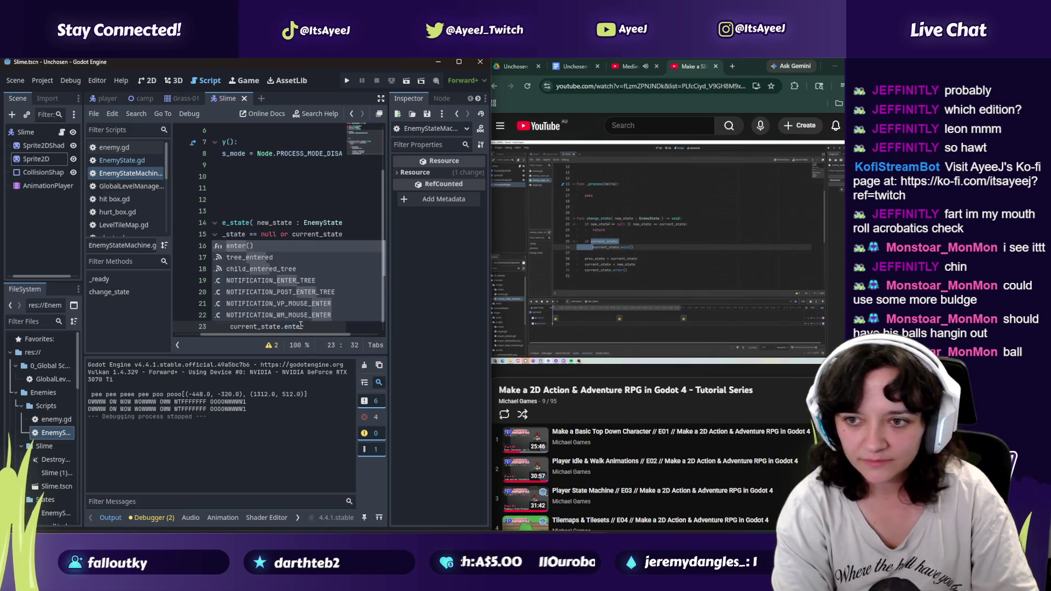
pyautogui.press('Return')
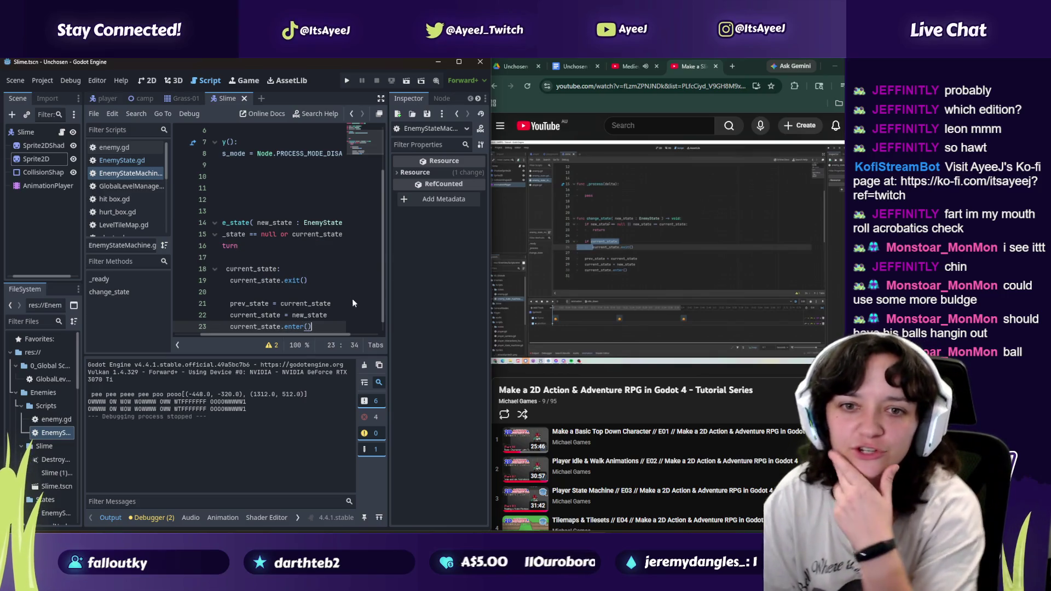
# Step: Play the tutorial and pause it at the next code section before returning to the script
pyautogui.click(543, 294)
pyautogui.click(547, 298)
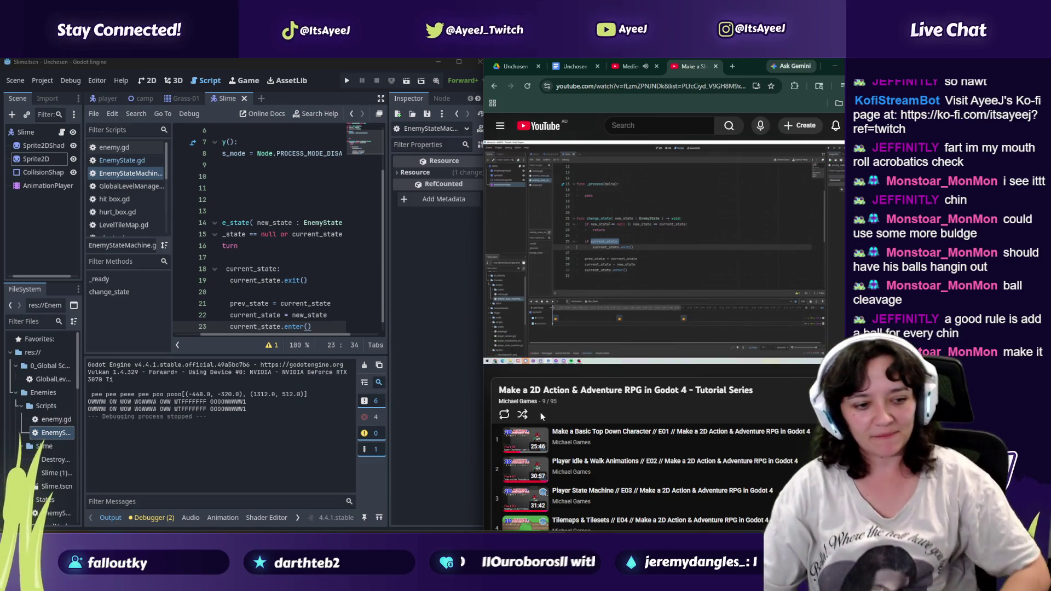
pyautogui.click(567, 278)
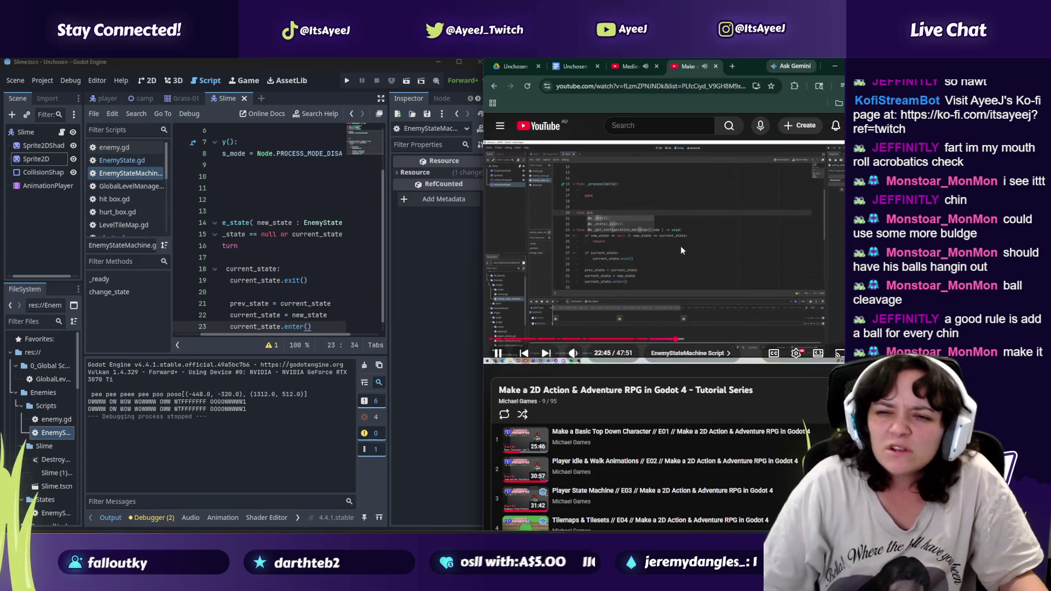
pyautogui.click(662, 282)
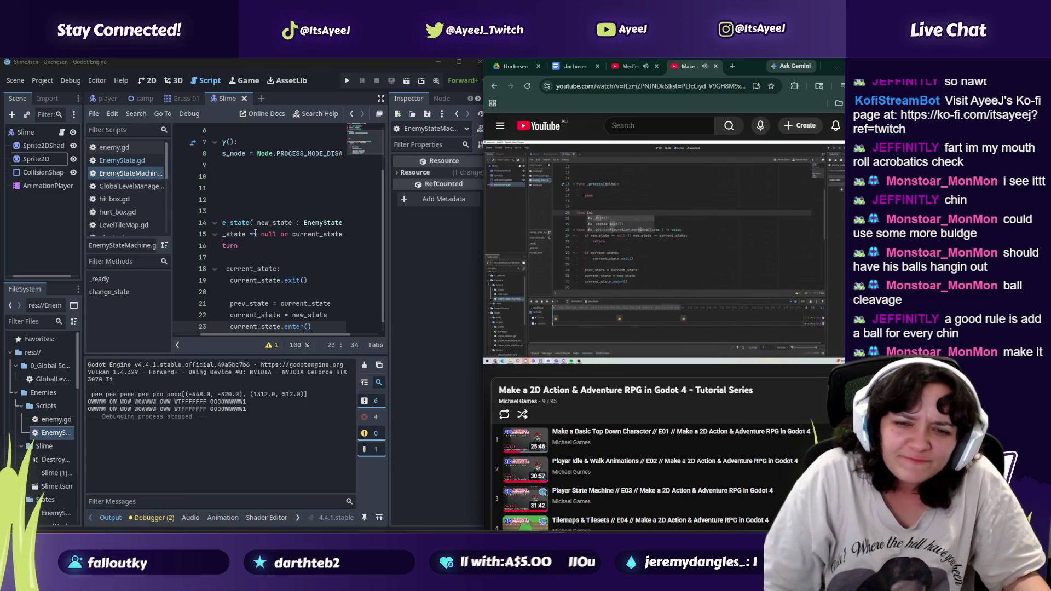
pyautogui.moveTo(278, 337); pyautogui.dragTo(227, 337)
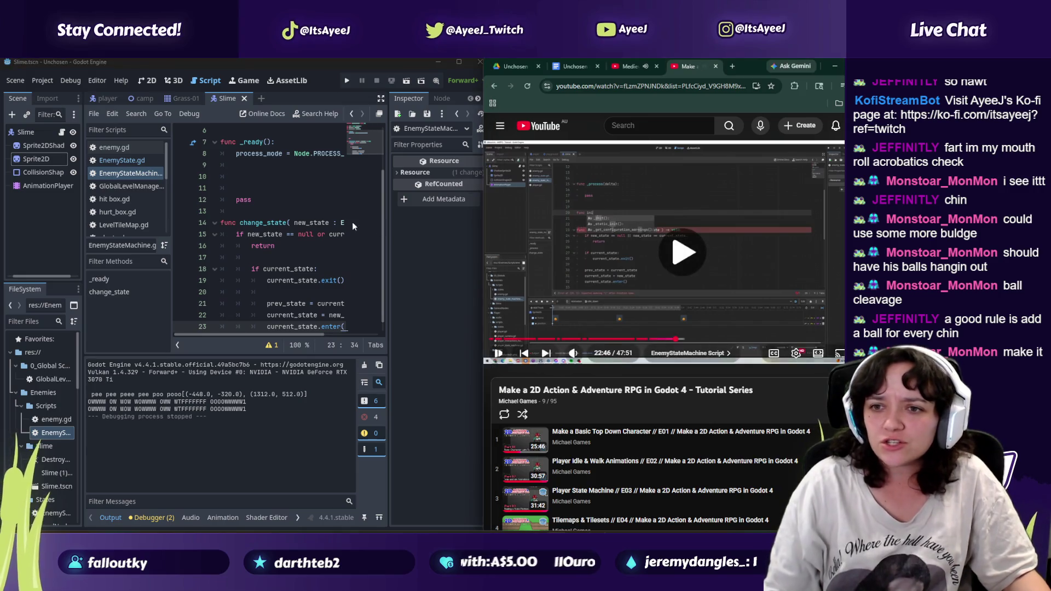
pyautogui.click(246, 188)
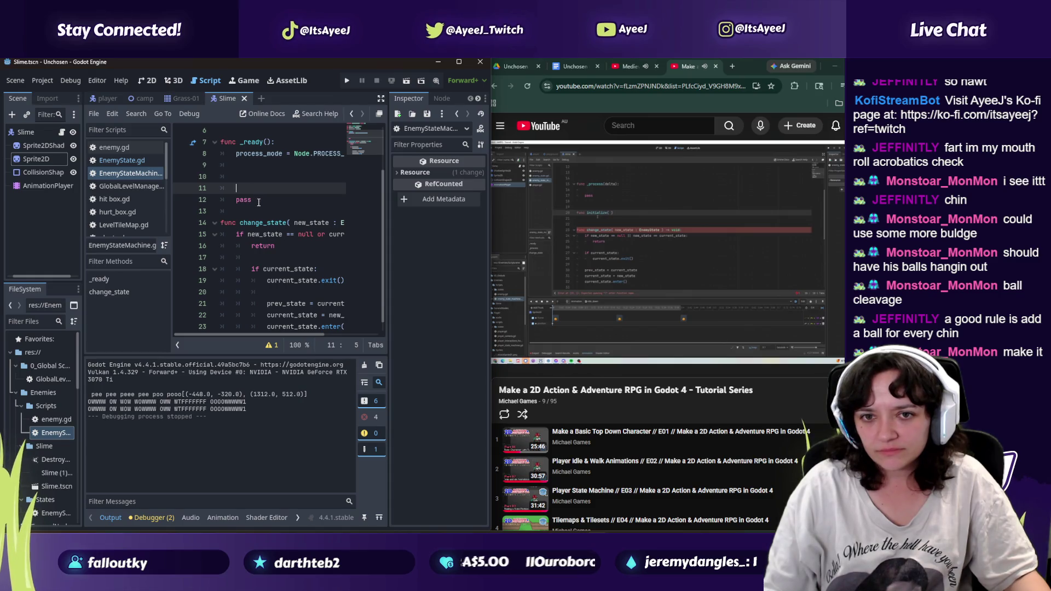
# Step: Below _ready's pass, add func initialise( _enemy : Enemy ) -> void:
pyautogui.click(256, 201)
pyautogui.press('Return')
pyautogui.press('Return')
pyautogui.press('BackSpace')
pyautogui.write('fun')
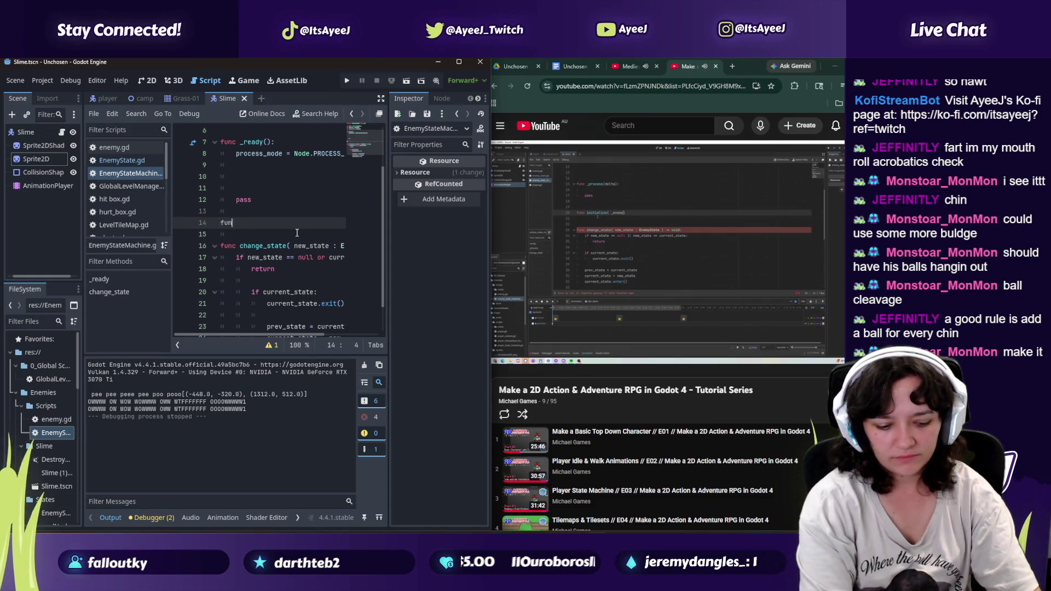
pyautogui.write('c intit')
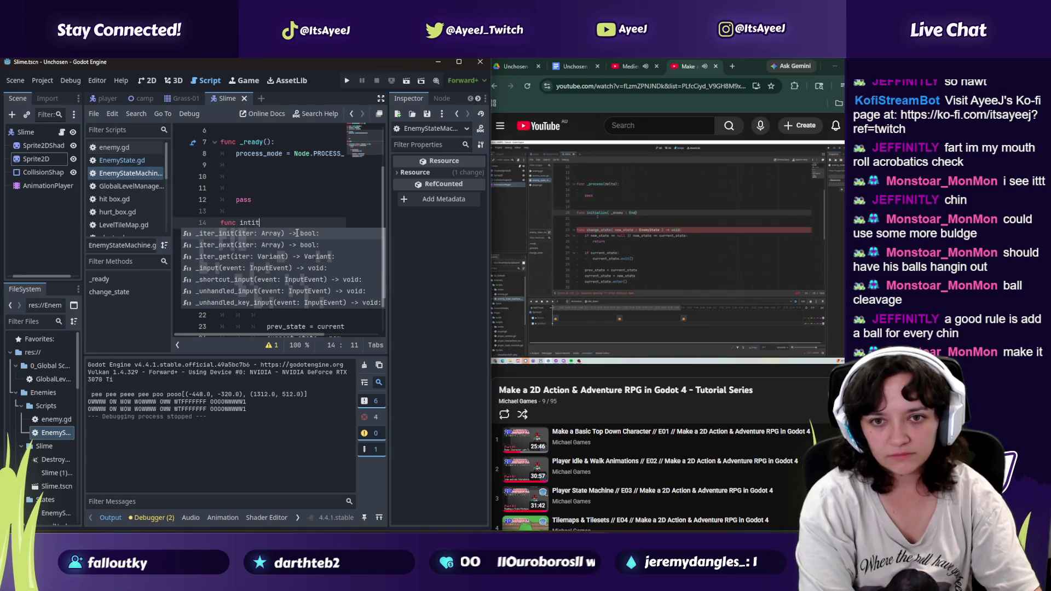
pyautogui.write('ialise( _enemy')
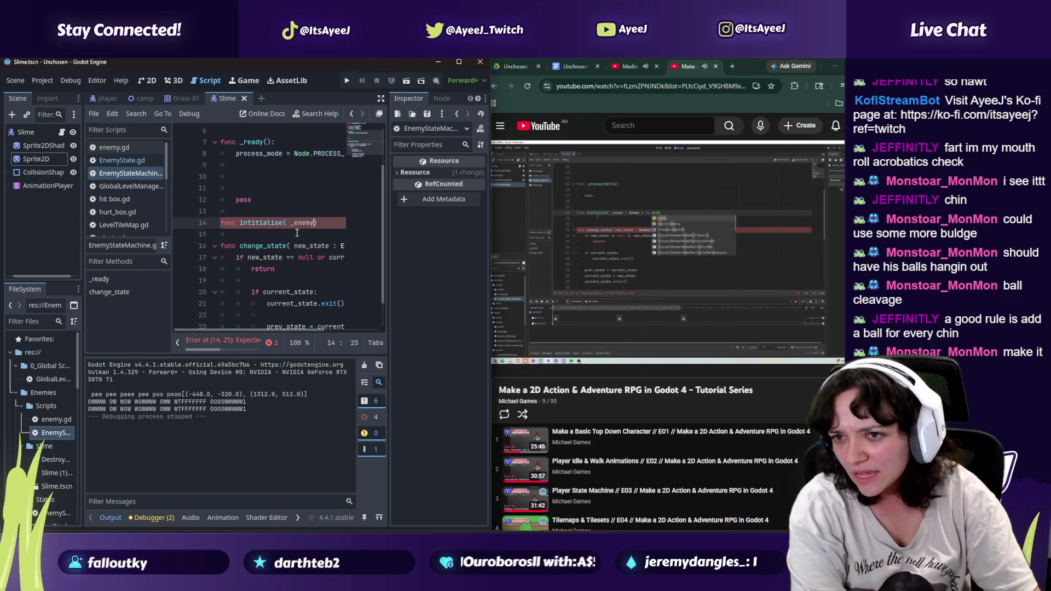
pyautogui.write(' : Enemy')
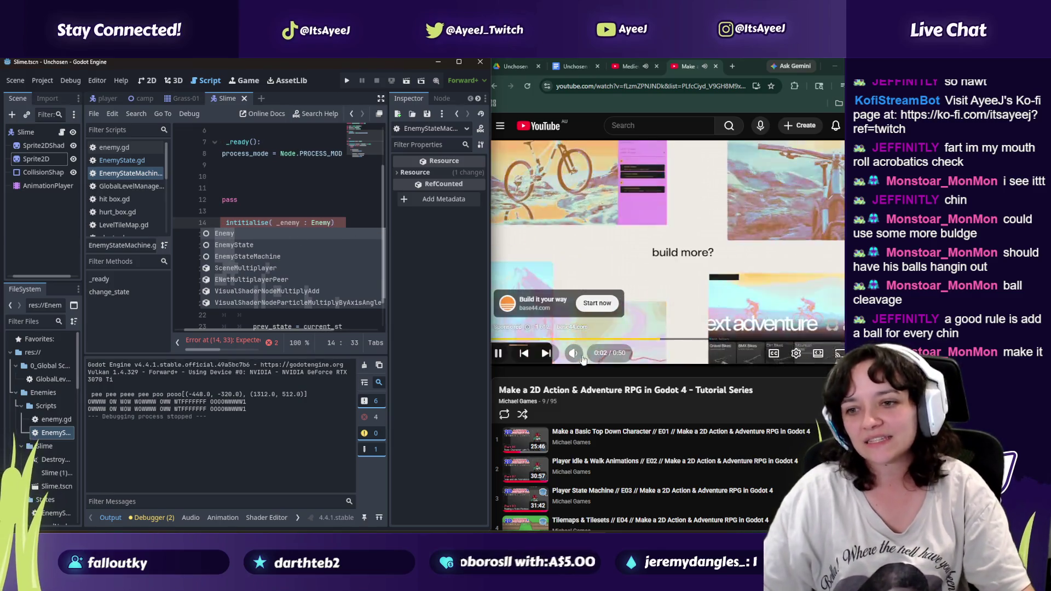
pyautogui.click(573, 354)
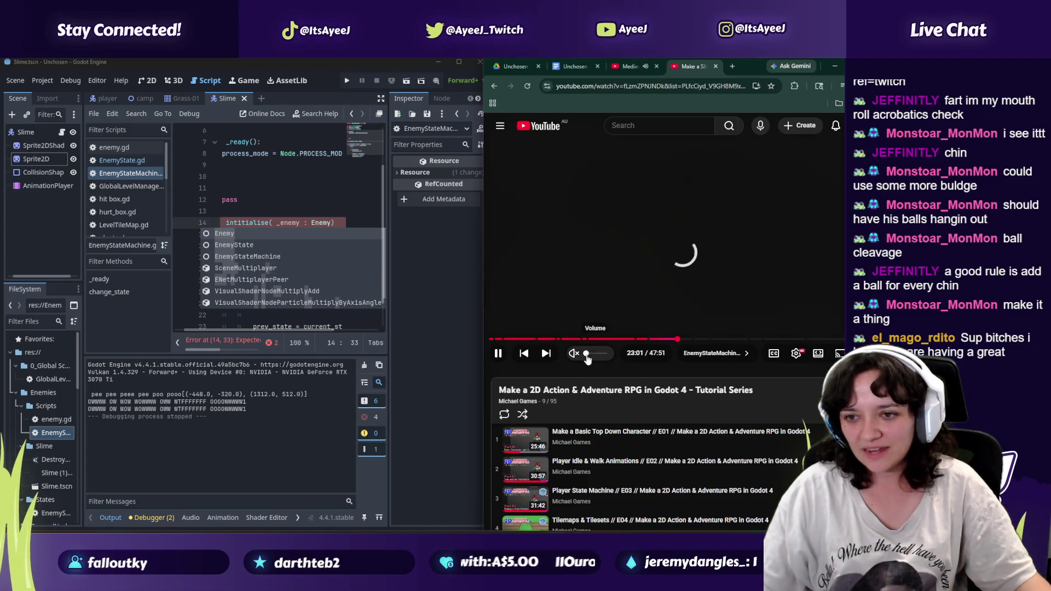
pyautogui.click(591, 354)
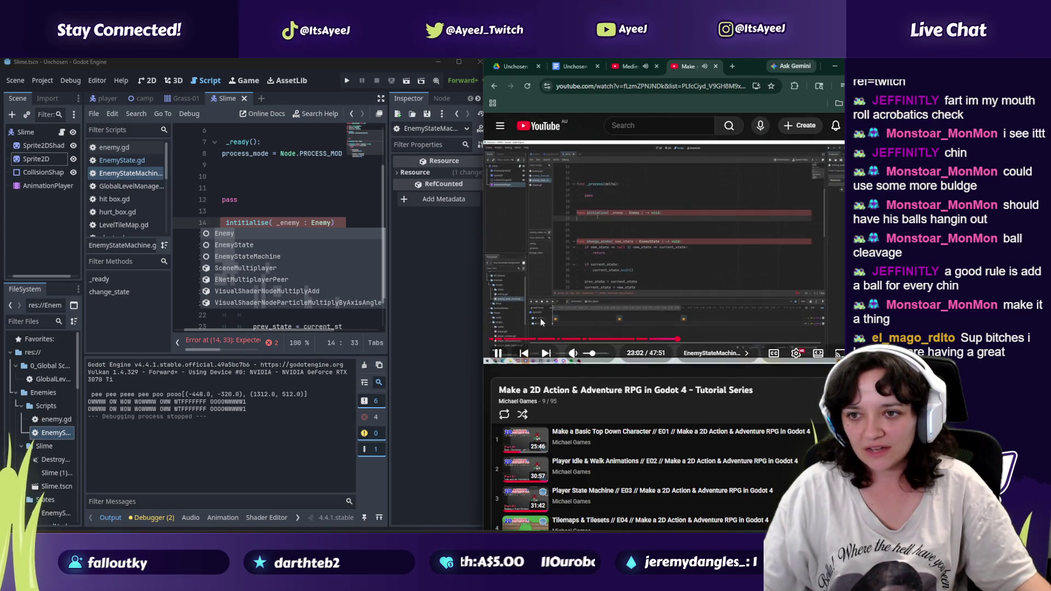
pyautogui.click(575, 280)
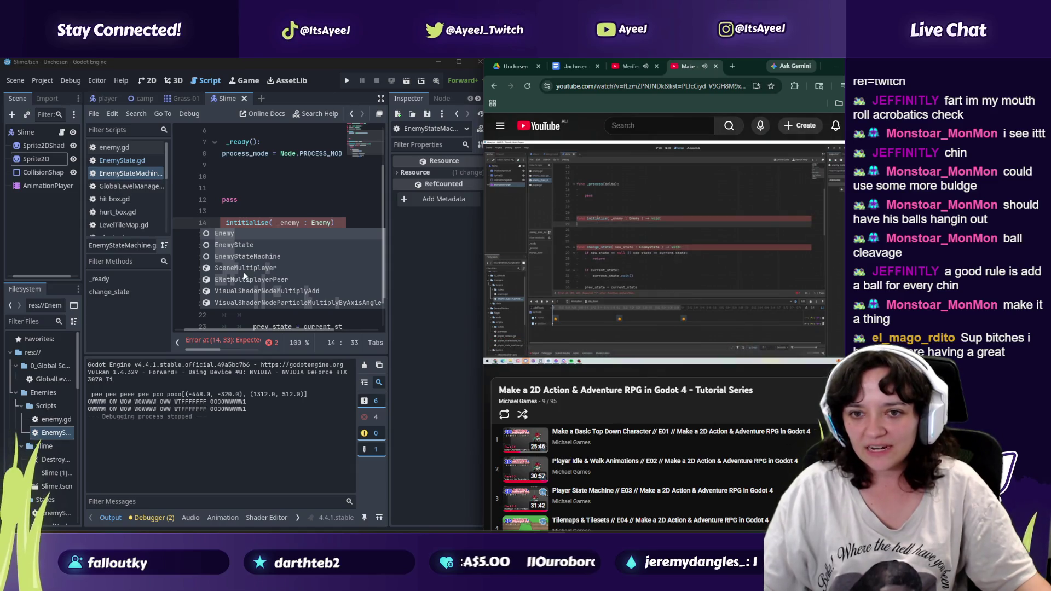
pyautogui.write('-> ')
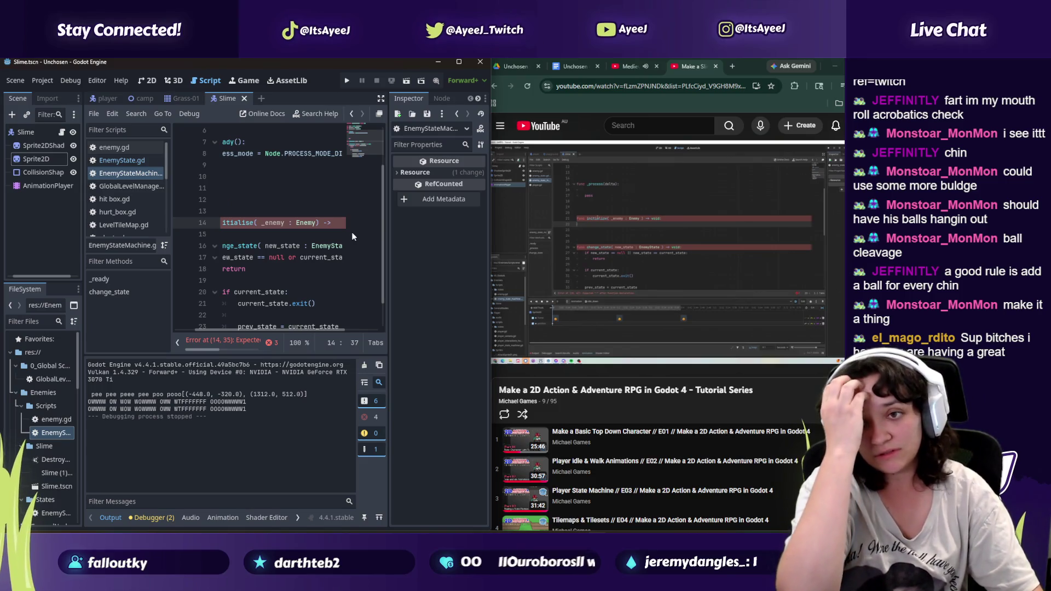
pyautogui.write(' void:')
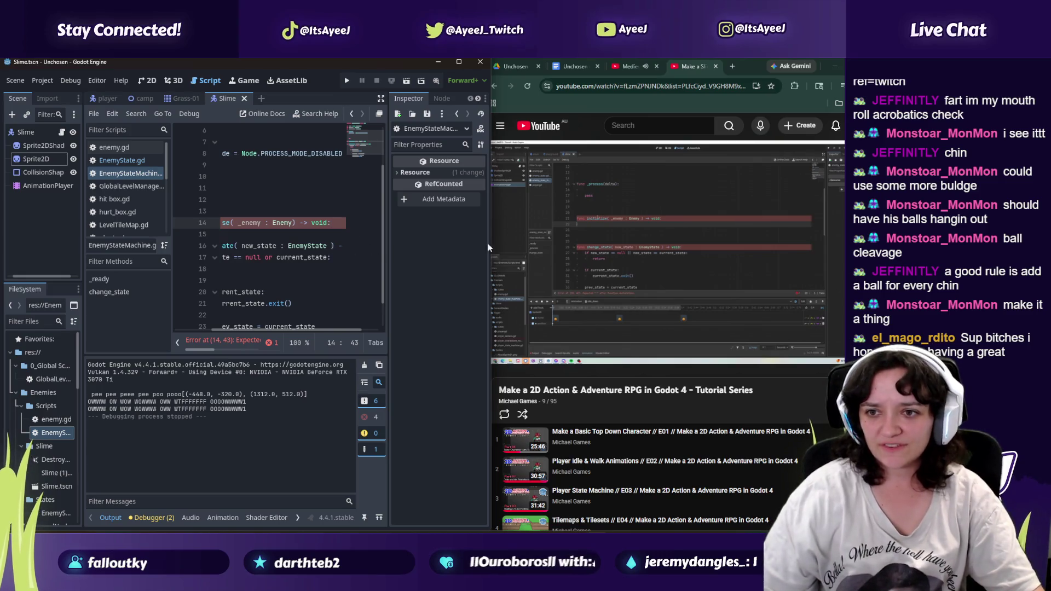
# Step: Resume the tutorial and begin the initialise body with a states line
pyautogui.click(583, 229)
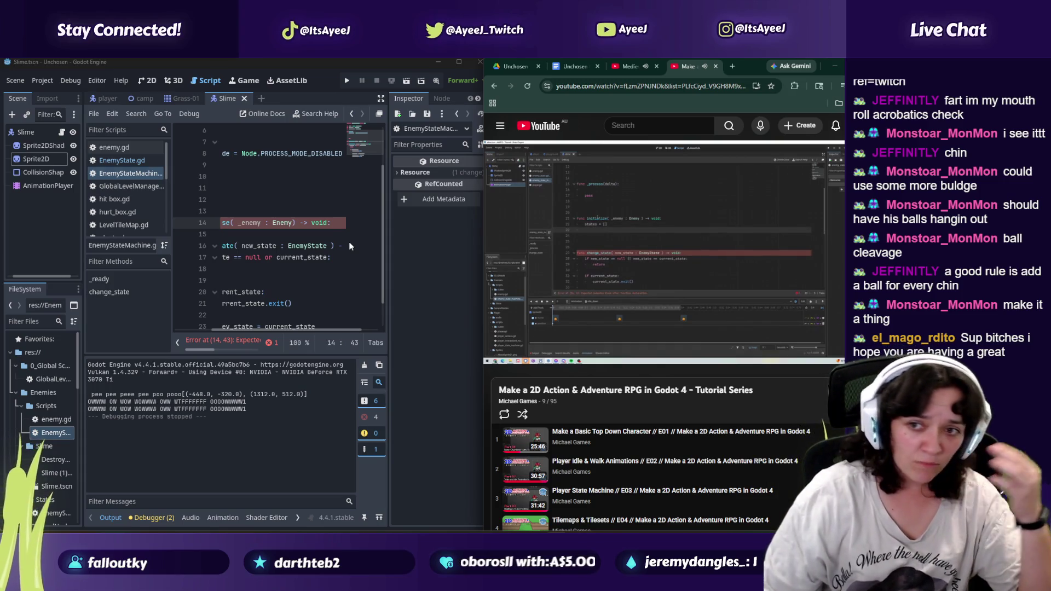
pyautogui.click(333, 224)
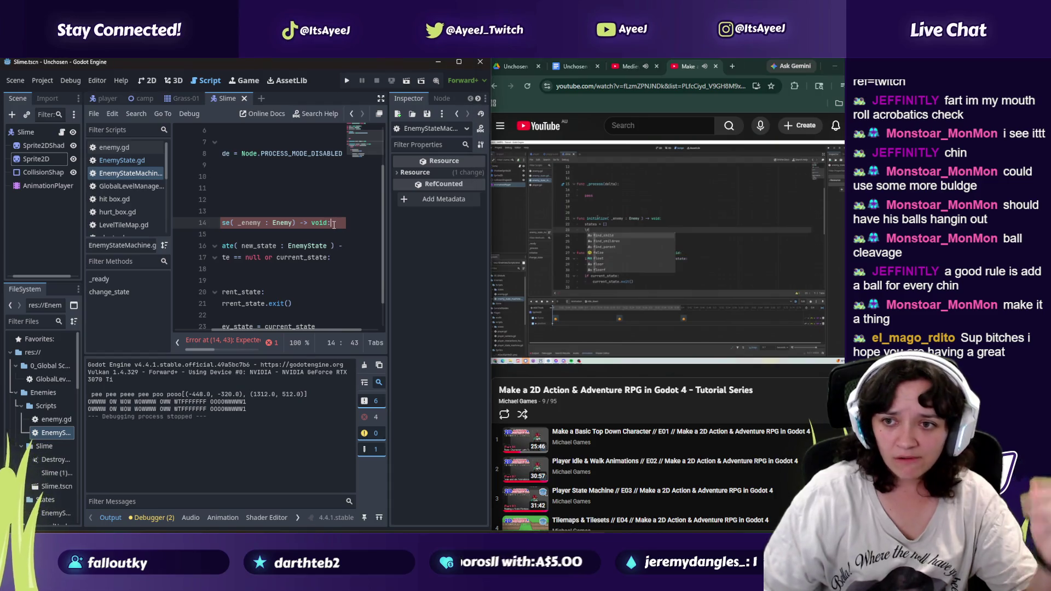
pyautogui.press('Return')
pyautogui.write('states =')
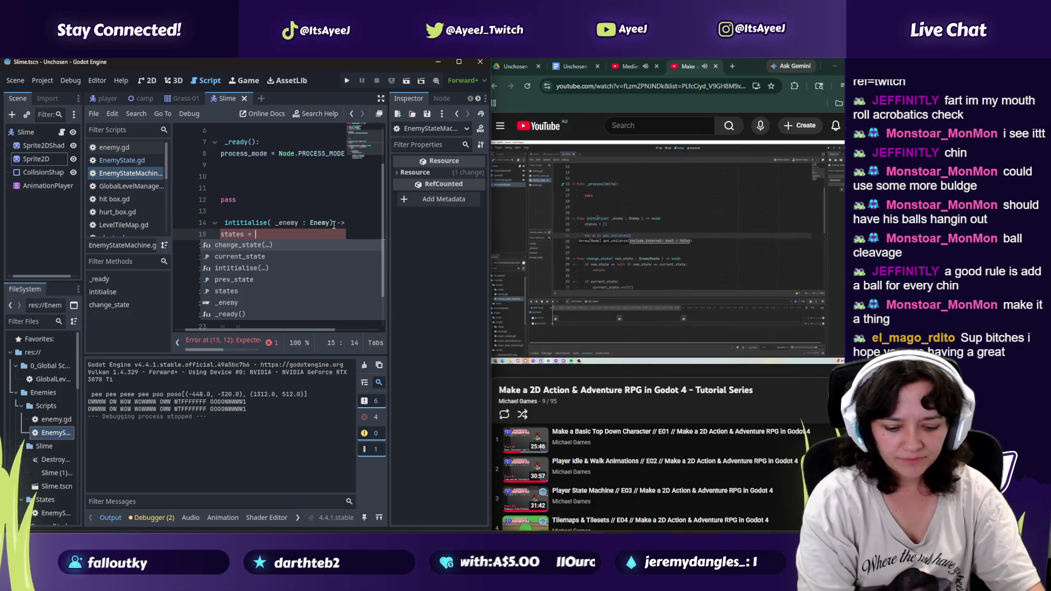
# Step: Set states = [] and start a for line, pausing the tutorial to check the code
pyautogui.write('[')
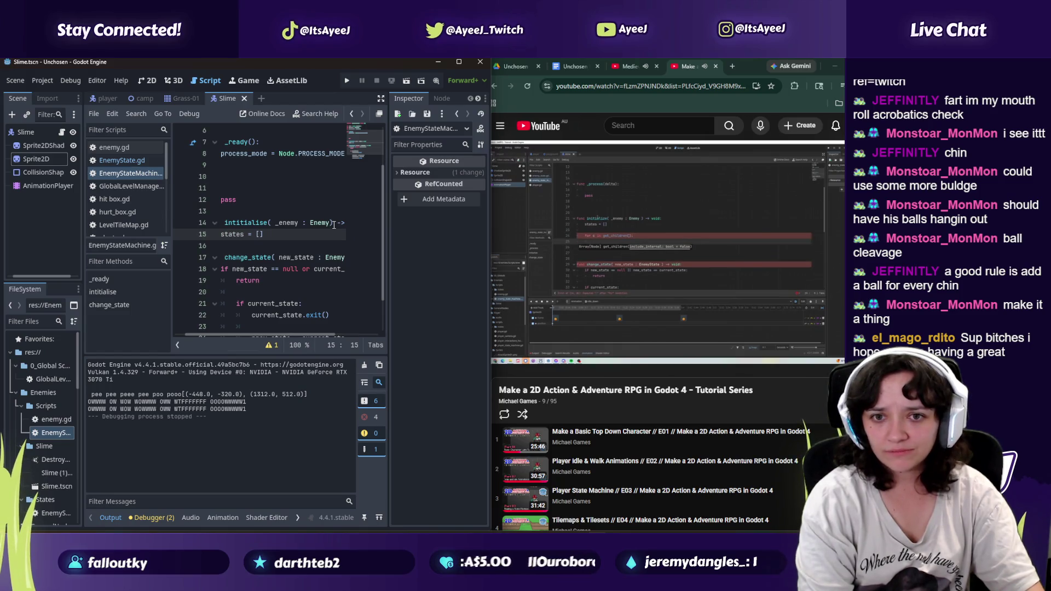
pyautogui.write(']')
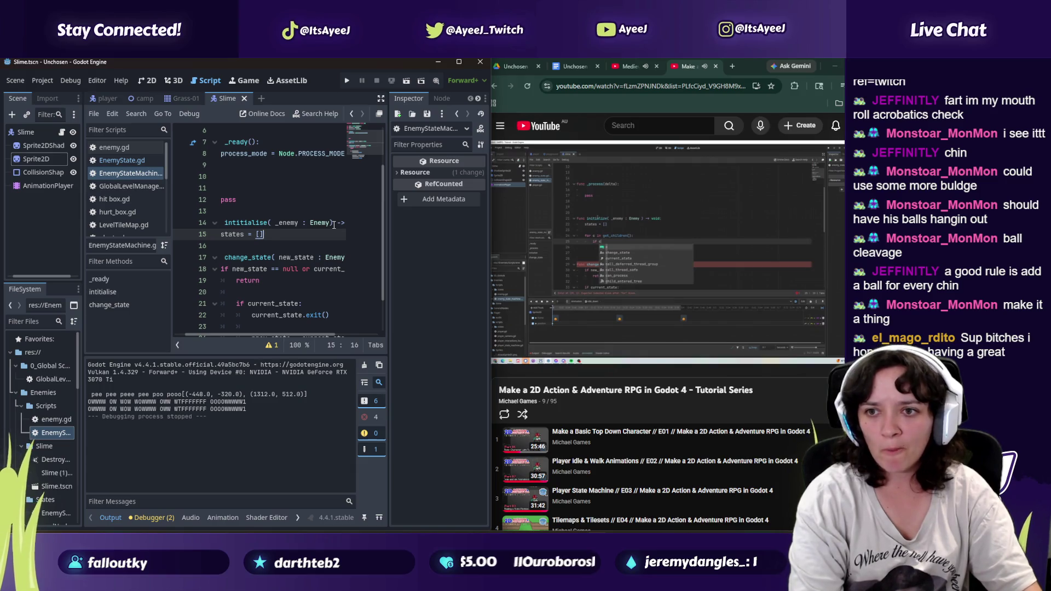
pyautogui.press('Return')
pyautogui.press('Return')
pyautogui.write('for')
pyautogui.click(550, 296)
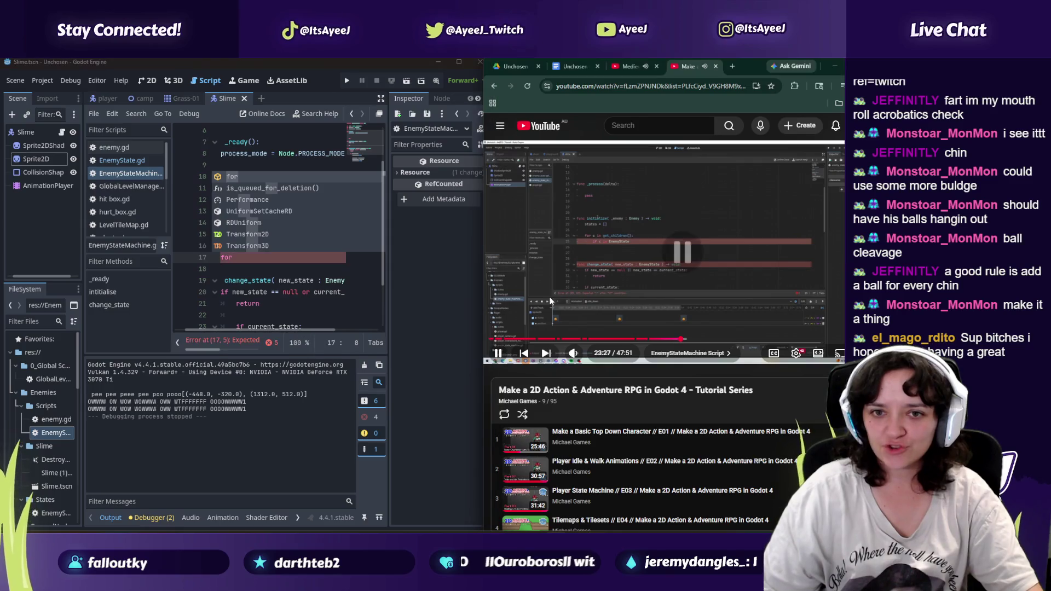
pyautogui.click(239, 258)
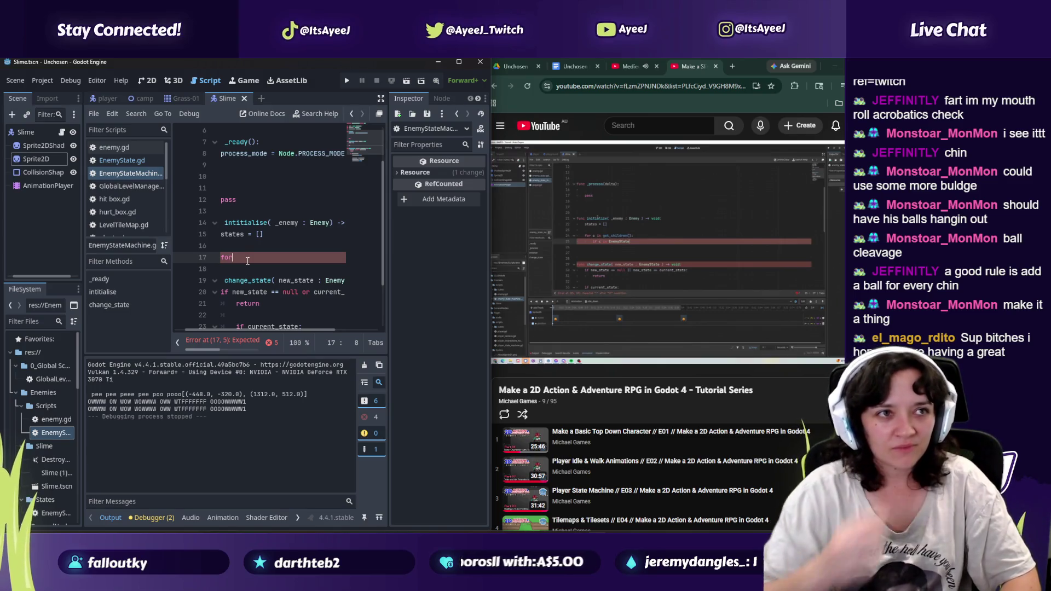
pyautogui.click(557, 259)
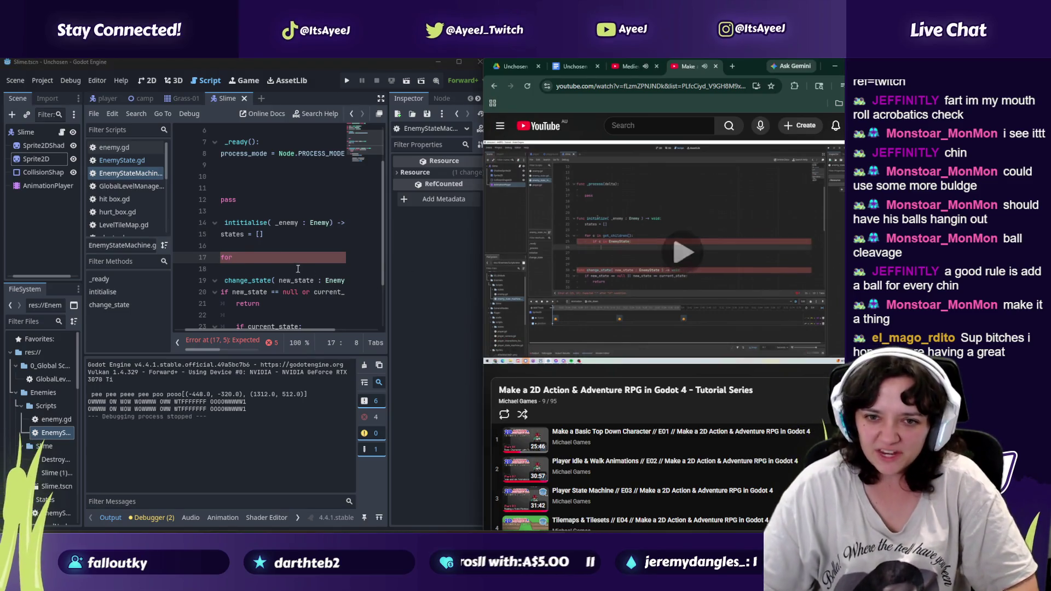
pyautogui.click(256, 257)
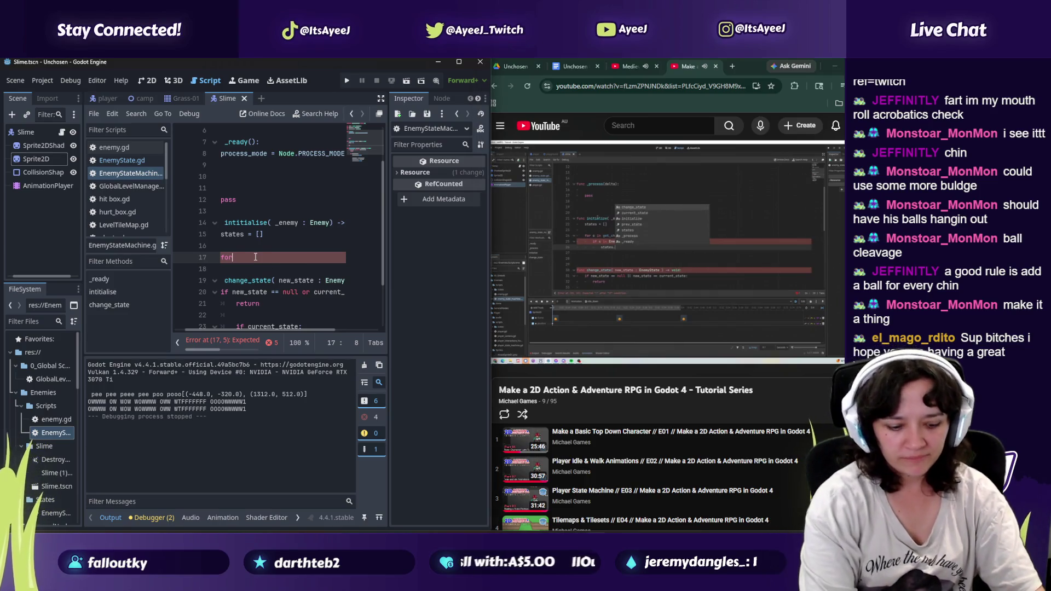
# Step: Complete the loop as for c in get_children(): with an indented empty body line
pyautogui.write(' c in get')
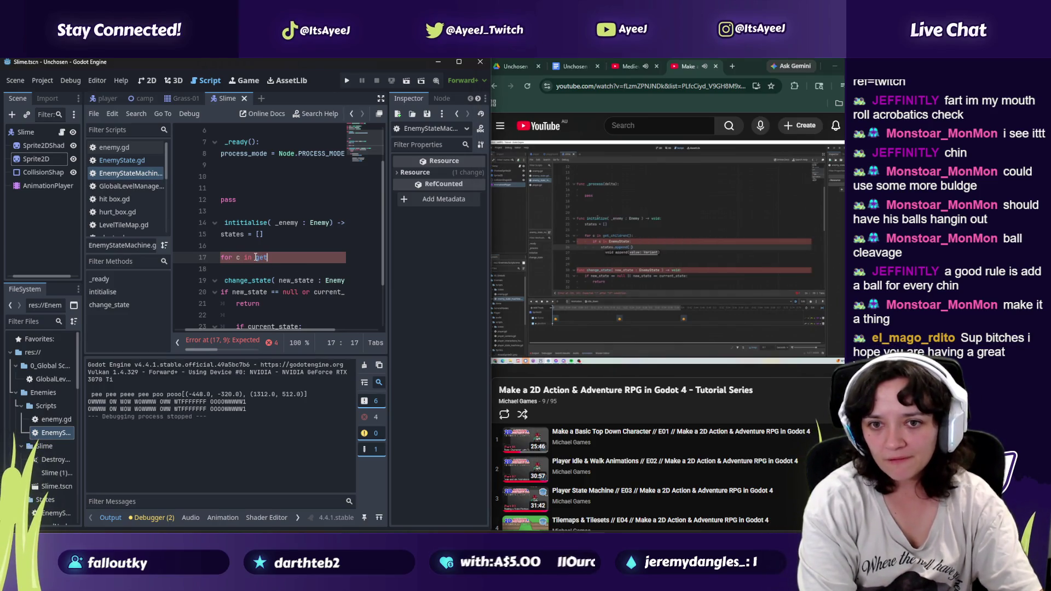
pyautogui.write('_children')
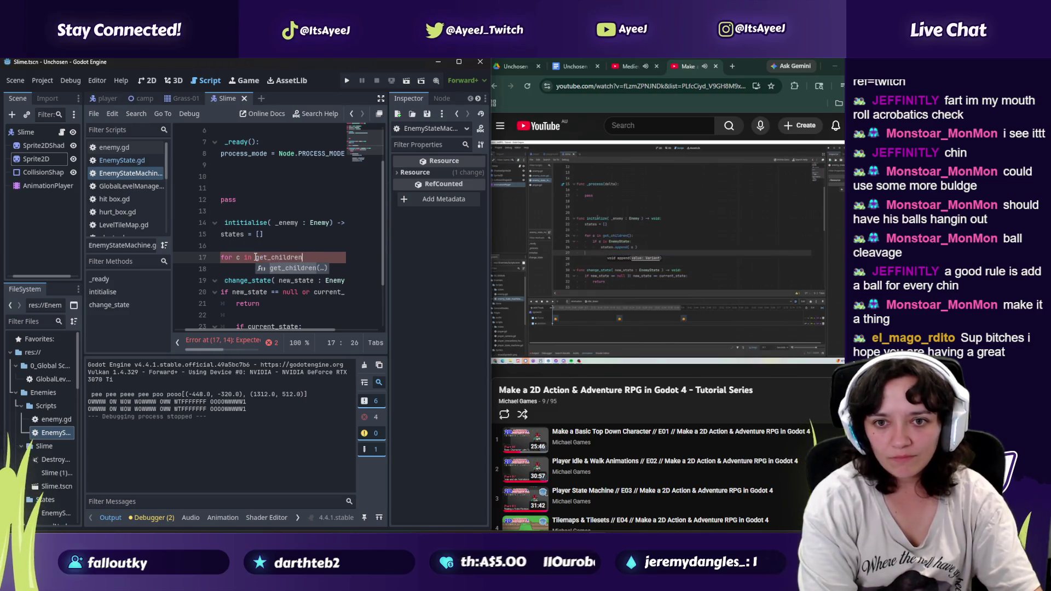
pyautogui.press('Return')
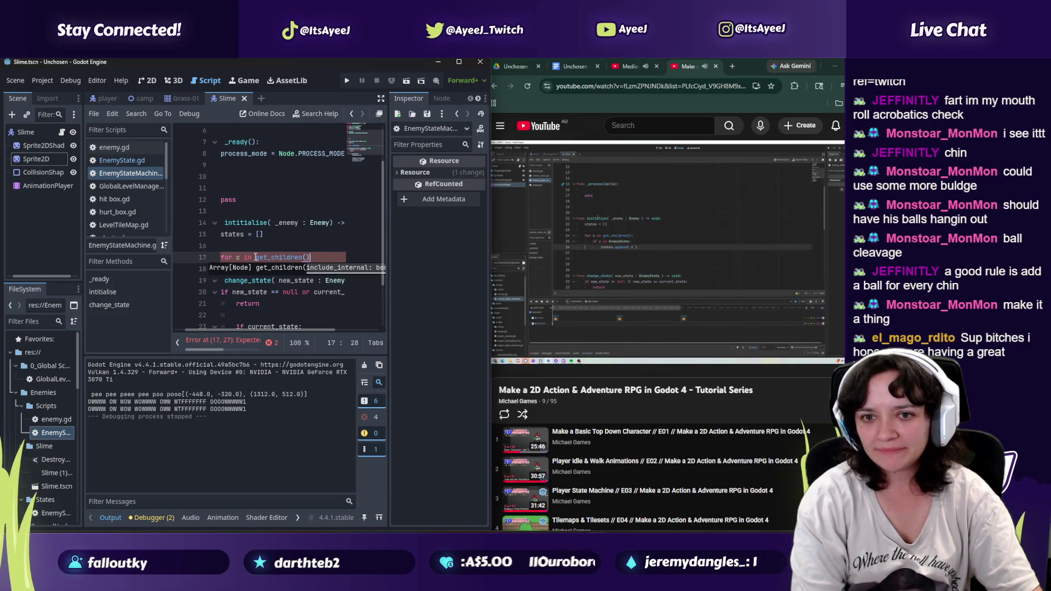
pyautogui.write('):')
pyautogui.press('Return')
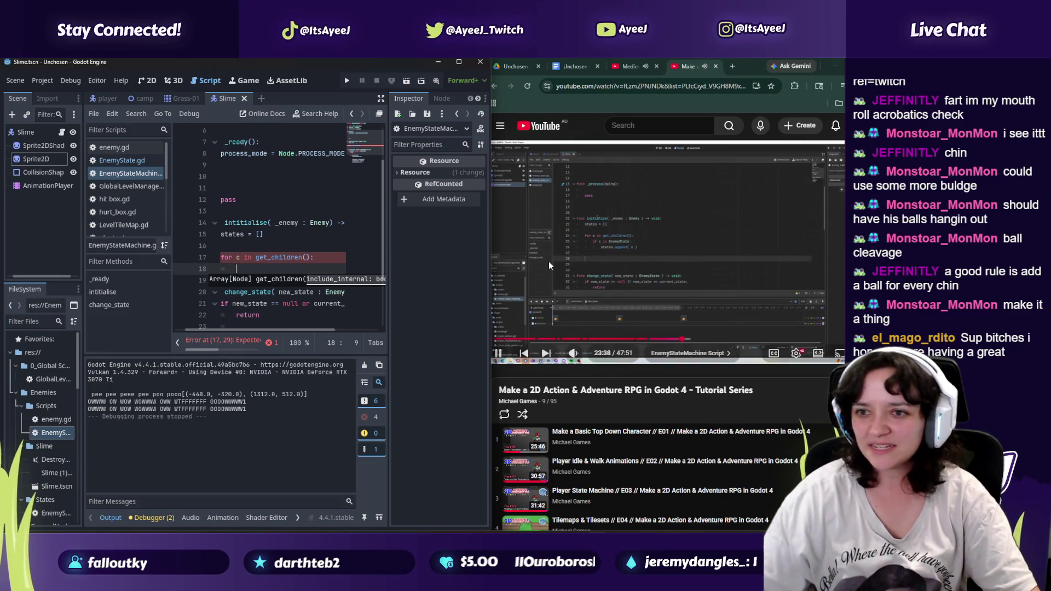
pyautogui.click(550, 262)
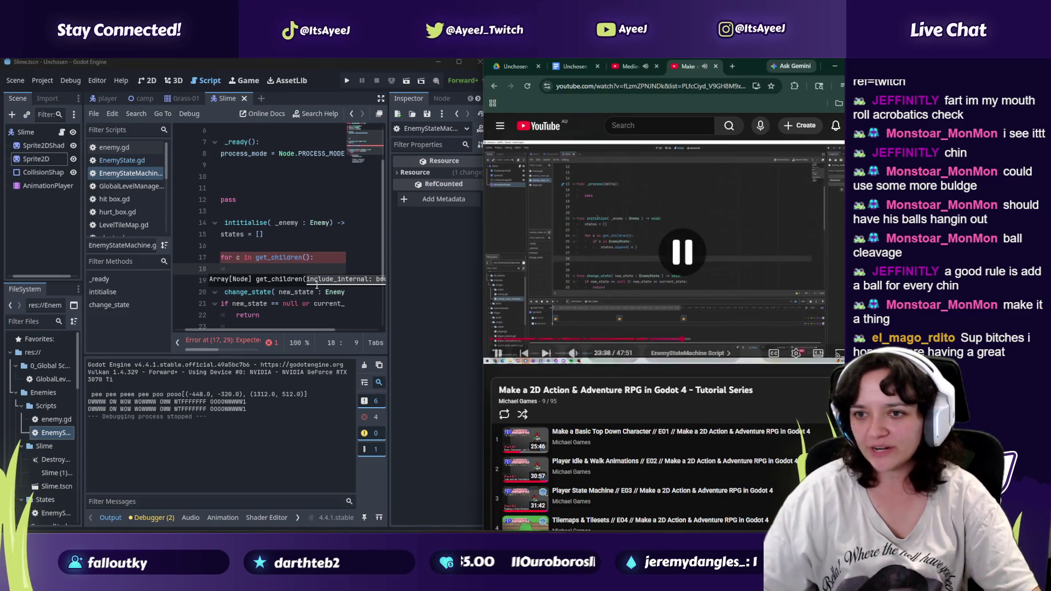
pyautogui.click(277, 272)
# Step: Add if c is EnemyState: inside the loop with states.append( c ) beneath it
pyautogui.write('if c is EnemySta')
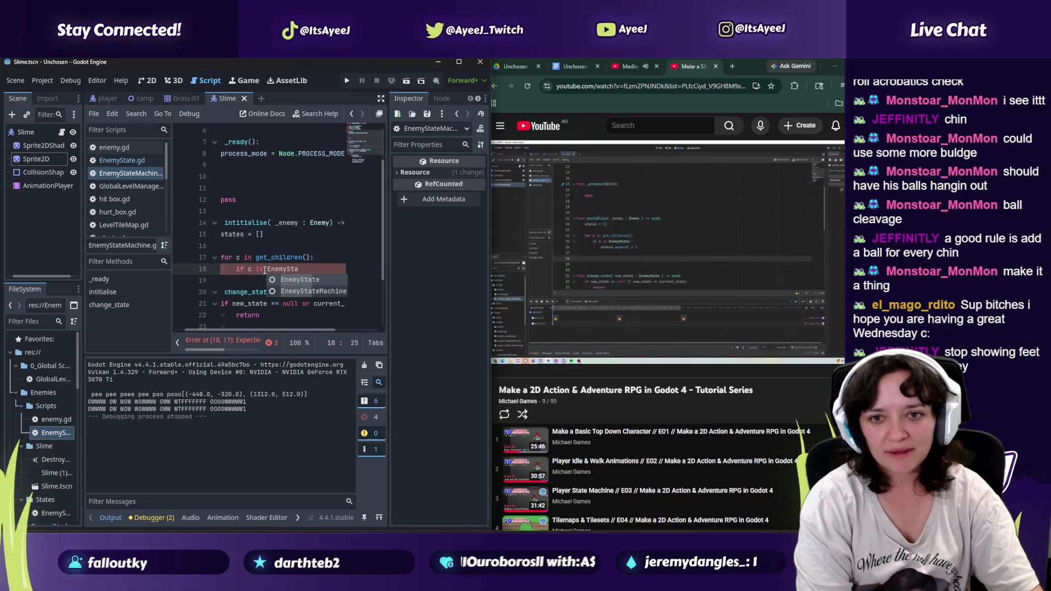
pyautogui.press('Return')
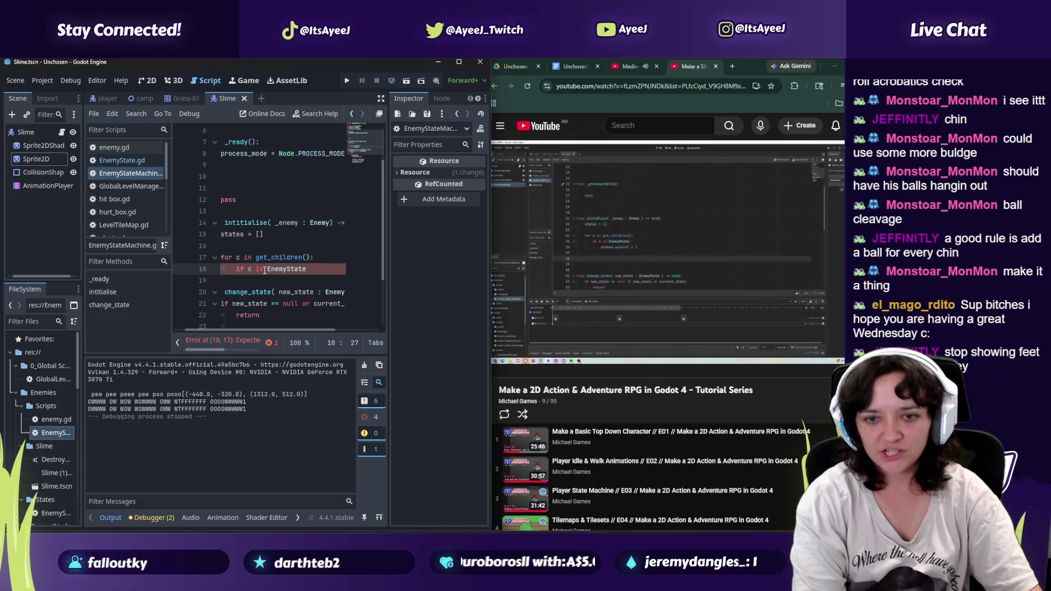
pyautogui.write(':')
pyautogui.press('Return')
pyautogui.write('s')
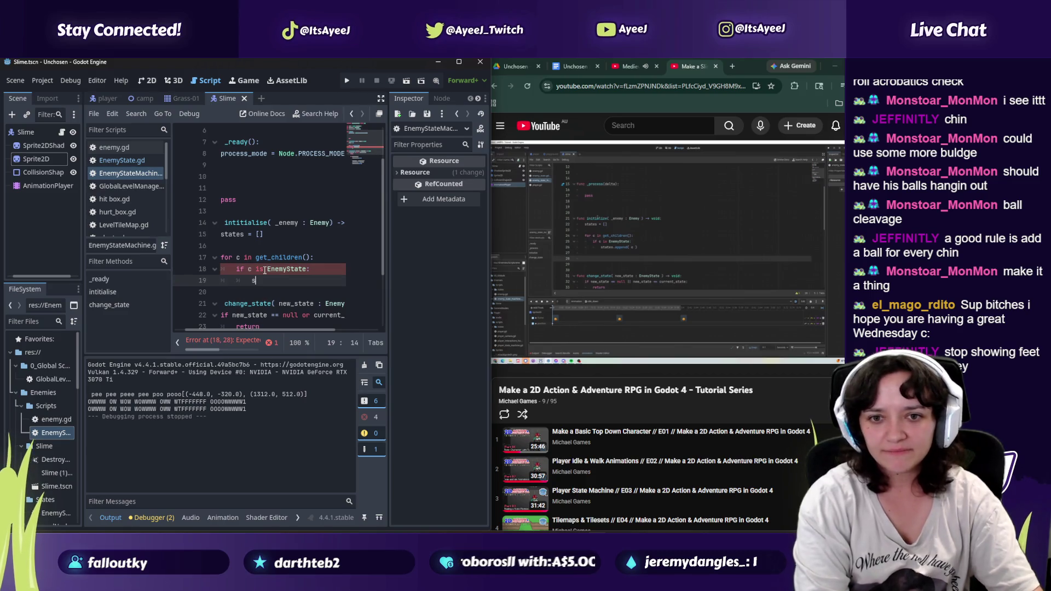
pyautogui.write('tates.app')
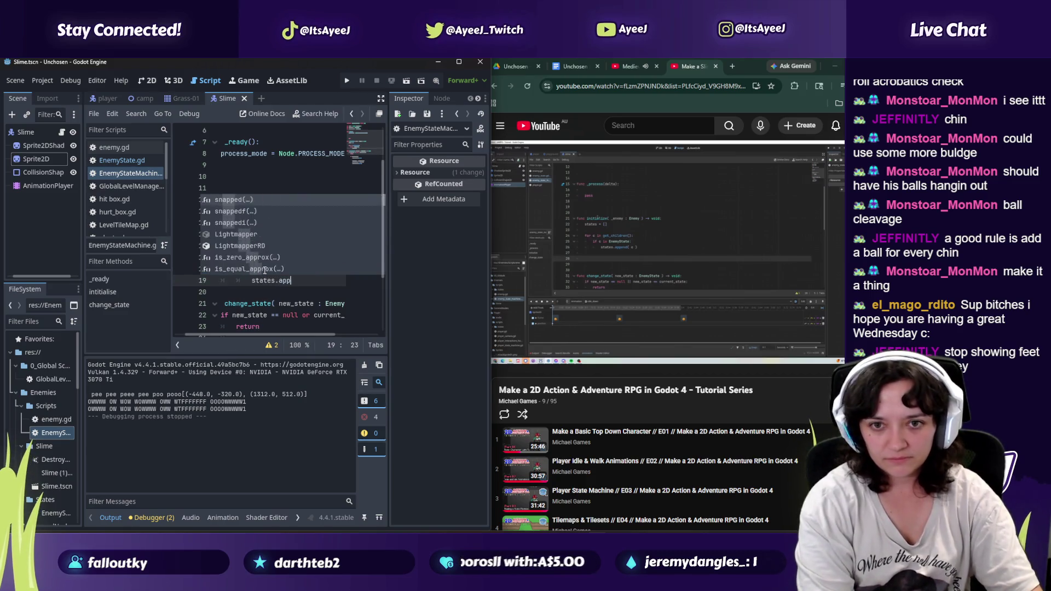
pyautogui.write('end(')
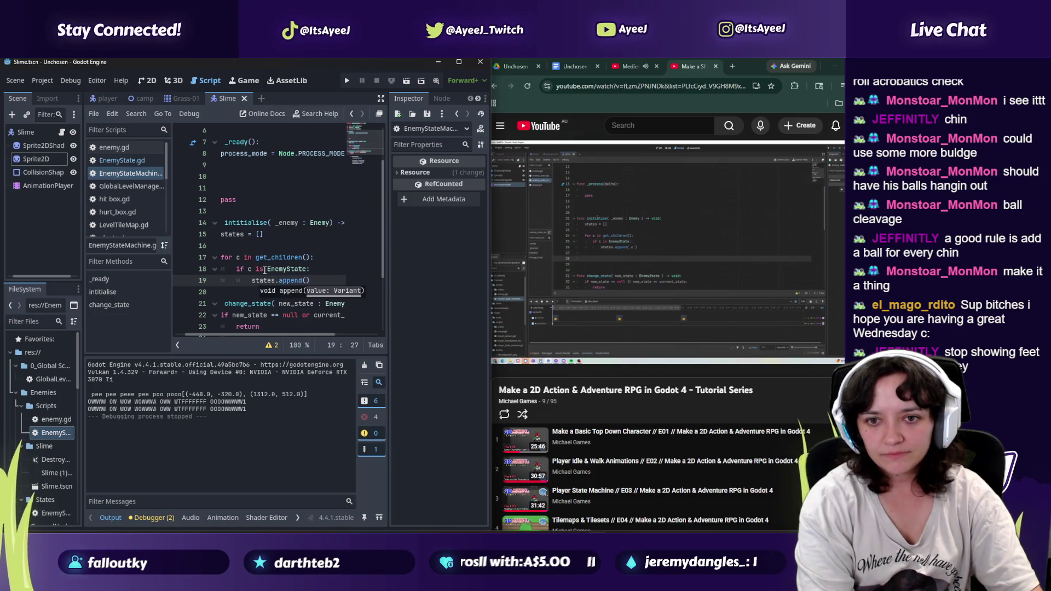
pyautogui.write(' c')
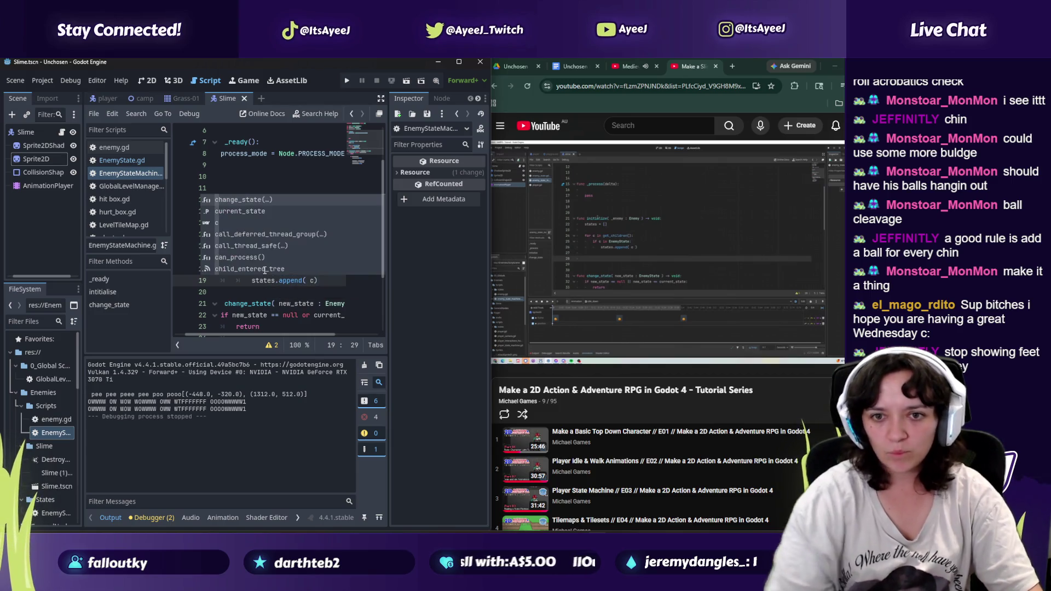
pyautogui.click(600, 297)
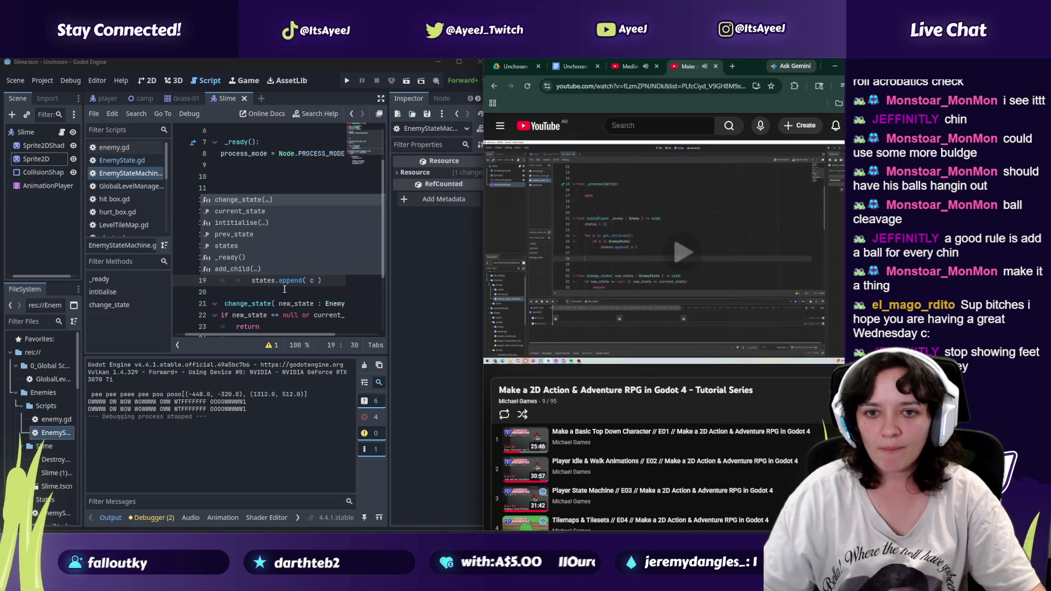
pyautogui.click(327, 282)
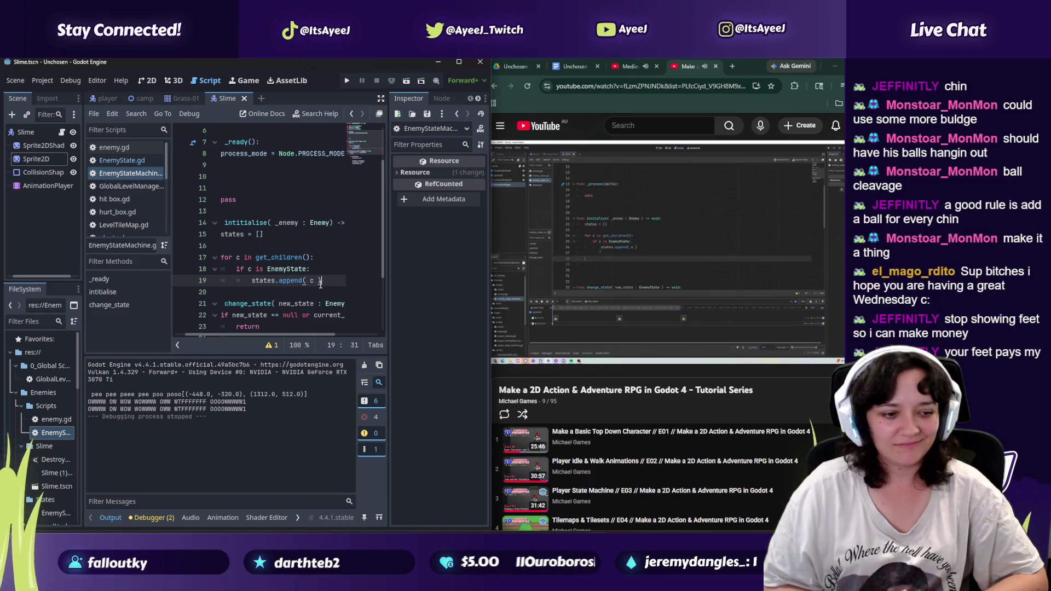
pyautogui.click(656, 258)
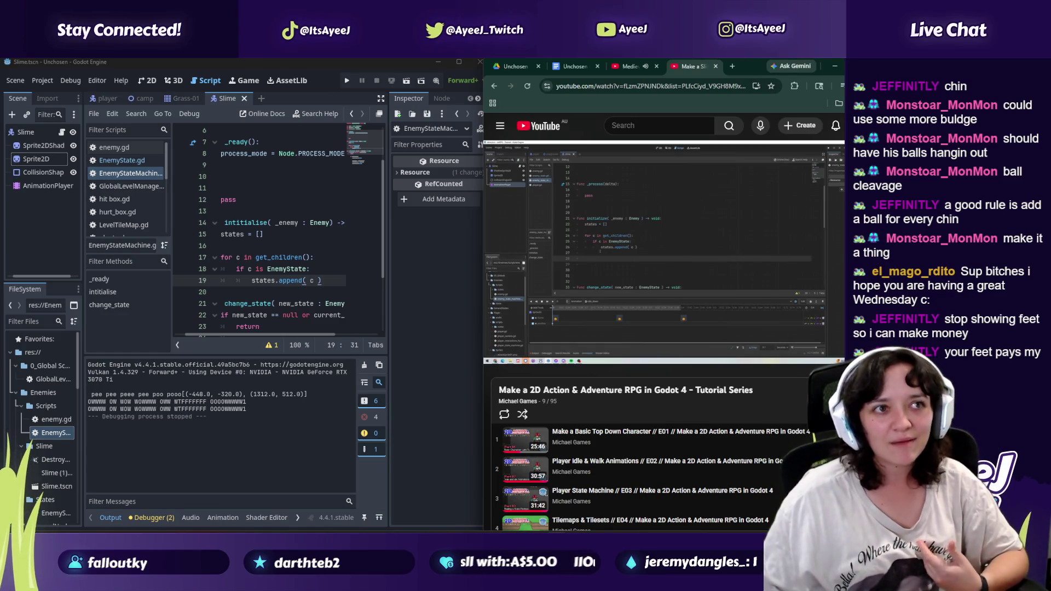
pyautogui.moveTo(724, 292)
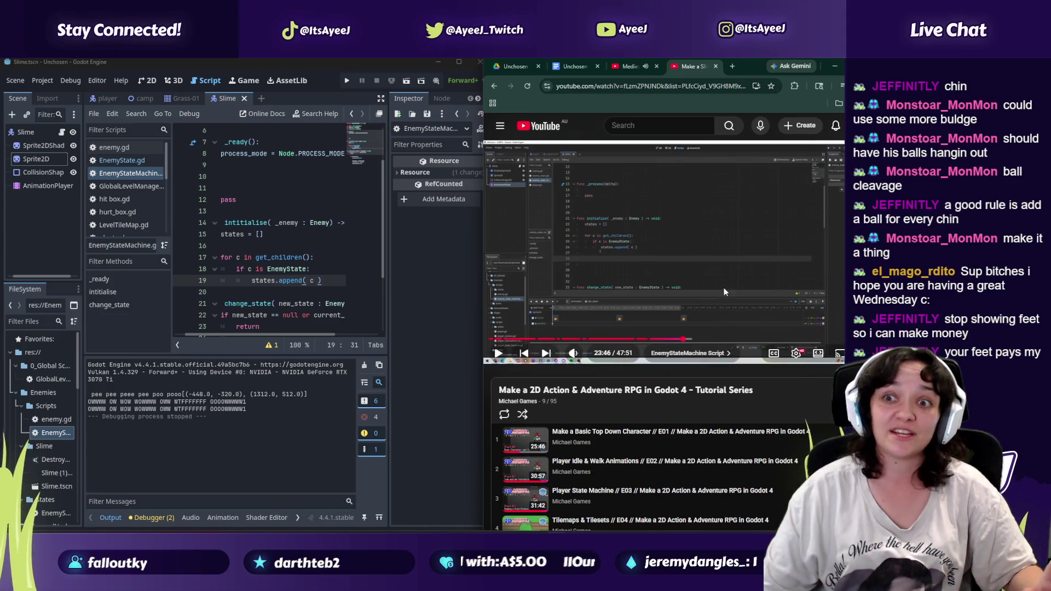
pyautogui.click(622, 250)
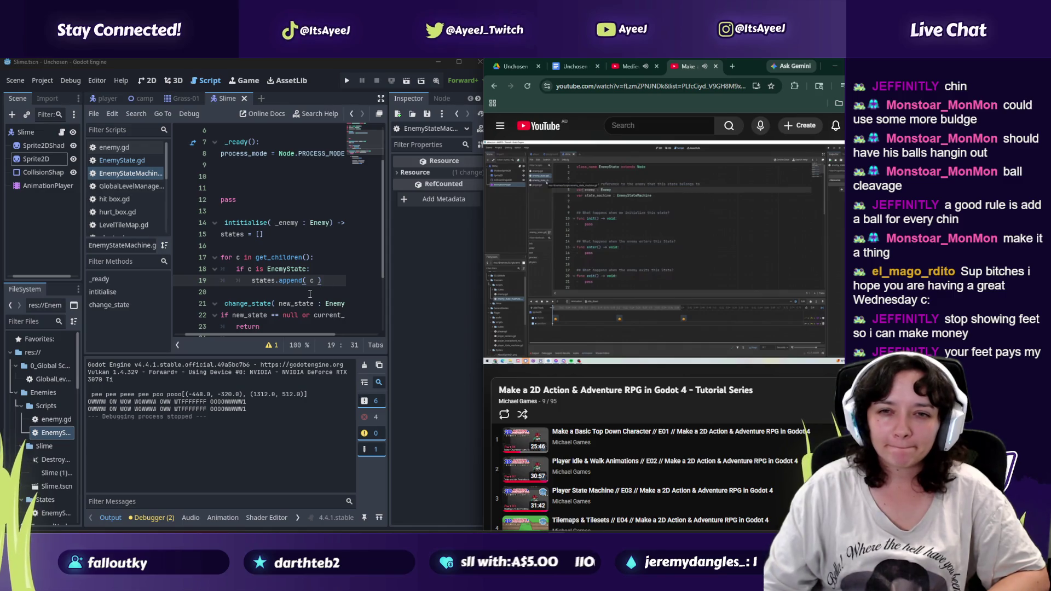
pyautogui.rightClick(370, 150)
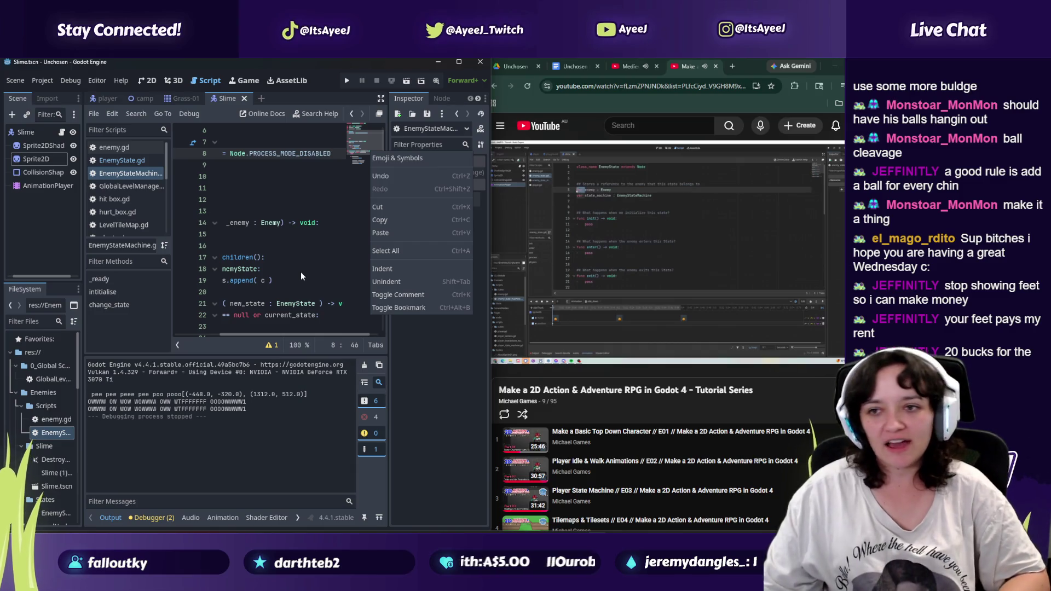
pyautogui.click(280, 282)
pyautogui.click(279, 282)
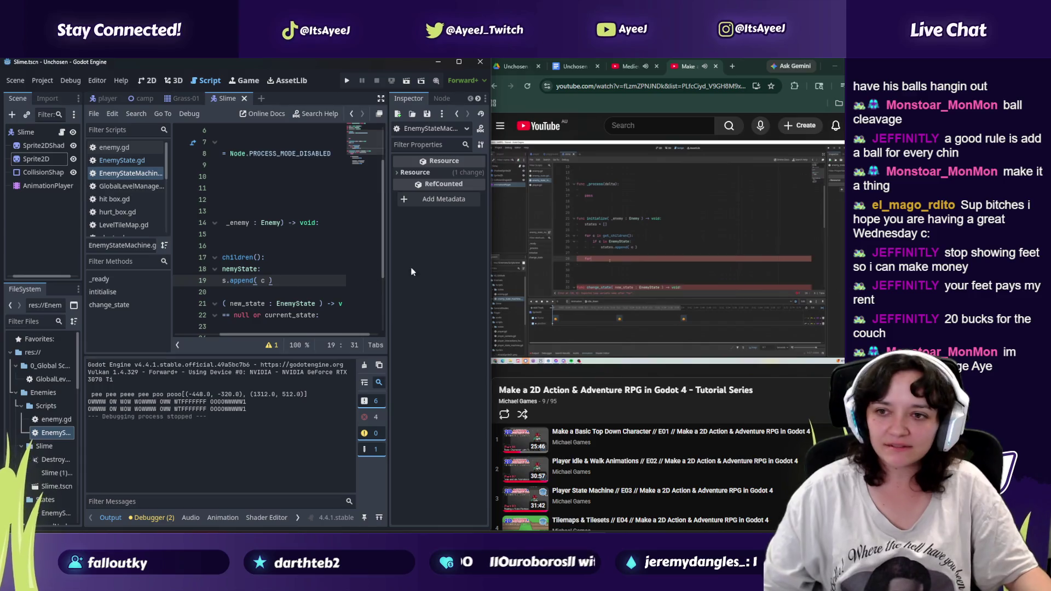
pyautogui.click(643, 260)
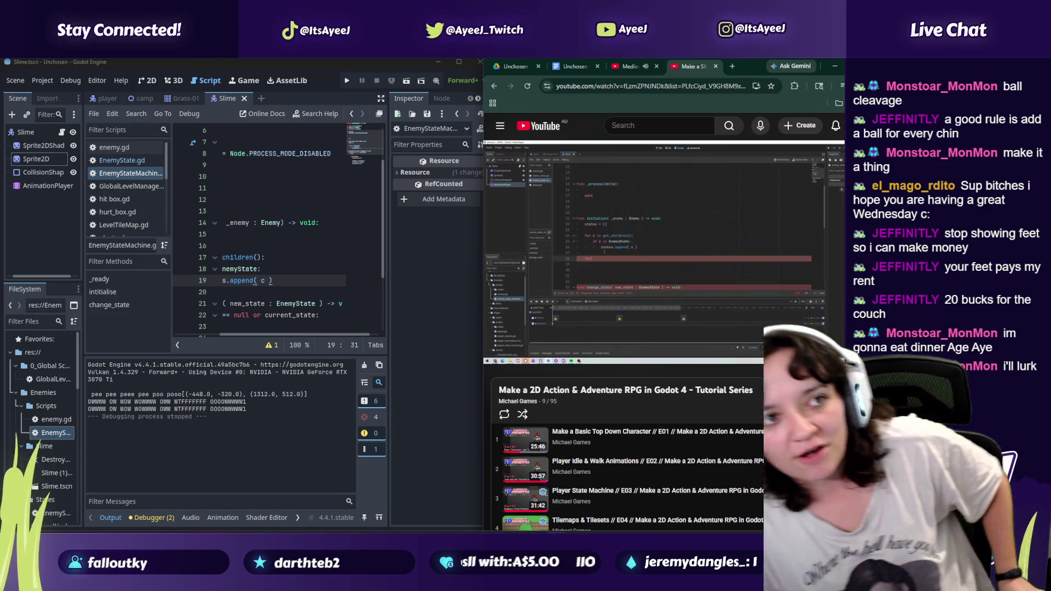
pyautogui.moveTo(594, 206)
pyautogui.click(702, 264)
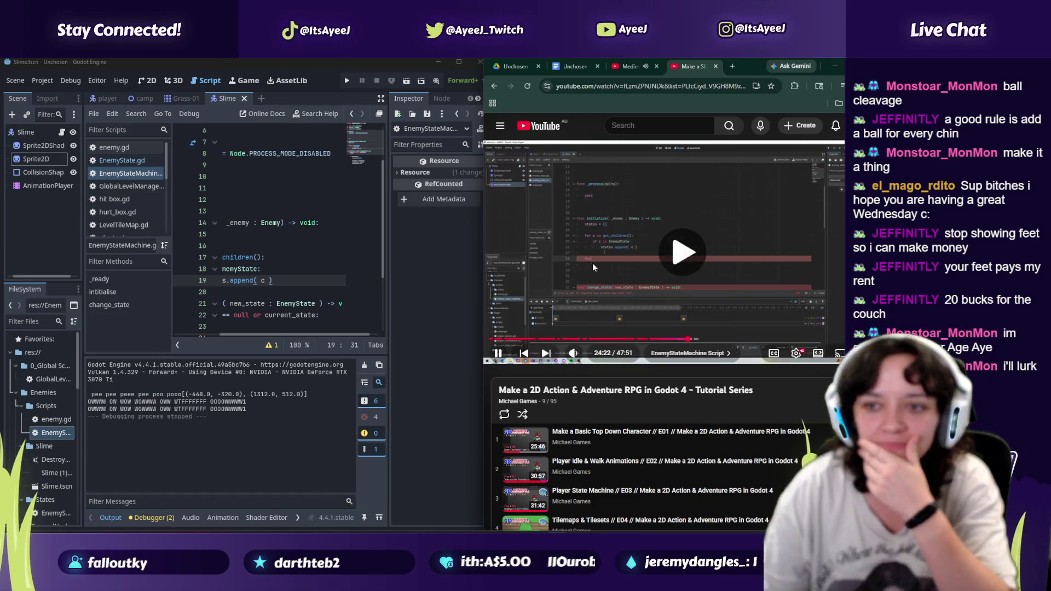
pyautogui.click(619, 285)
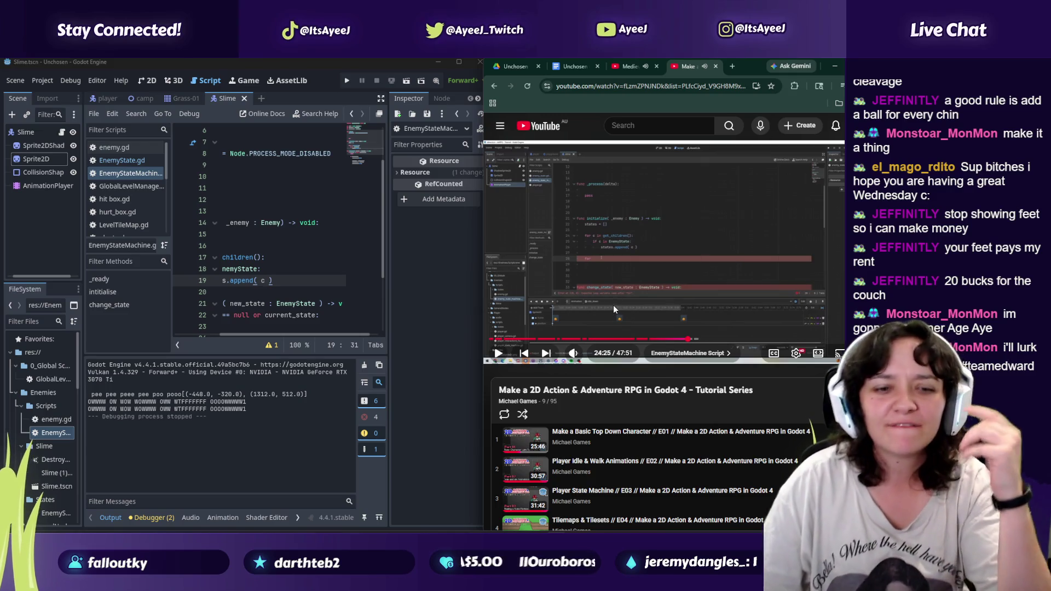
pyautogui.click(603, 245)
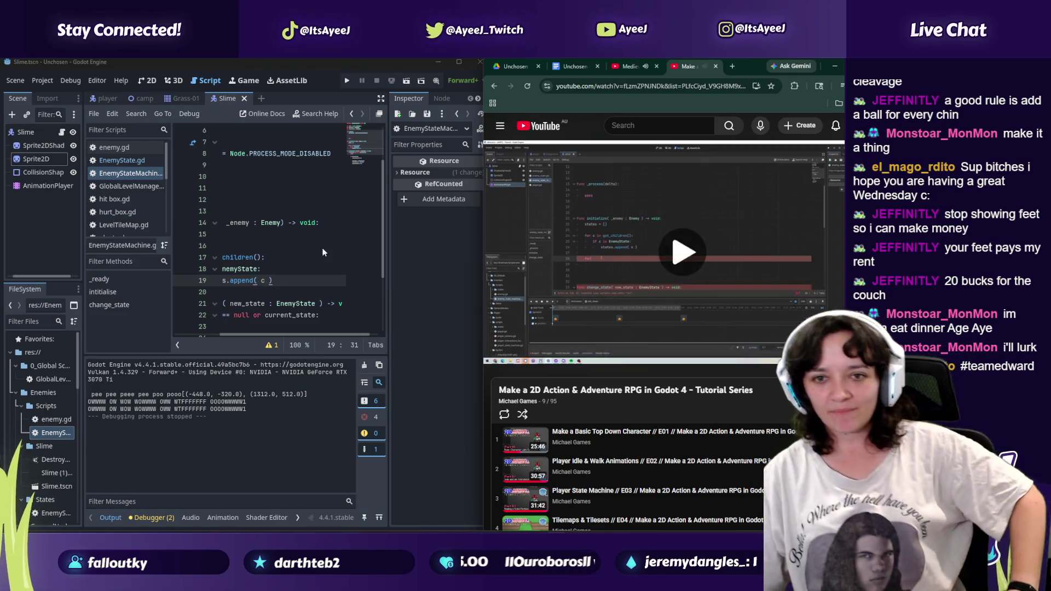
pyautogui.click(456, 275)
pyautogui.click(620, 254)
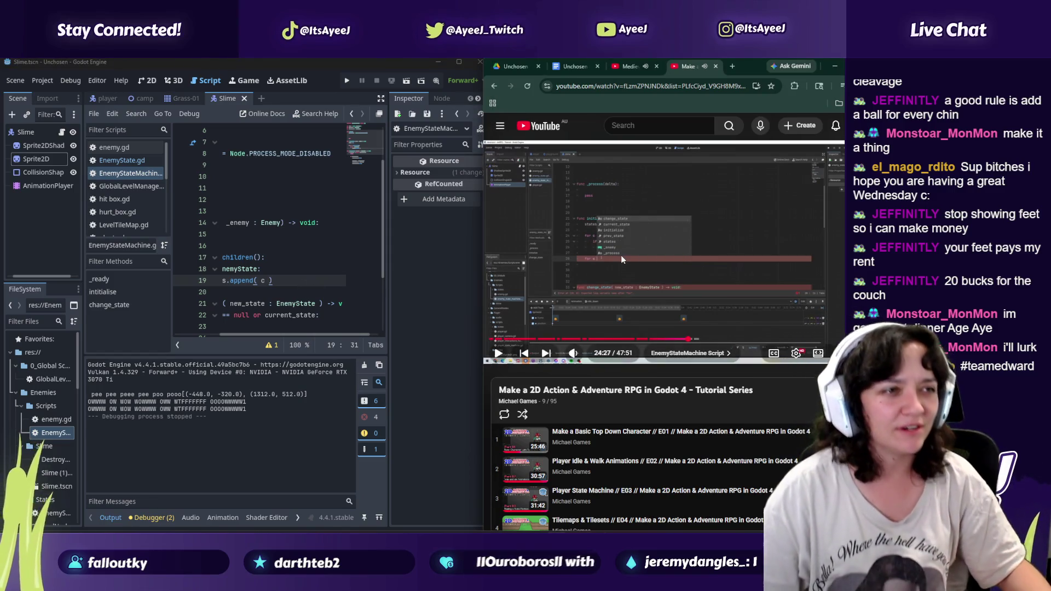
pyautogui.click(734, 67)
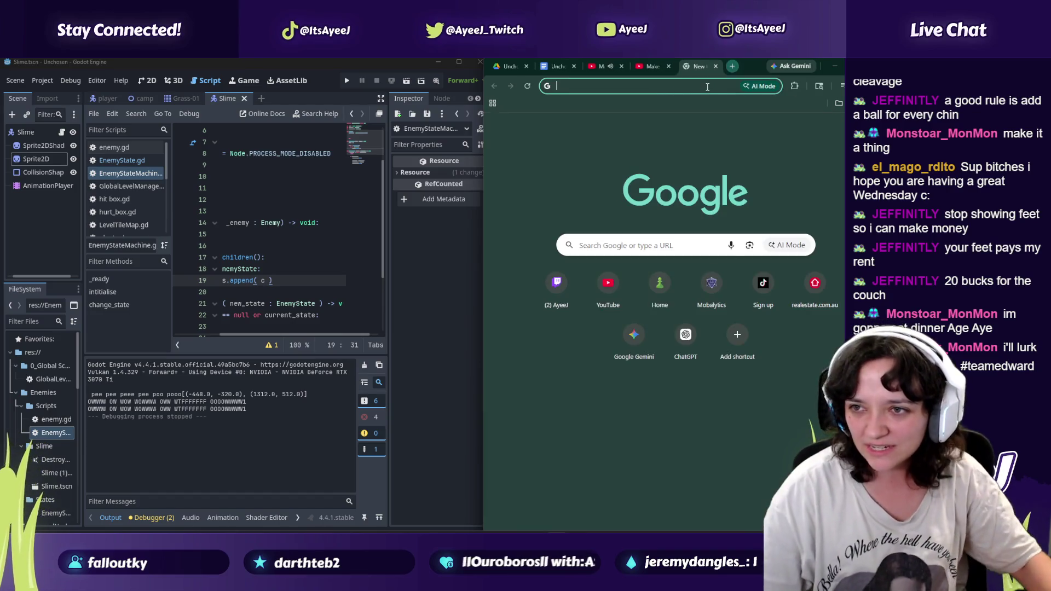
# Step: Search Google for 'taylor lautner prime'
pyautogui.write('tatylo')
pyautogui.press('BackSpace')
pyautogui.press('BackSpace')
pyautogui.press('BackSpace')
pyautogui.write('ylor lau')
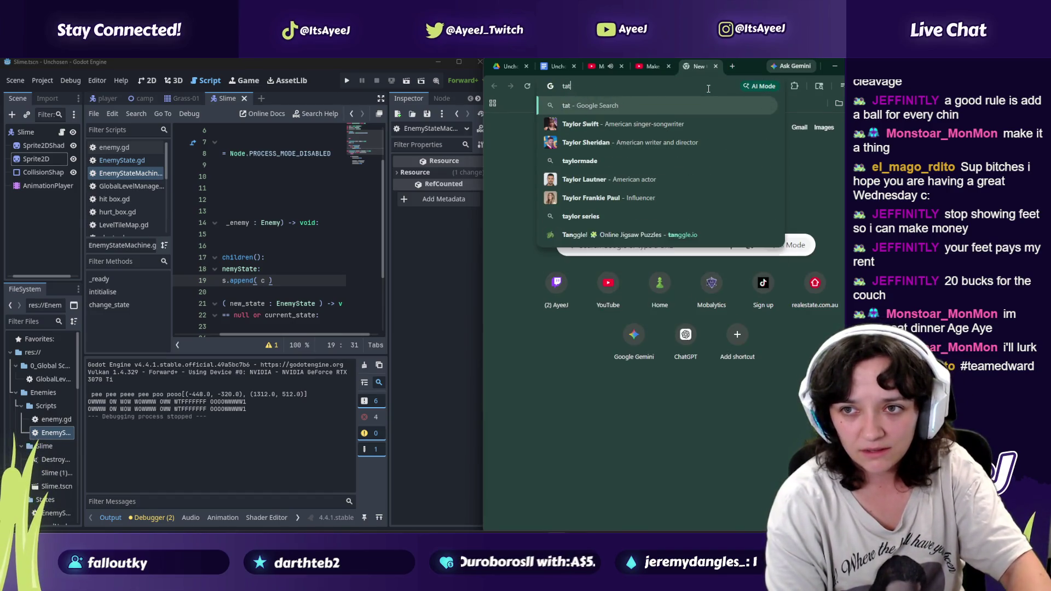
pyautogui.press('Down')
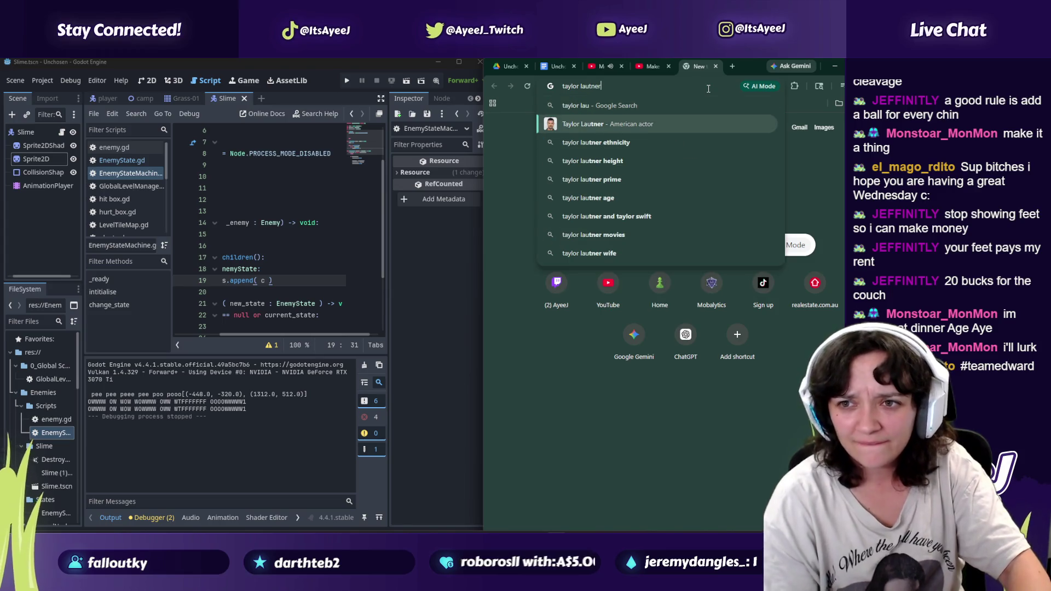
pyautogui.write('prime')
pyautogui.press('Return')
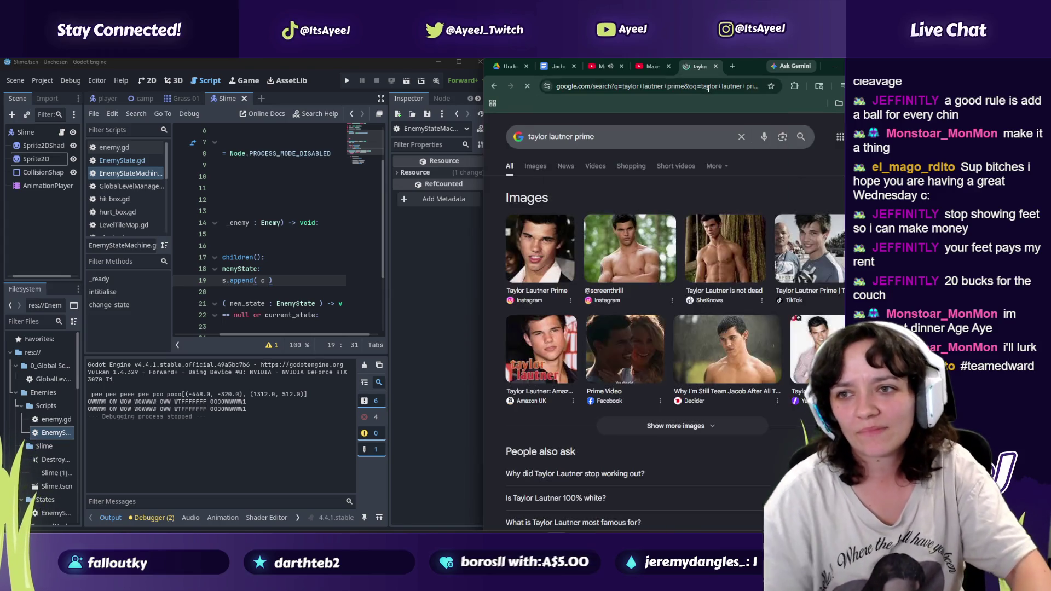
# Step: Browse the image results with a larger preview, then close the search tab
pyautogui.click(535, 166)
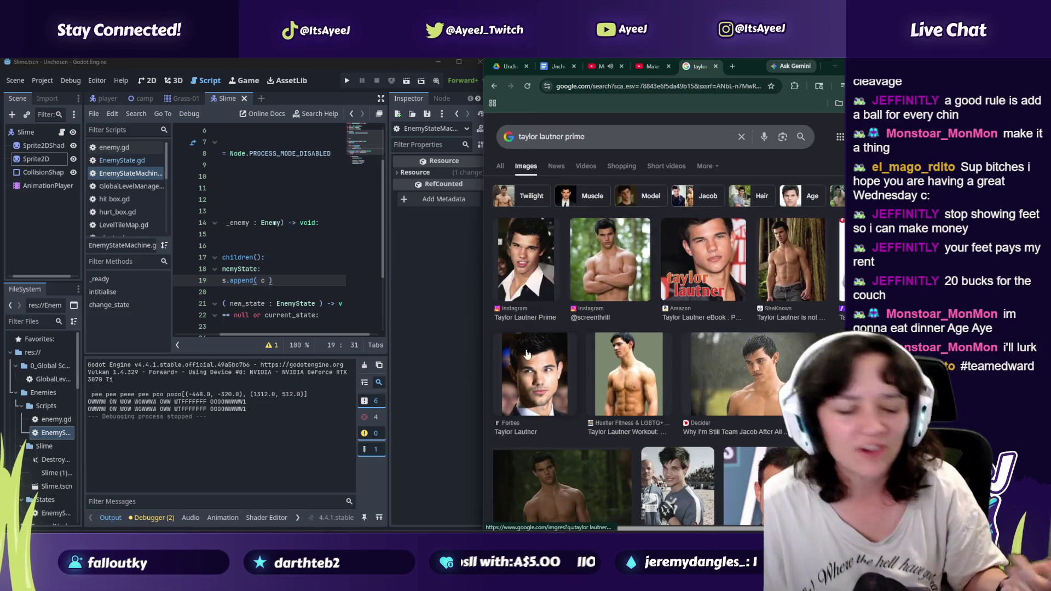
pyautogui.click(792, 258)
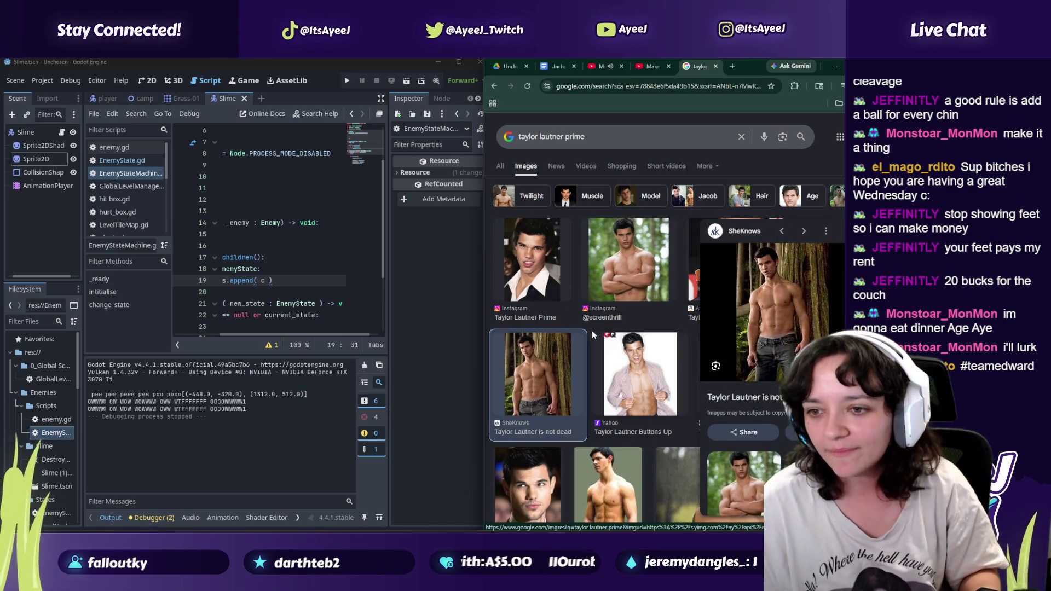
pyautogui.scroll(-3, 593, 335)
pyautogui.scroll(-3, 593, 336)
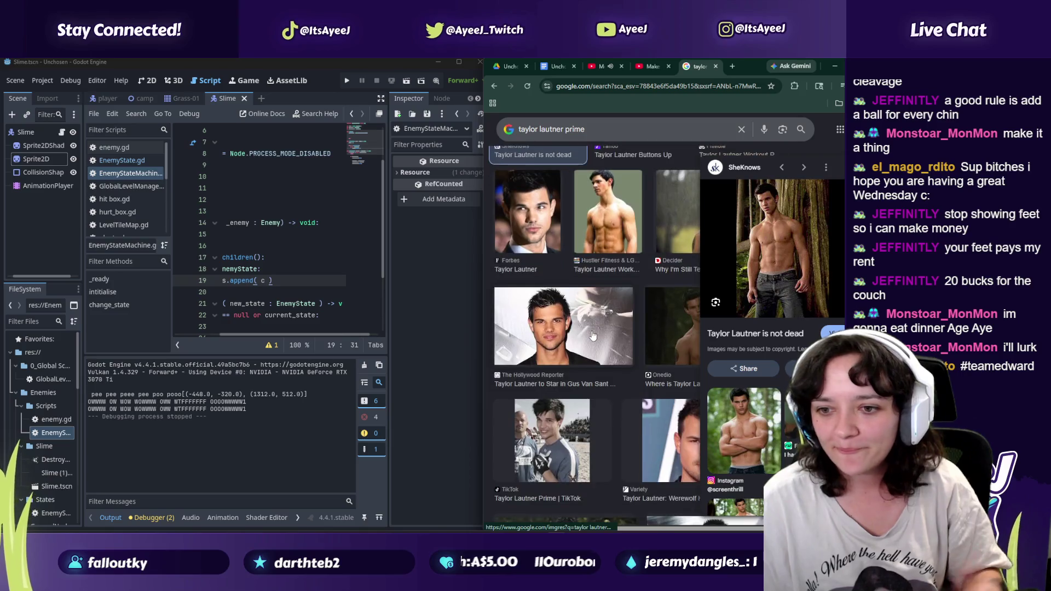
pyautogui.scroll(-3, 591, 331)
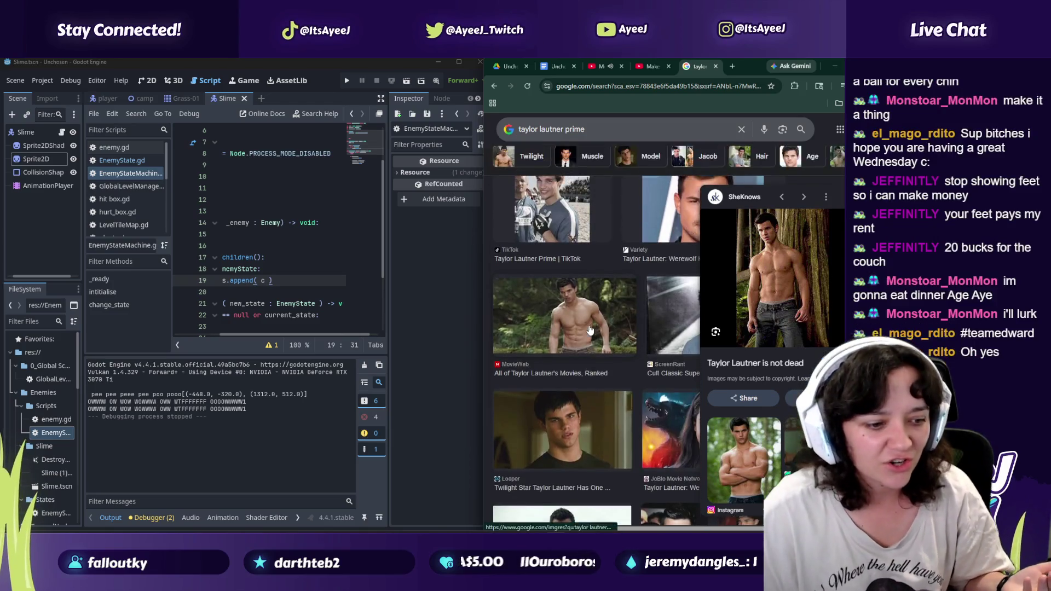
pyautogui.scroll(-5, 590, 331)
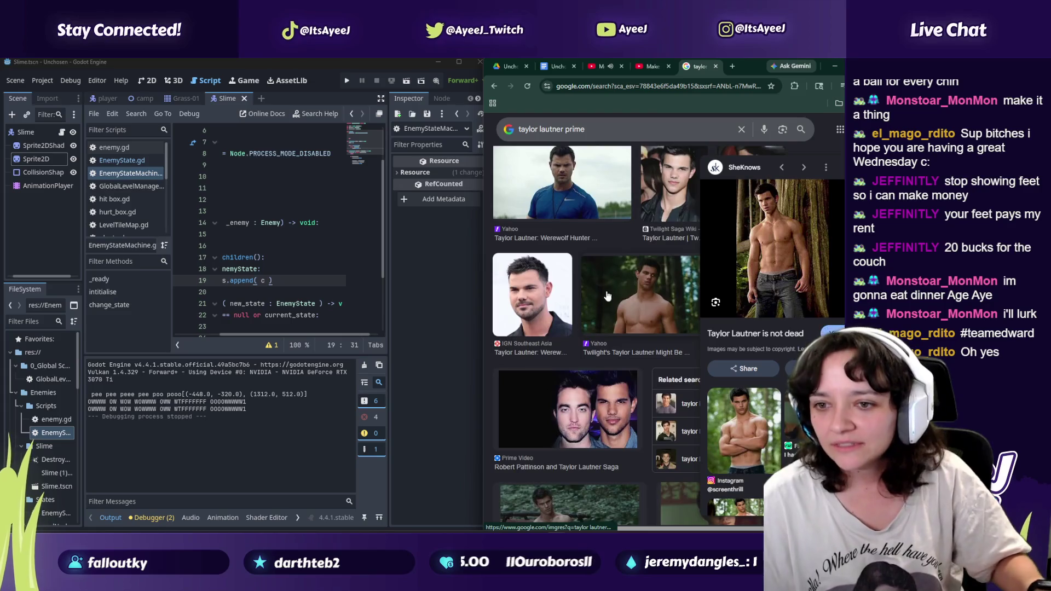
pyautogui.click(715, 66)
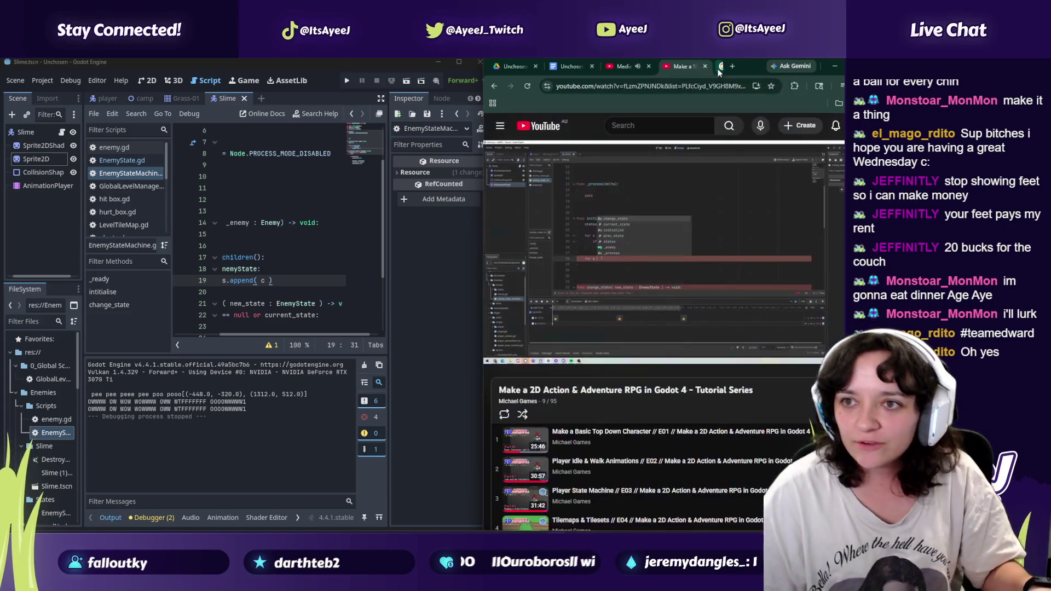
# Step: In the tavern music tab, search YouTube for the Sharkboy 'dream dream' song
pyautogui.click(638, 65)
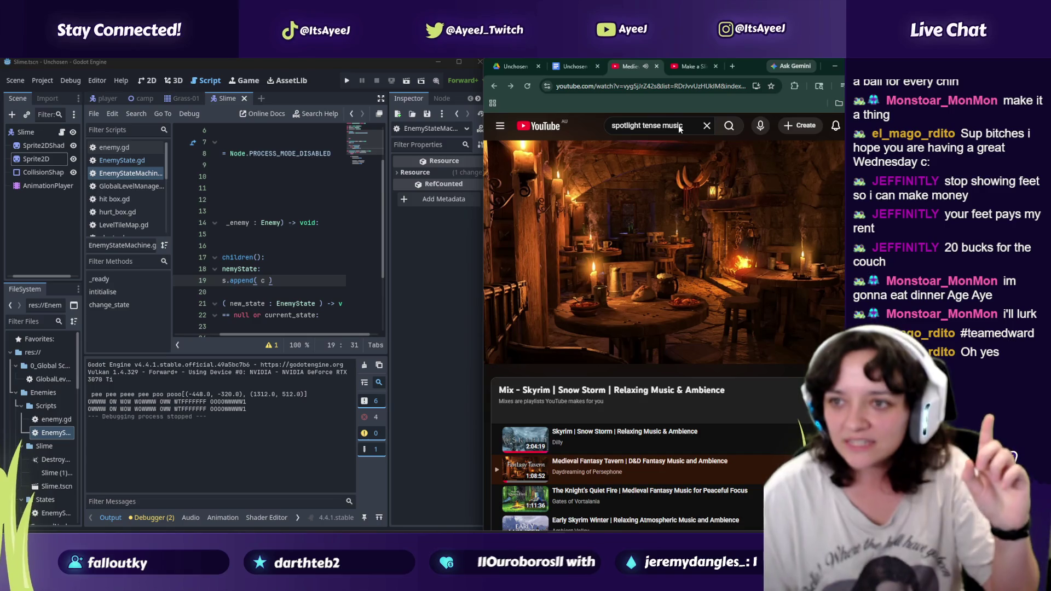
pyautogui.tripleClick(646, 125)
pyautogui.write('dream dream')
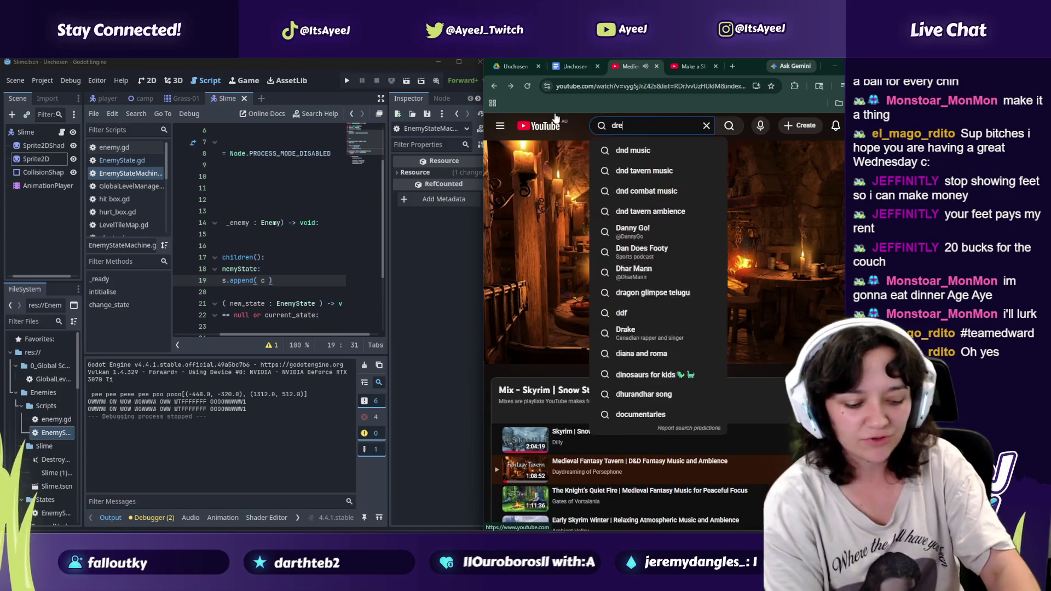
pyautogui.press('Down')
pyautogui.press('Down')
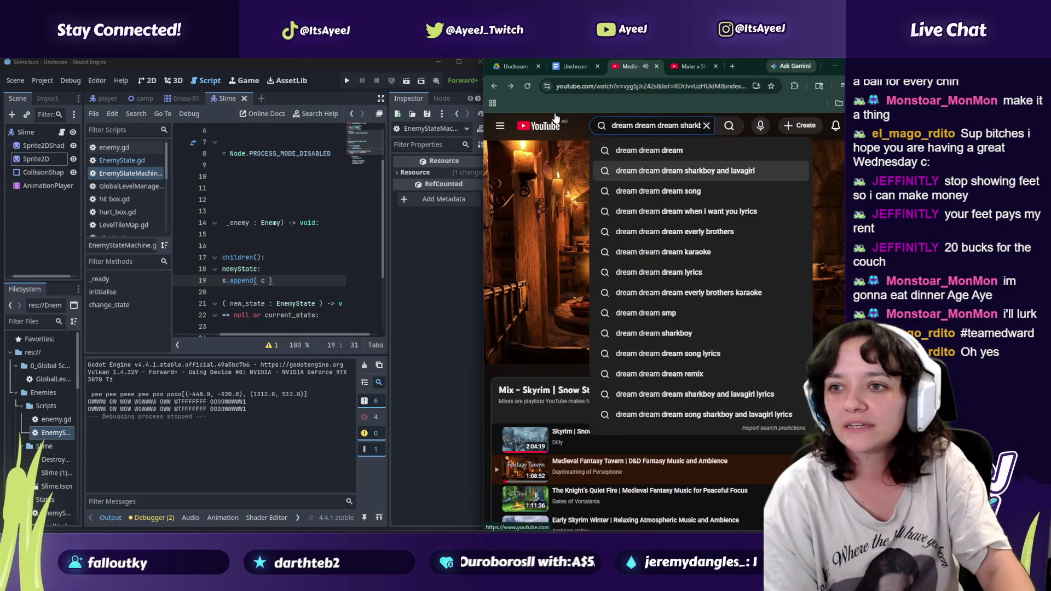
pyautogui.press('Return')
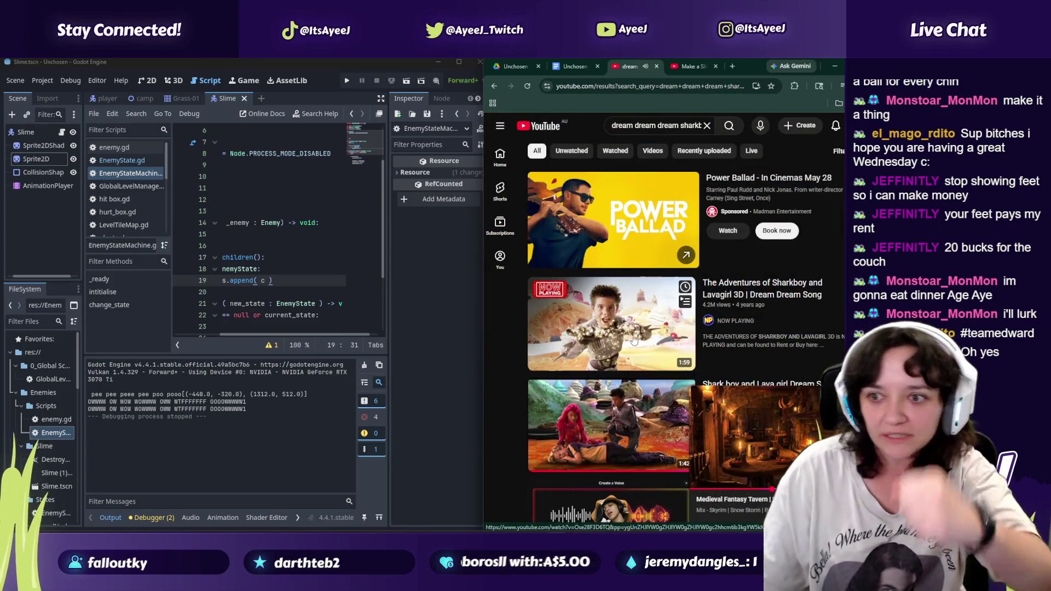
# Step: Play the Dream Dream Song video from 0:12 and move the browser window left
pyautogui.click(722, 433)
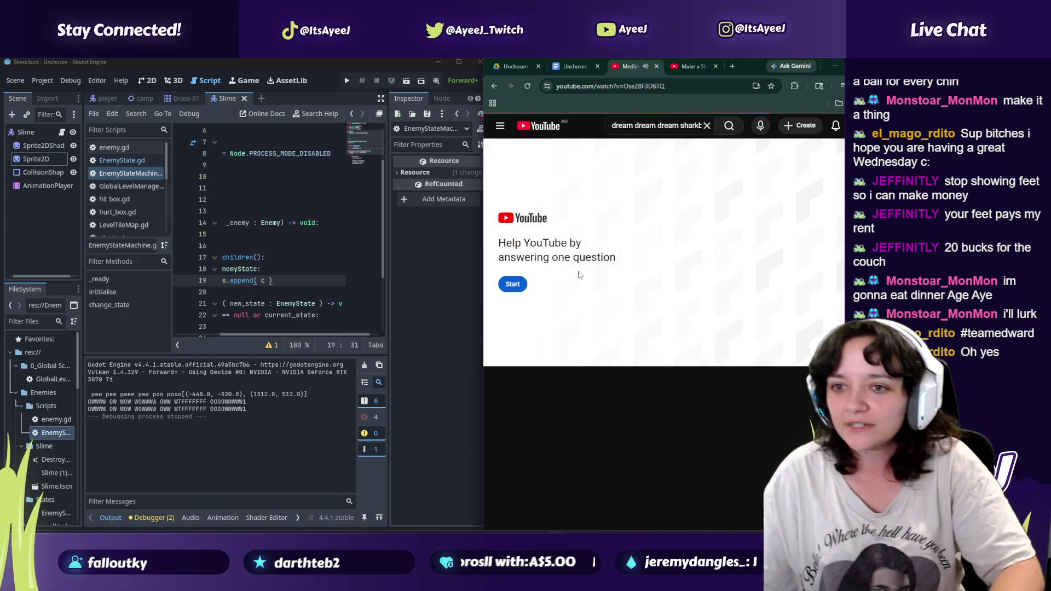
pyautogui.click(513, 284)
pyautogui.click(836, 345)
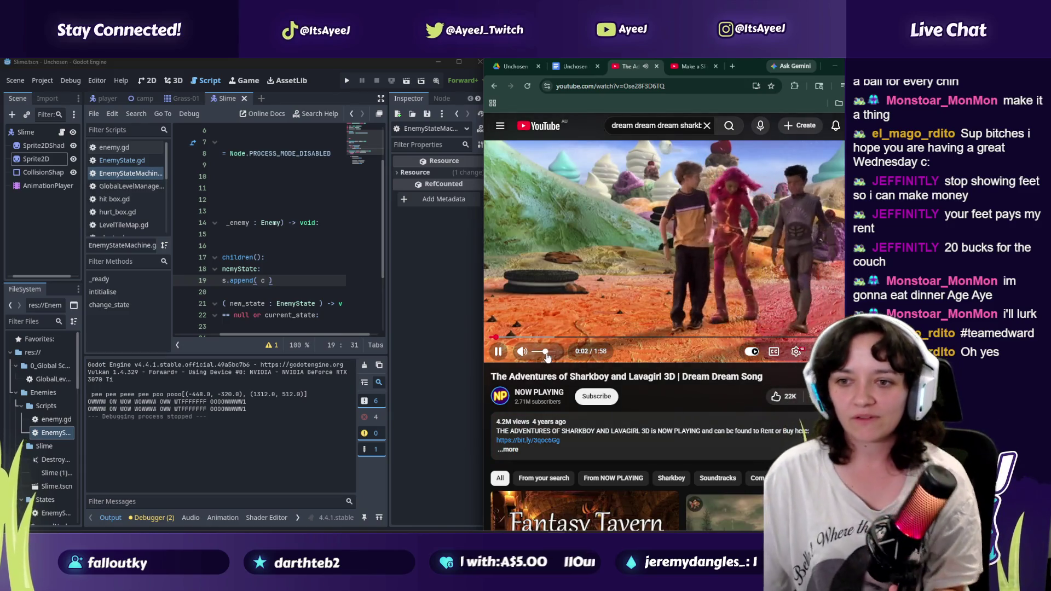
pyautogui.moveTo(531, 337); pyautogui.dragTo(536, 344)
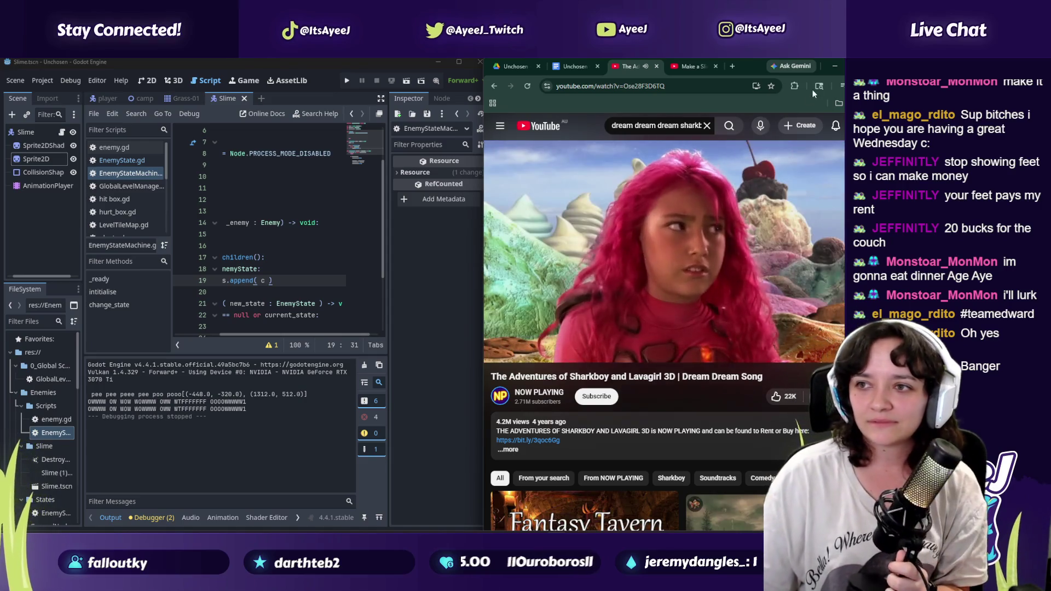
pyautogui.moveTo(745, 62); pyautogui.dragTo(633, 64)
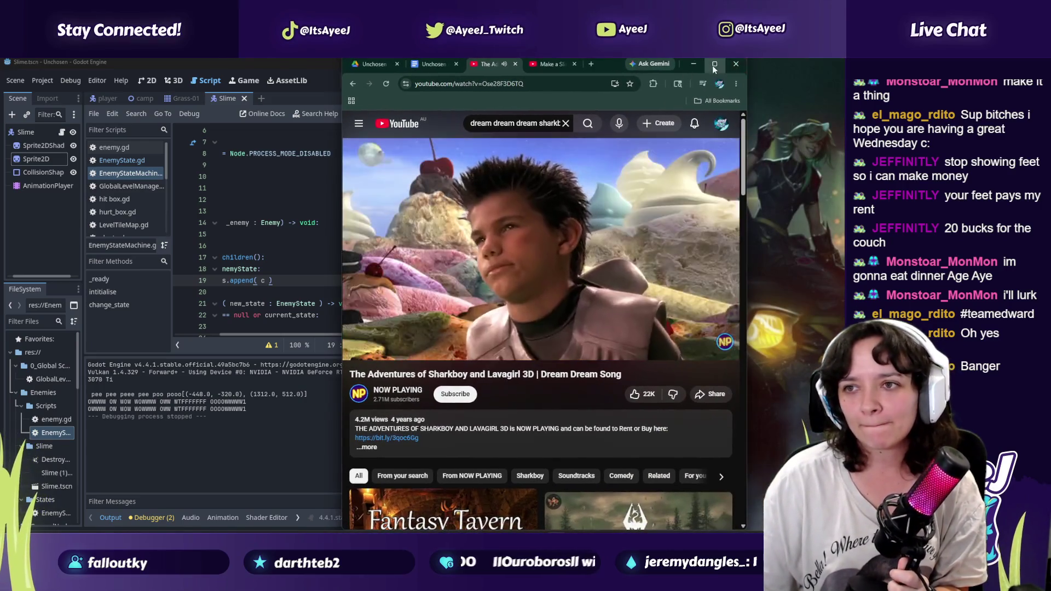
# Step: Maximize the browser, let the song finish, return to the tavern video and open a new tab
pyautogui.click(714, 64)
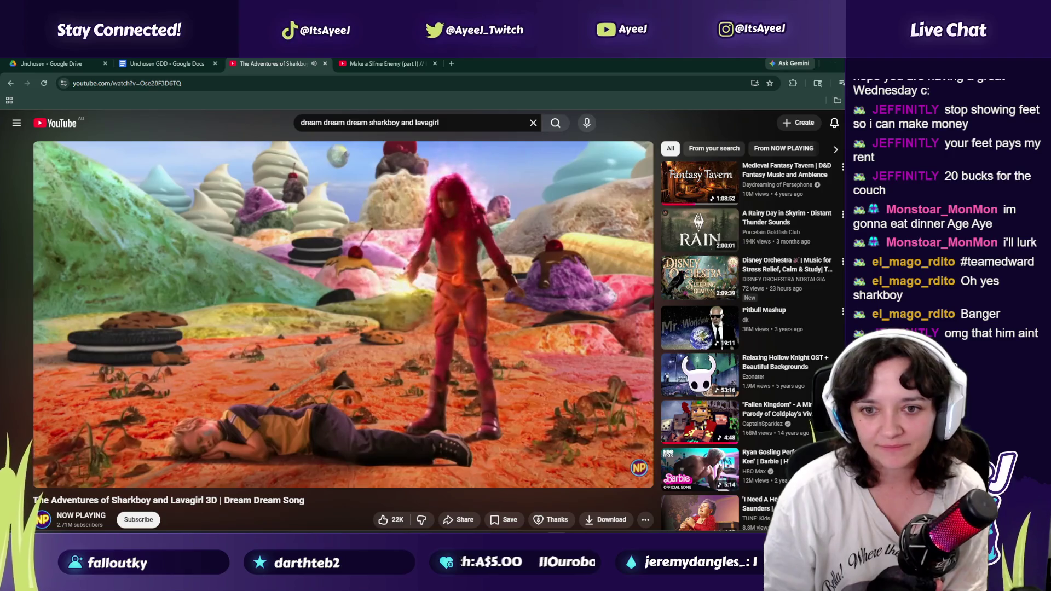
pyautogui.moveTo(318, 404)
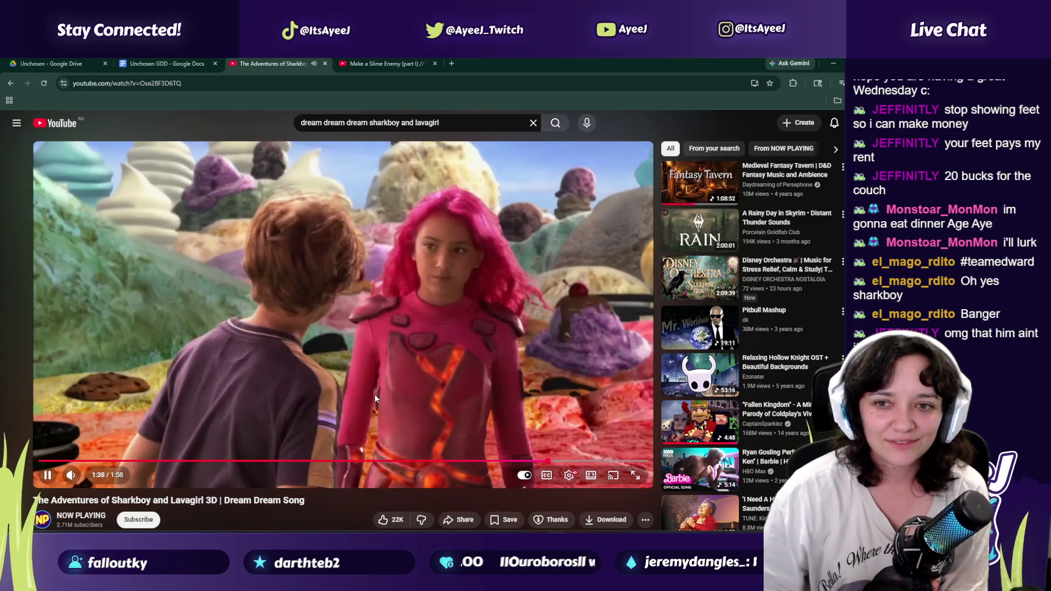
pyautogui.click(375, 394)
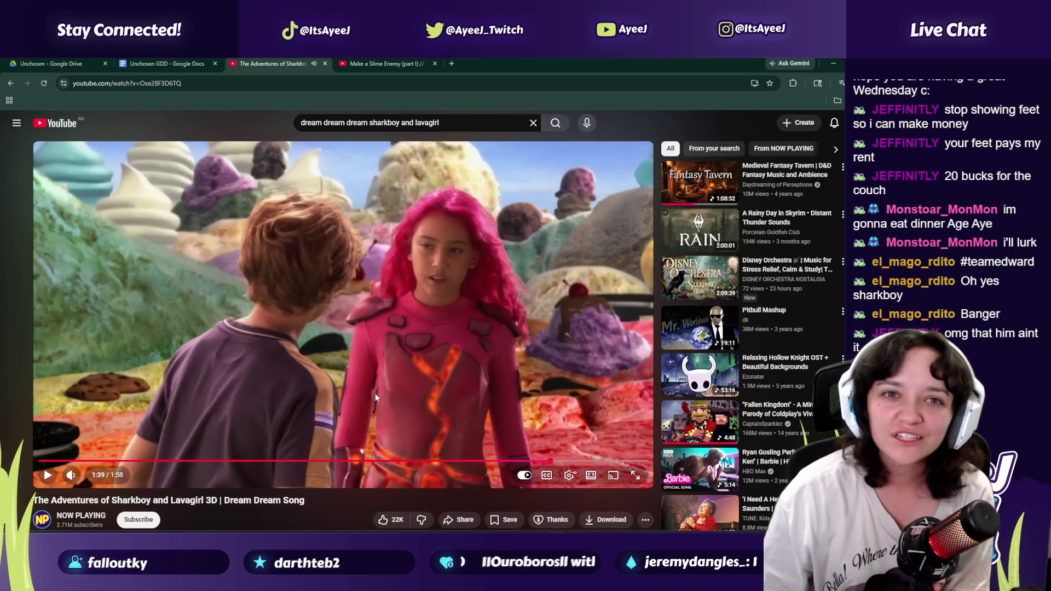
pyautogui.click(375, 397)
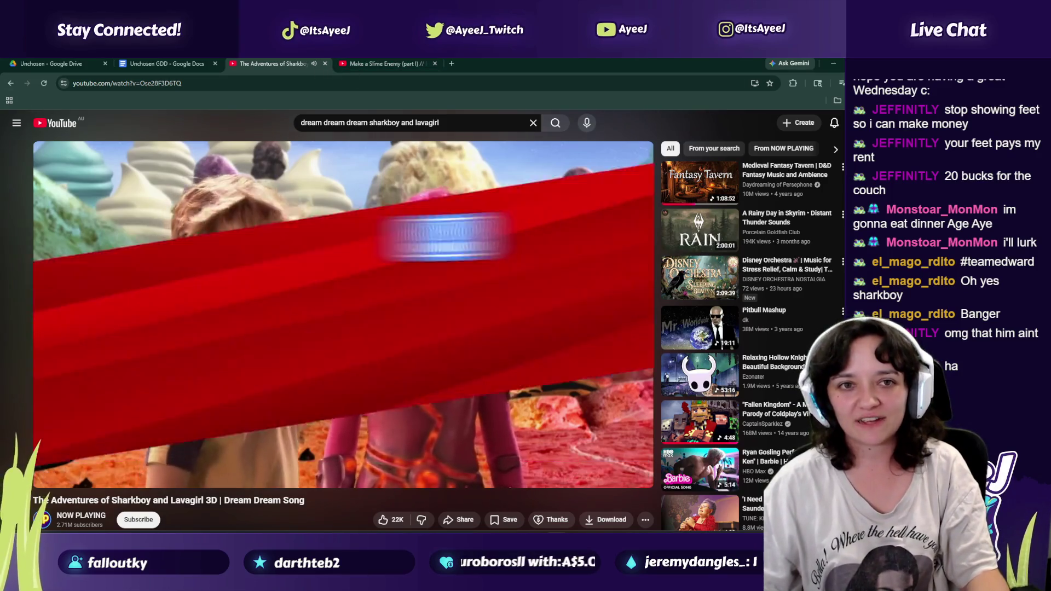
pyautogui.click(11, 83)
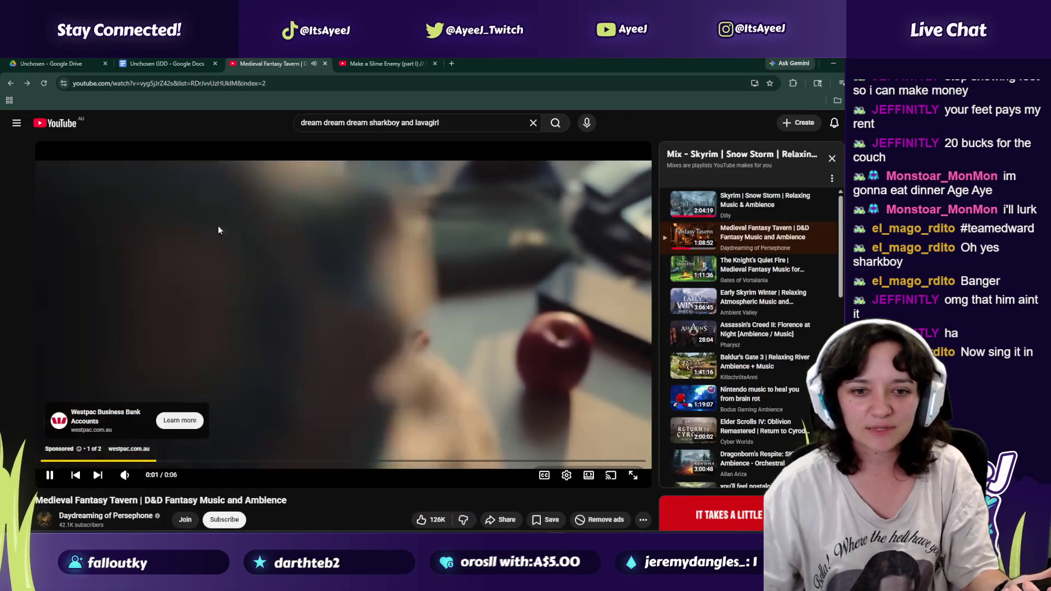
pyautogui.click(451, 63)
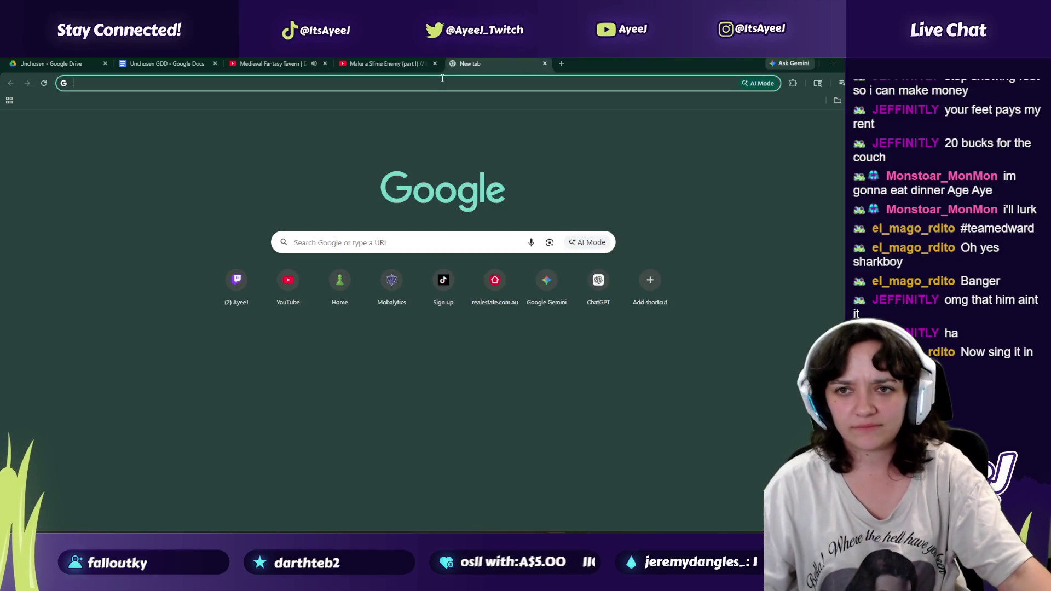
# Step: Use Google Translate to render English 'dream' as Spanish 'sueño', then close it and skip the ad
pyautogui.write('spanish to engli')
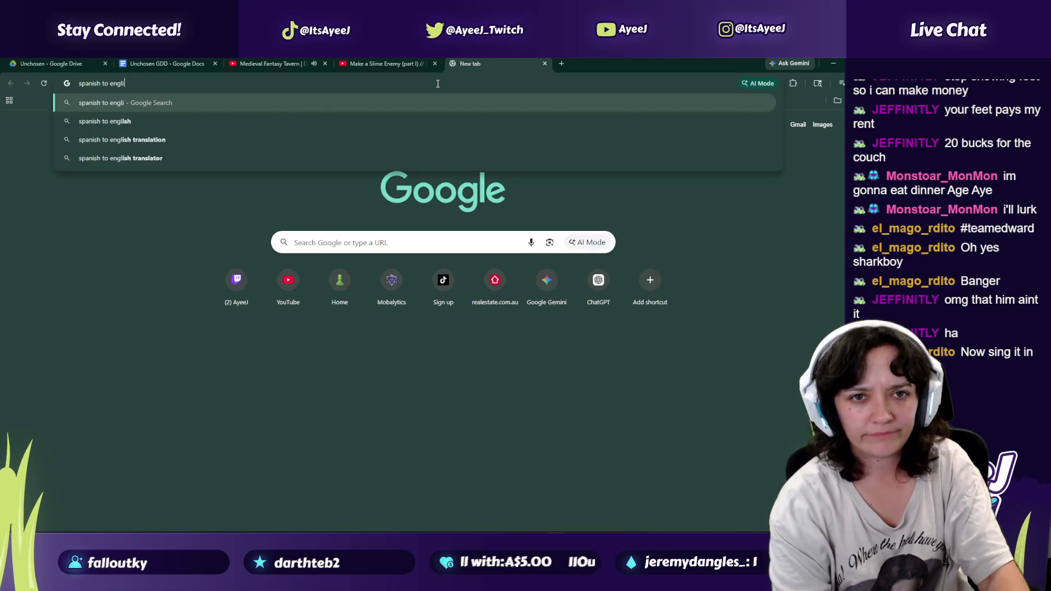
pyautogui.write('ush')
pyautogui.press('Return')
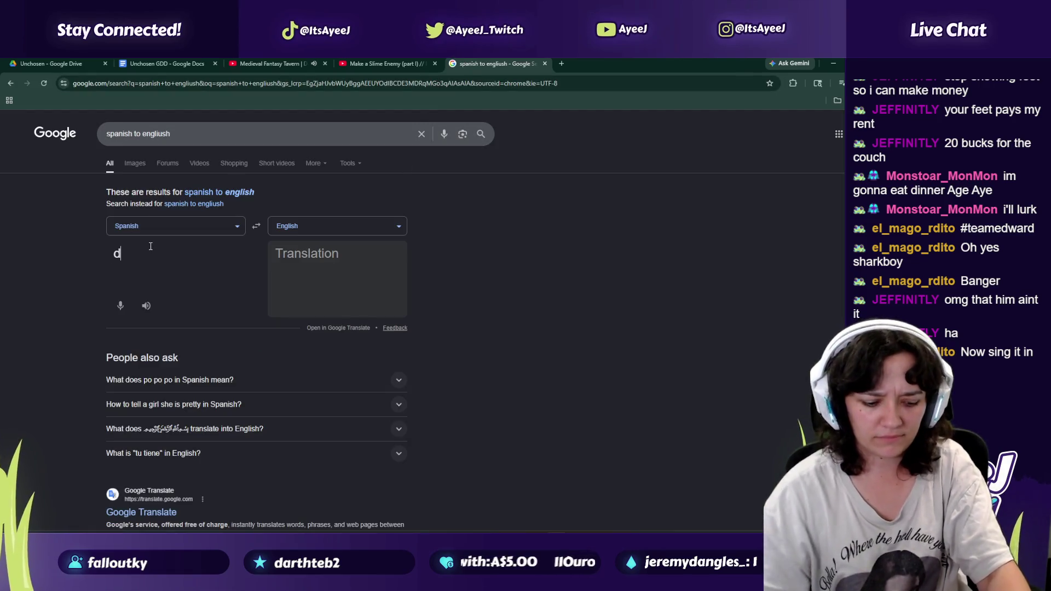
pyautogui.click(257, 226)
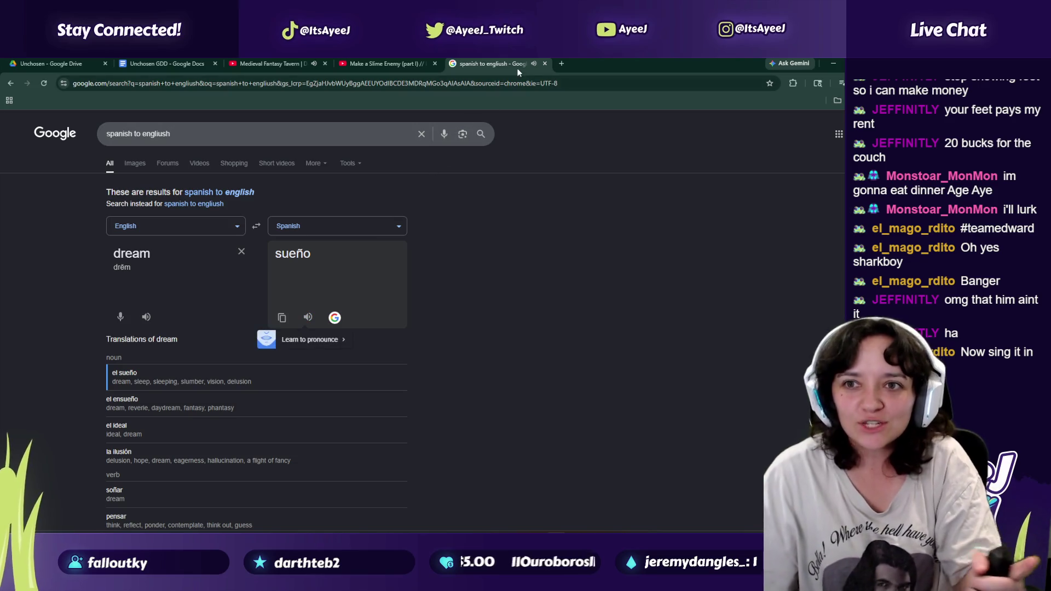
pyautogui.click(546, 65)
pyautogui.click(616, 447)
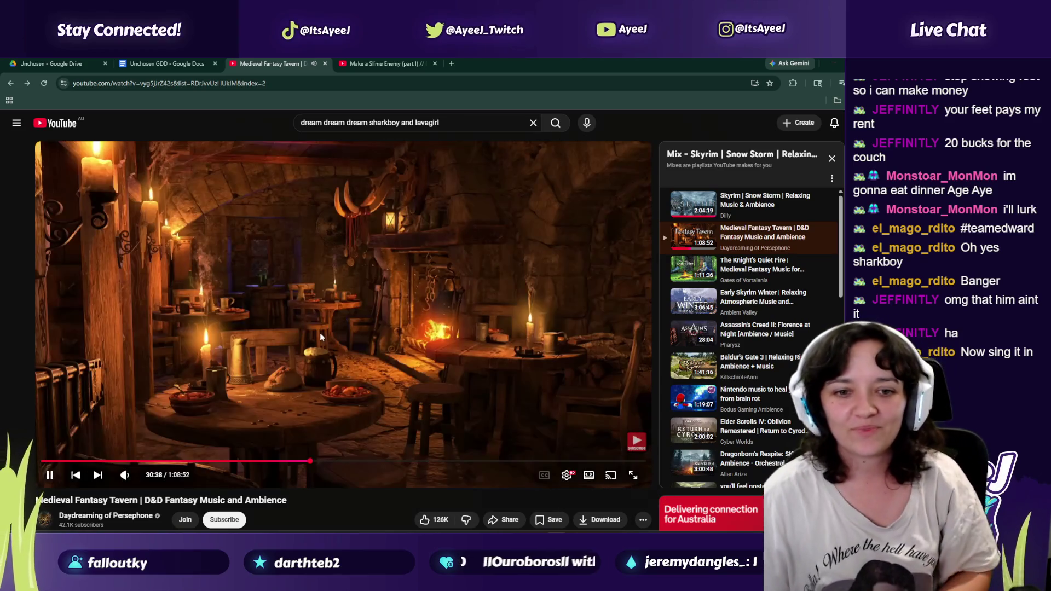
# Step: Close the Paint drawing without saving and close the Snipping Tool window
pyautogui.click(378, 64)
pyautogui.click(164, 63)
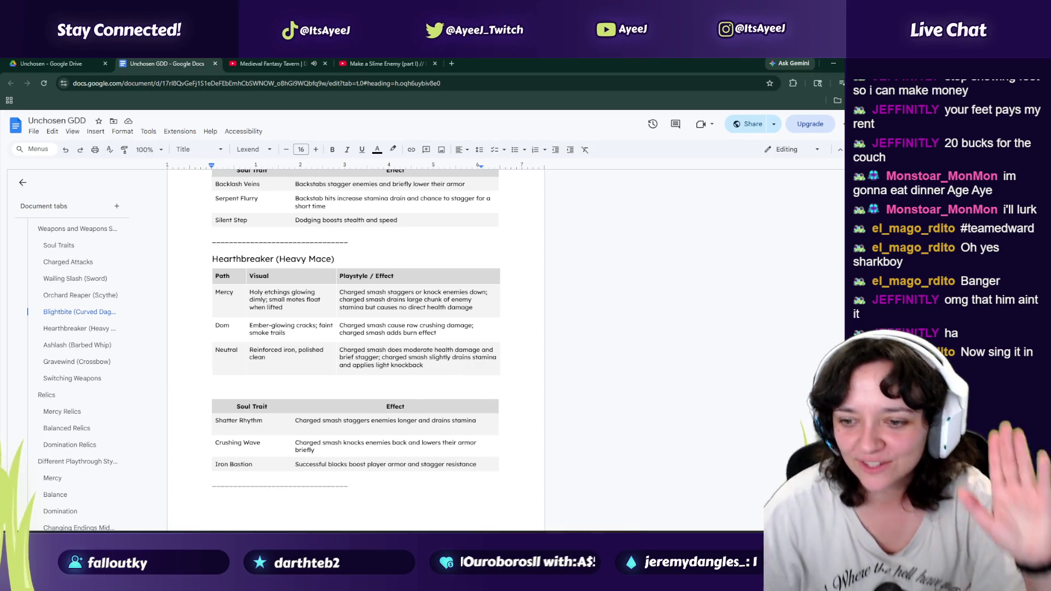
pyautogui.hotkey('alt', 'Tab')
pyautogui.hotkey('alt', 'Tab')
pyautogui.hotkey('alt', 'F4')
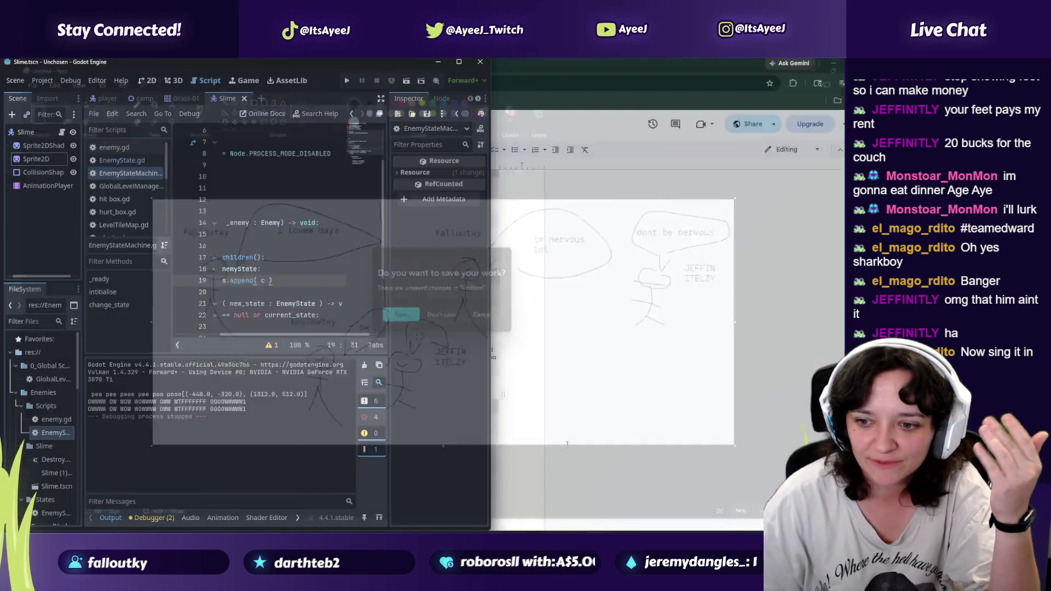
pyautogui.click(445, 317)
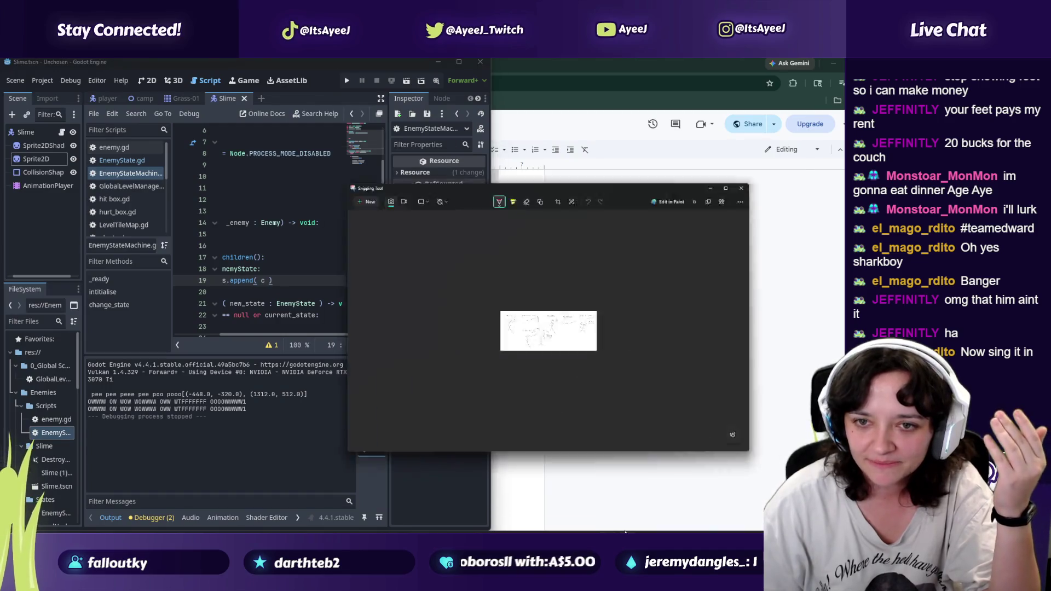
pyautogui.click(815, 65)
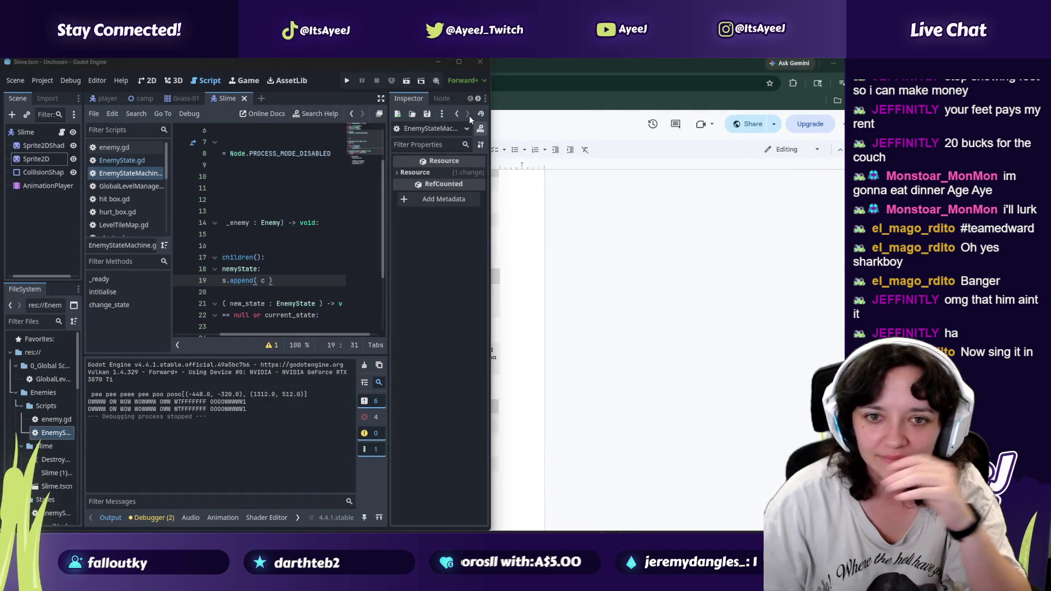
# Step: Restore the browser to a smaller window right of Godot, showing the tavern music video
pyautogui.click(725, 59)
pyautogui.click(383, 63)
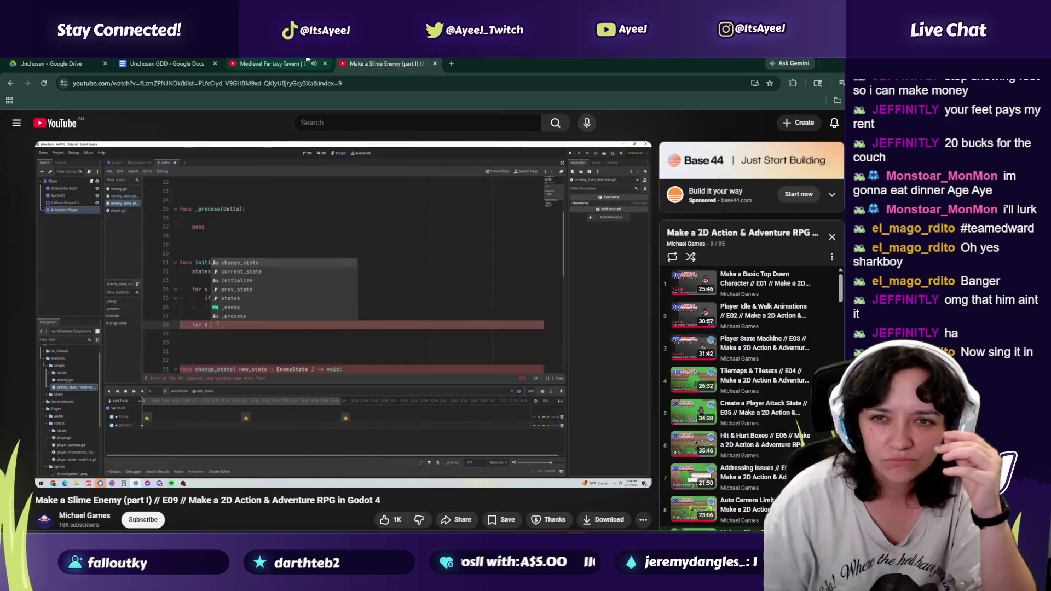
pyautogui.doubleClick(687, 62)
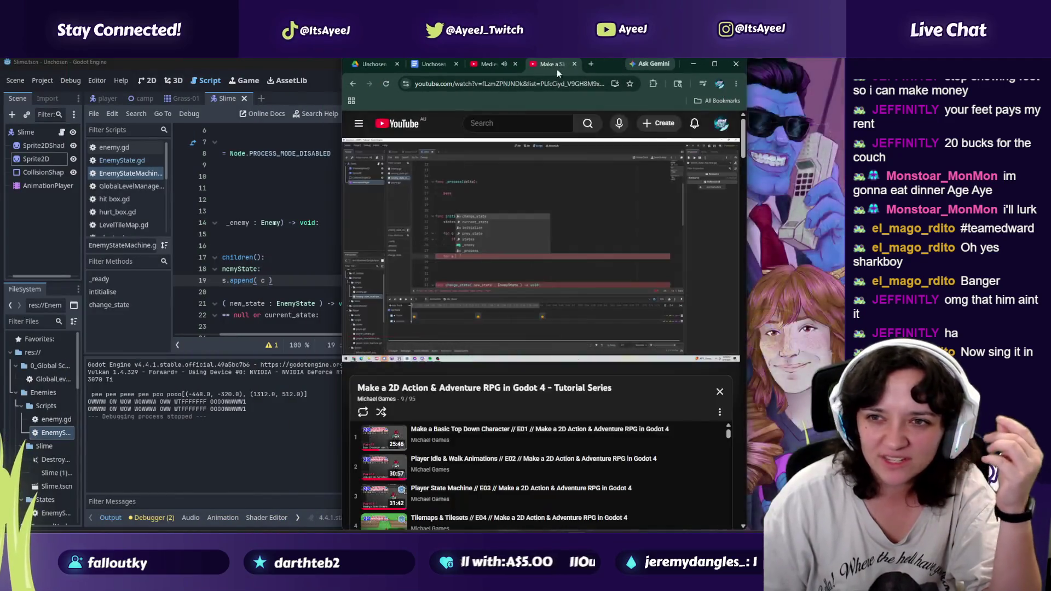
pyautogui.moveTo(604, 64); pyautogui.dragTo(747, 66)
pyautogui.click(633, 68)
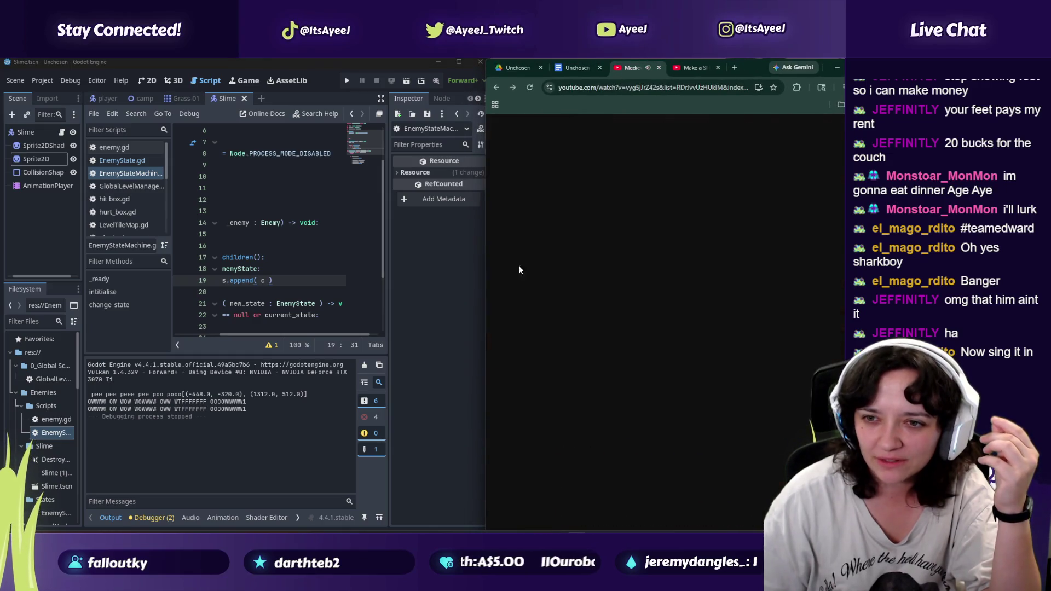
# Step: Play a bit more of the Make a Slime Enemy tutorial, then pause it
pyautogui.click(712, 68)
pyautogui.click(560, 284)
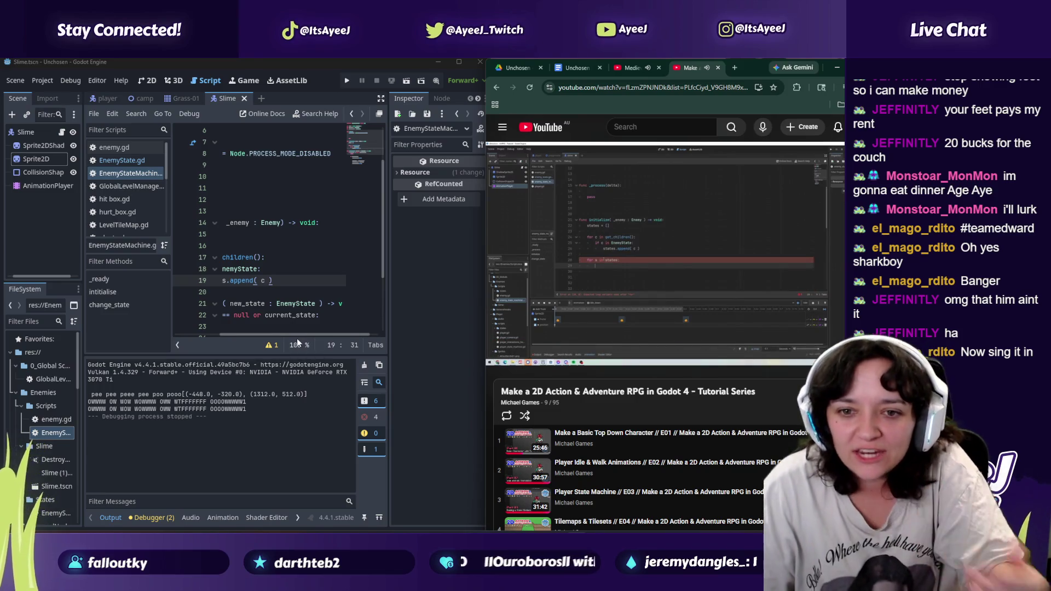
pyautogui.moveTo(292, 336); pyautogui.dragTo(232, 336)
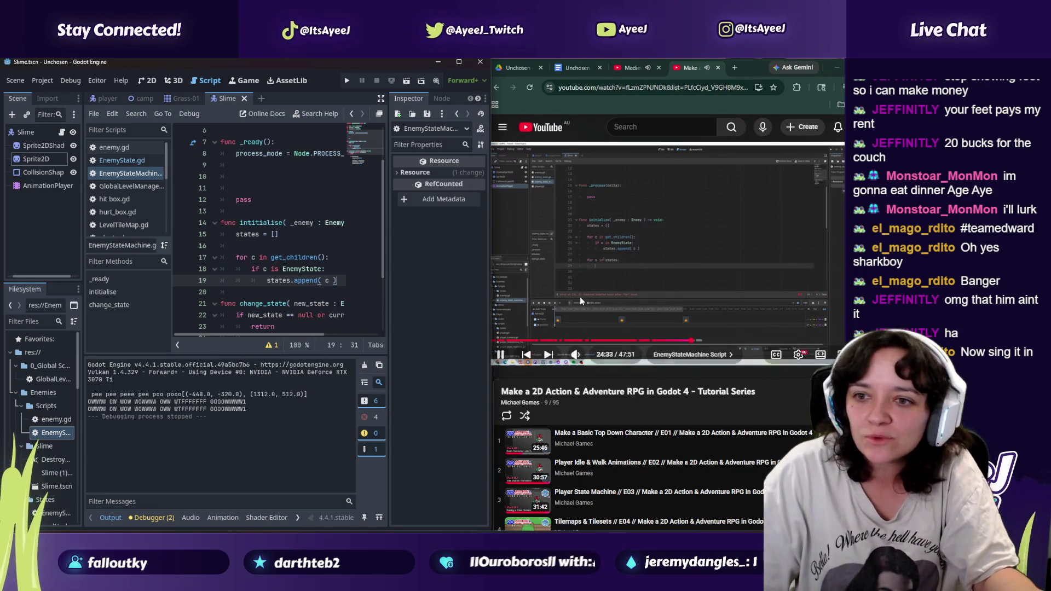
pyautogui.click(580, 297)
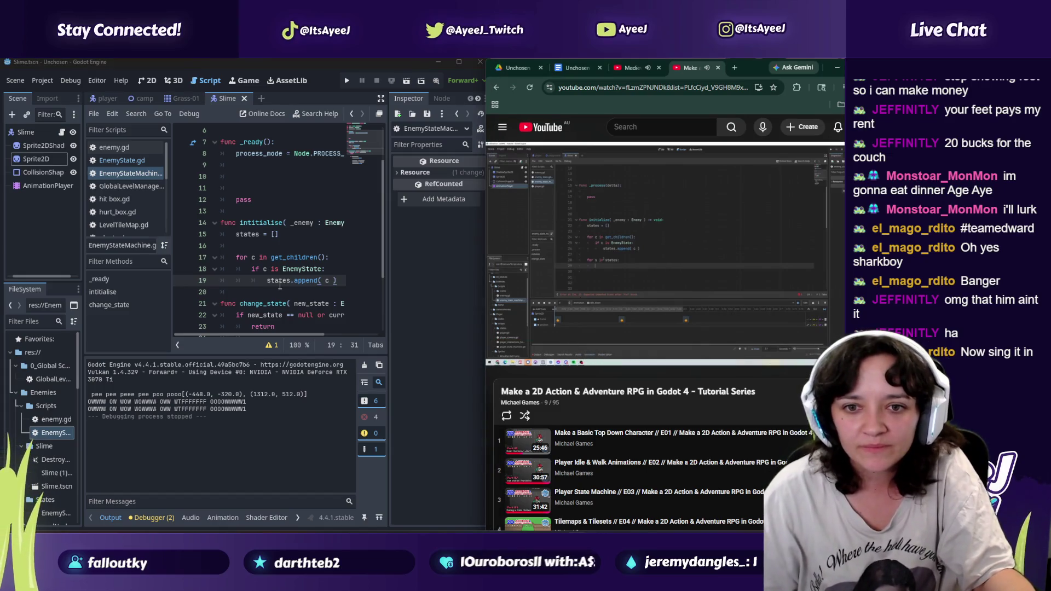
# Step: Add line 20 after states.append( c ) starting the loop 'for s in states'
pyautogui.click(251, 285)
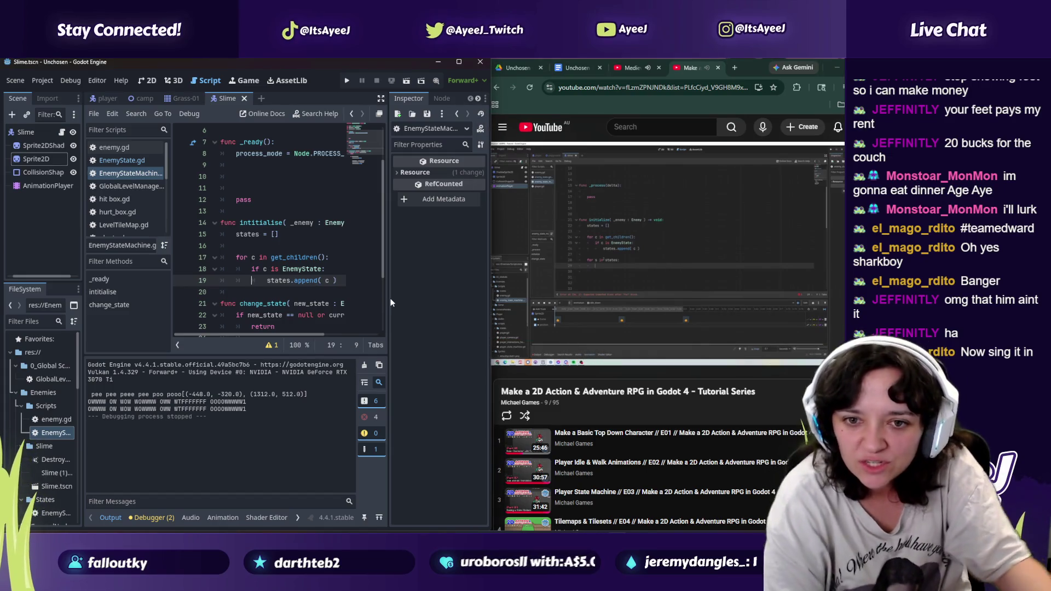
pyautogui.click(351, 283)
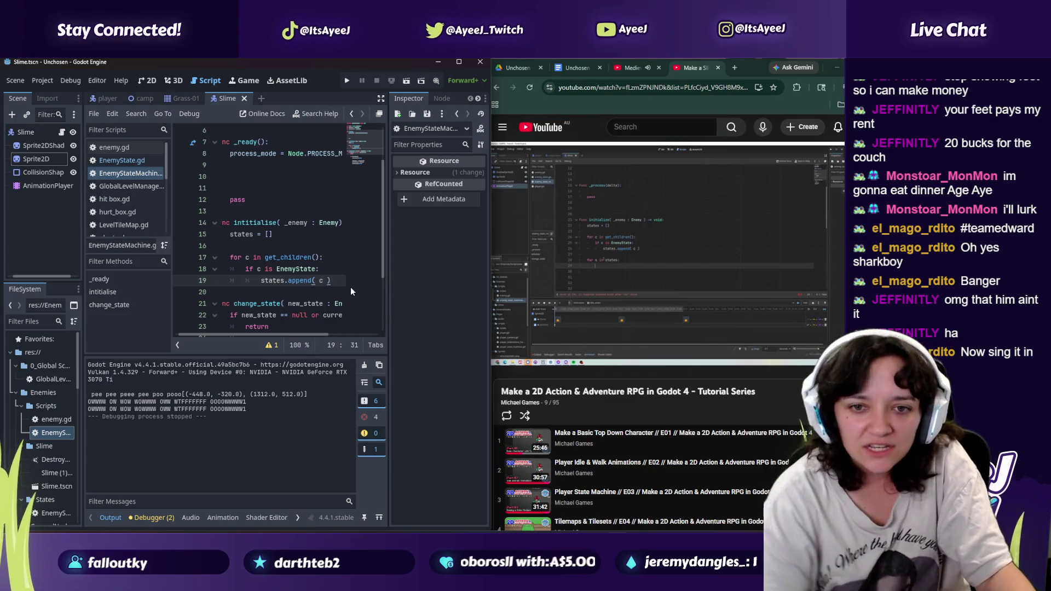
pyautogui.press('Return')
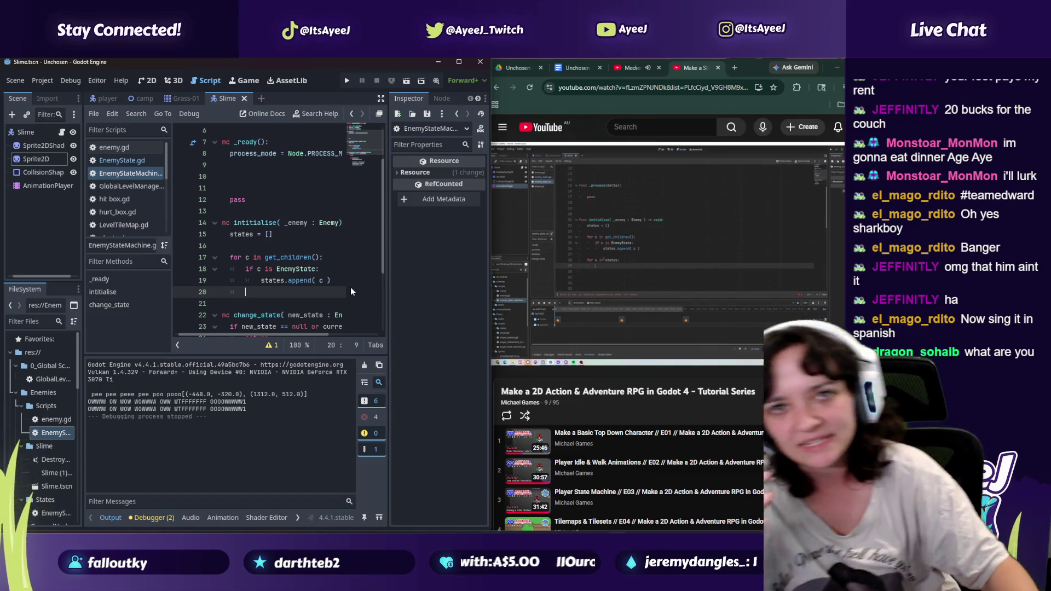
pyautogui.write('for')
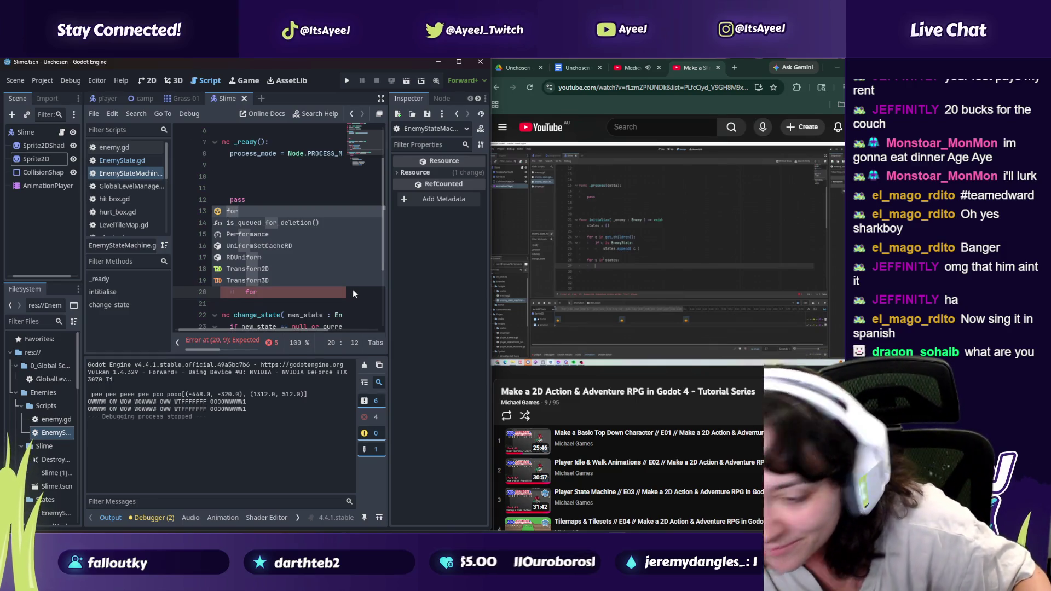
pyautogui.write(' $')
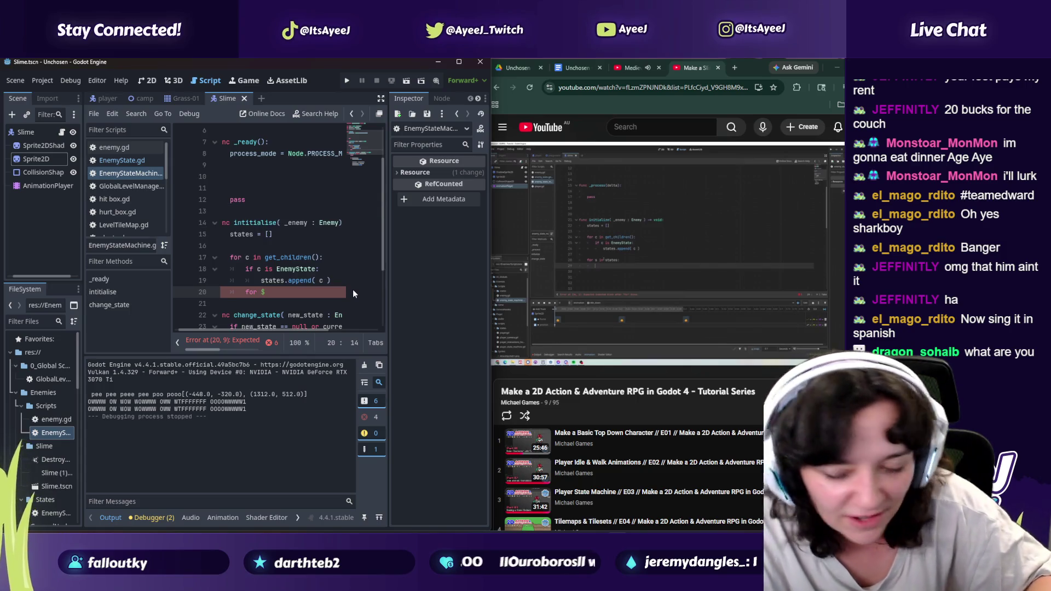
pyautogui.write(' in states')
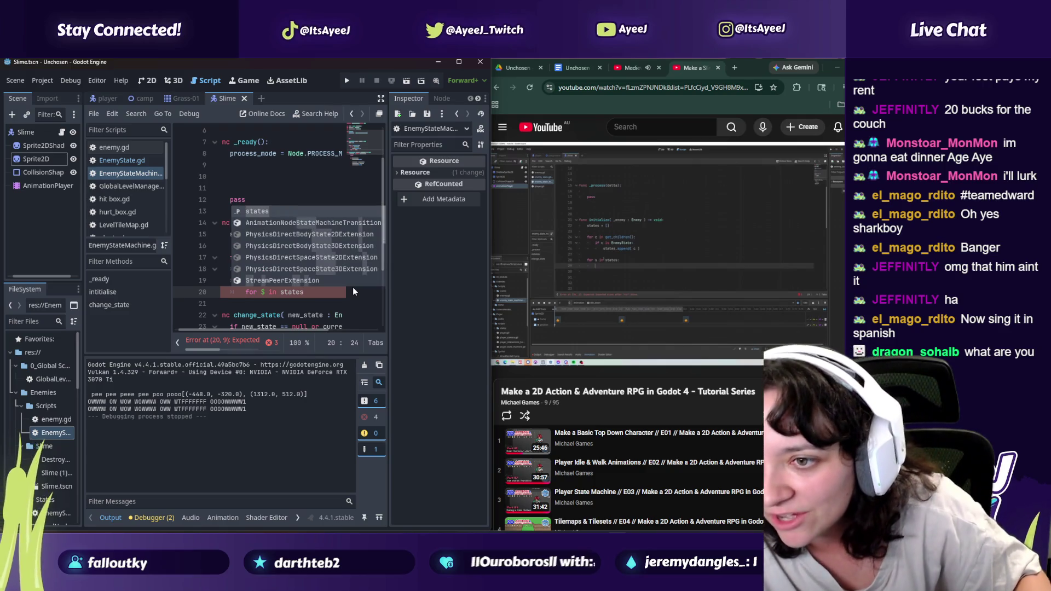
# Step: Check the tutorial's code full screen at 24:36 to fix the loop variable name
pyautogui.moveTo(591, 353)
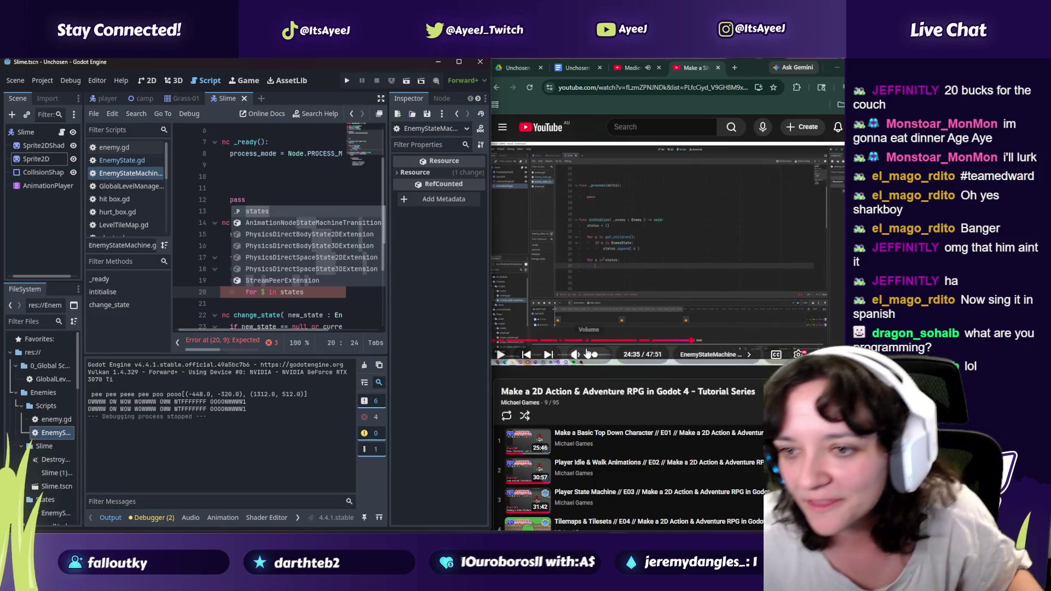
pyautogui.click(501, 355)
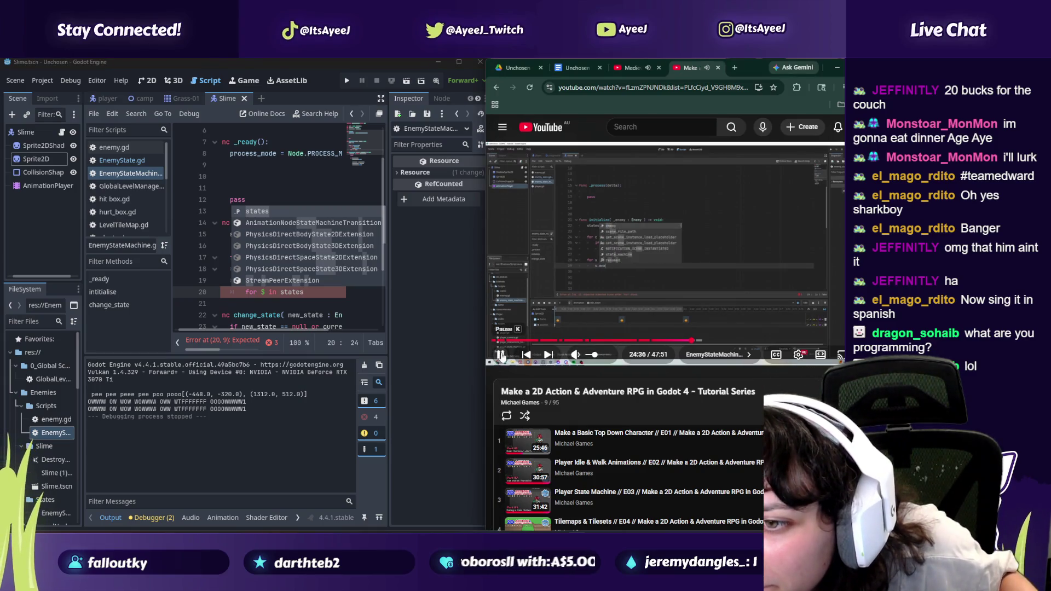
pyautogui.click(501, 355)
pyautogui.press('f')
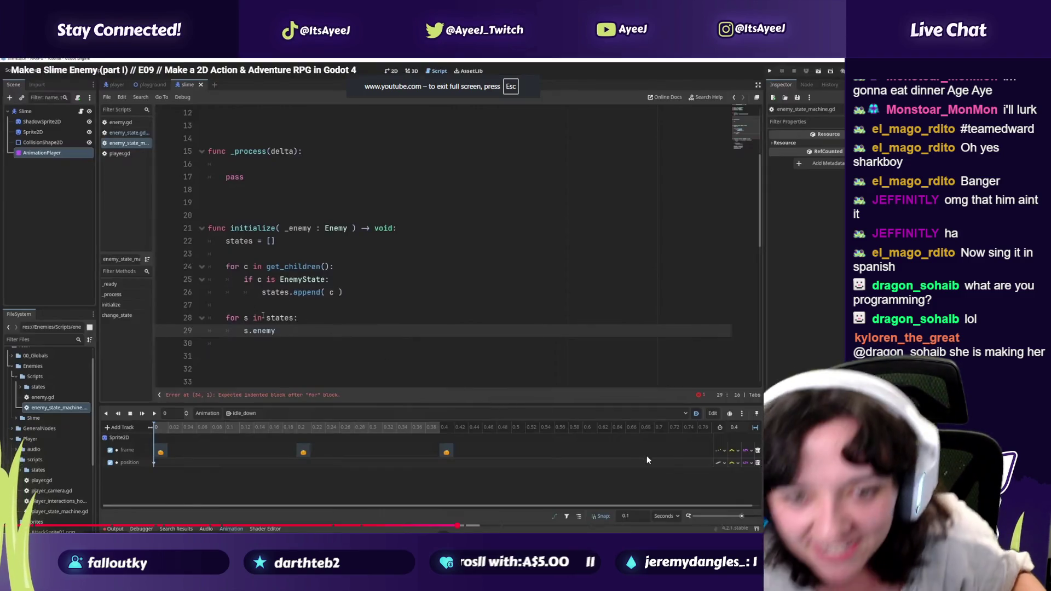
pyautogui.press('Escape')
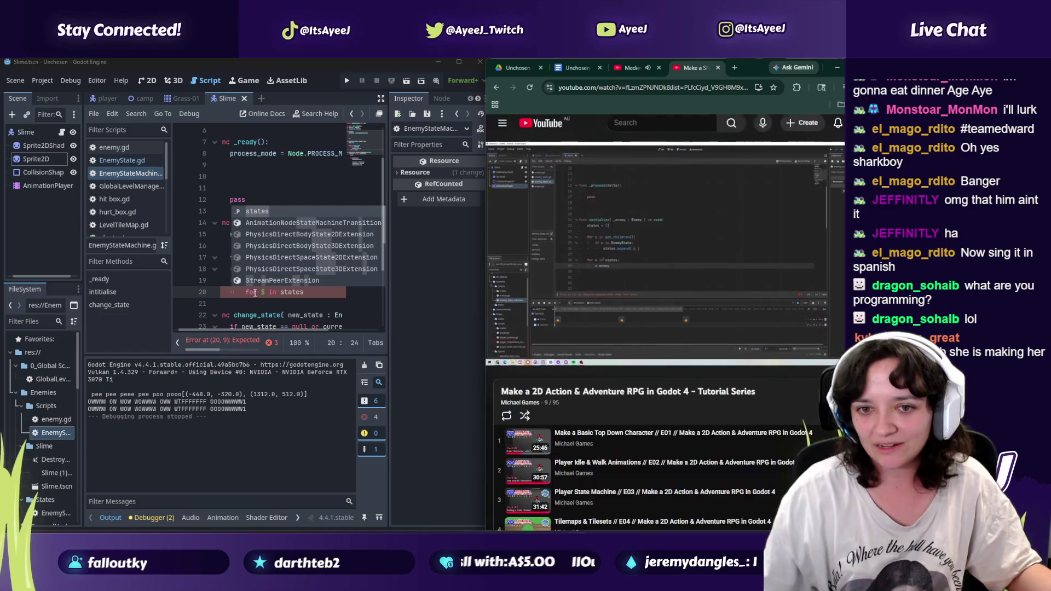
pyautogui.click(263, 292)
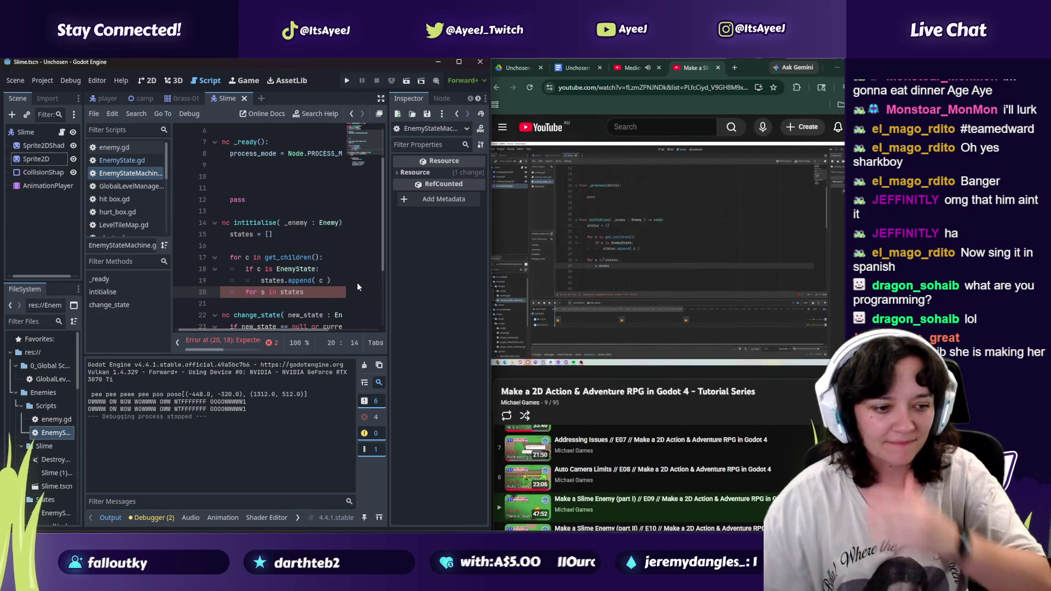
pyautogui.click(577, 67)
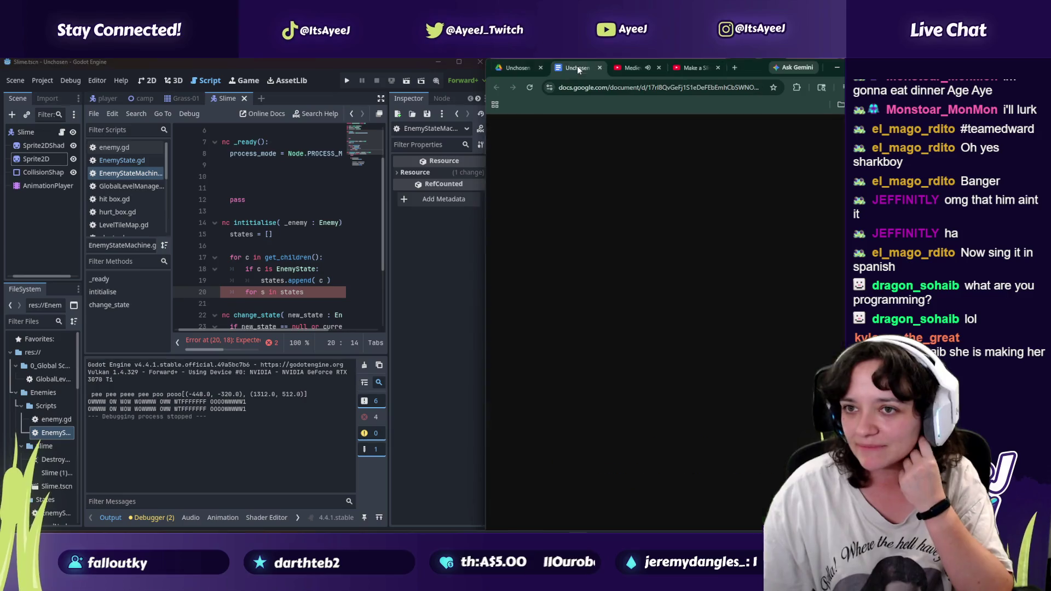
# Step: Scroll the Unchosen GDD's Document tabs sidebar to the top and open Tab 1
pyautogui.scroll(5, 763, 300)
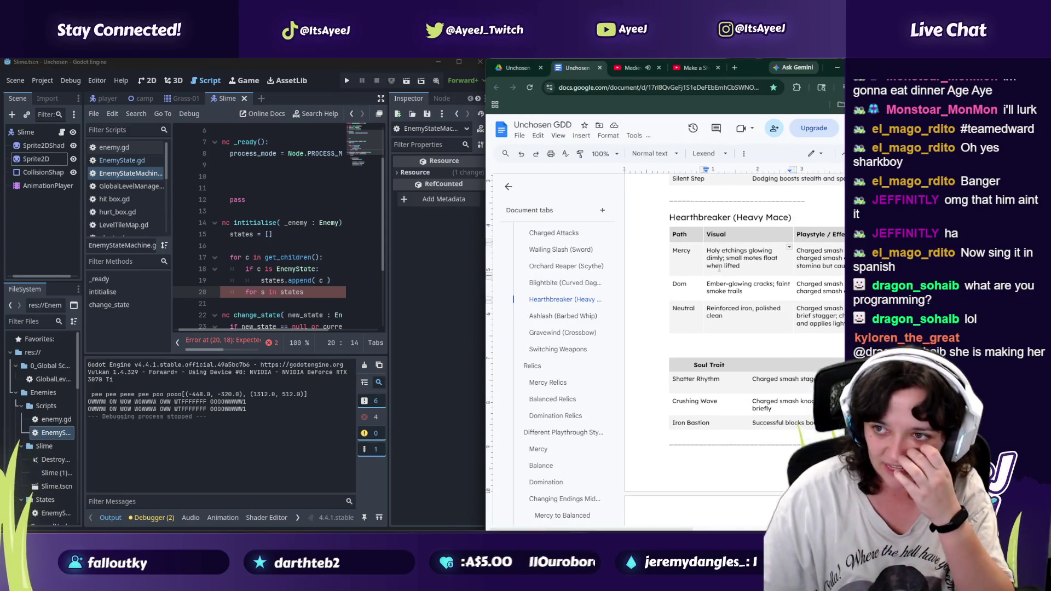
pyautogui.scroll(10, 611, 395)
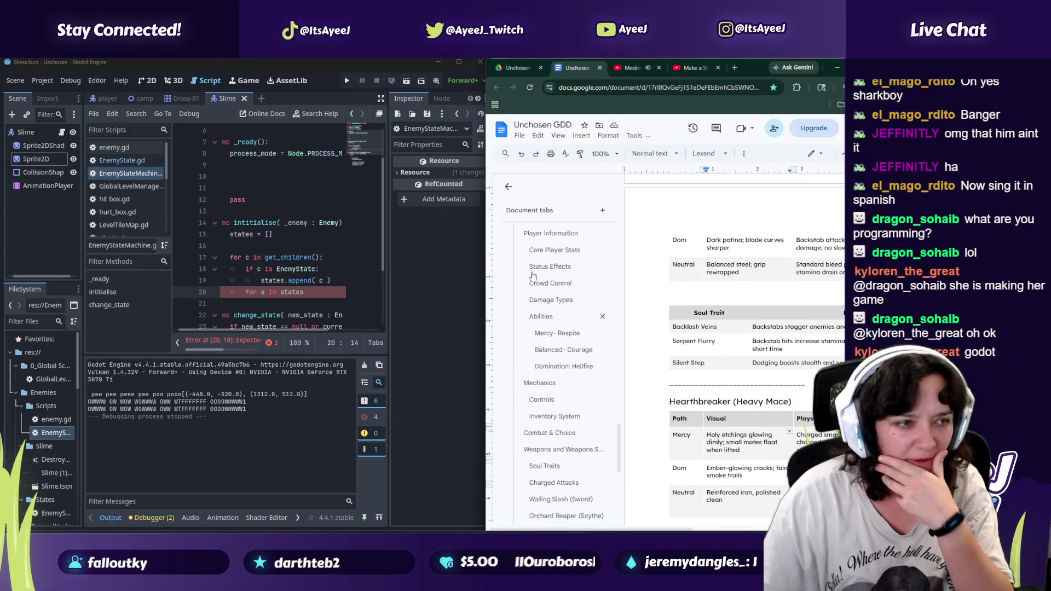
pyautogui.scroll(10, 580, 356)
pyautogui.click(544, 241)
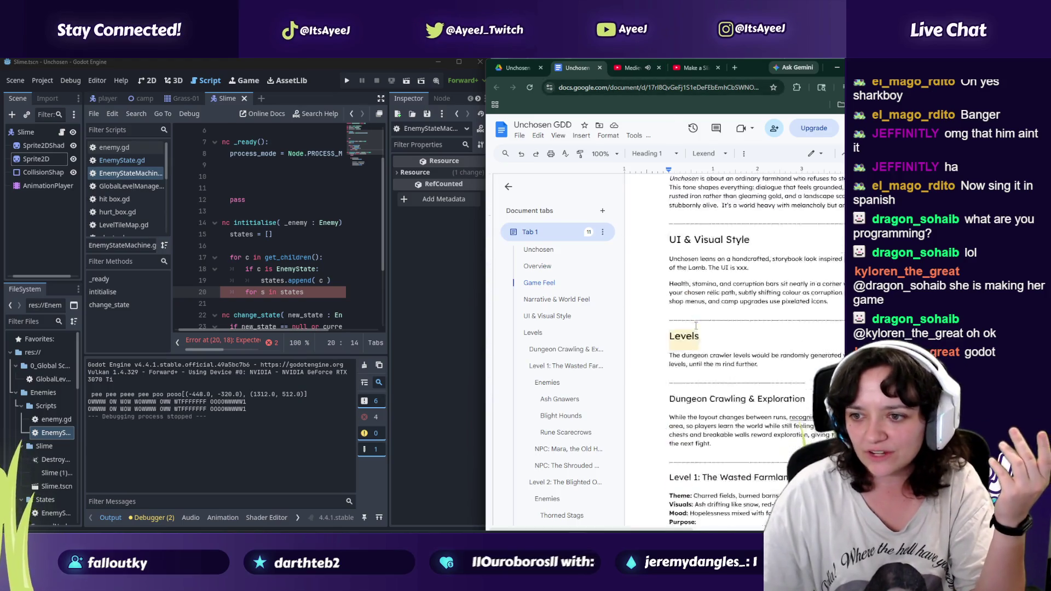
# Step: Glance at the tavern video, then resume the Make a Slime Enemy tutorial
pyautogui.click(635, 67)
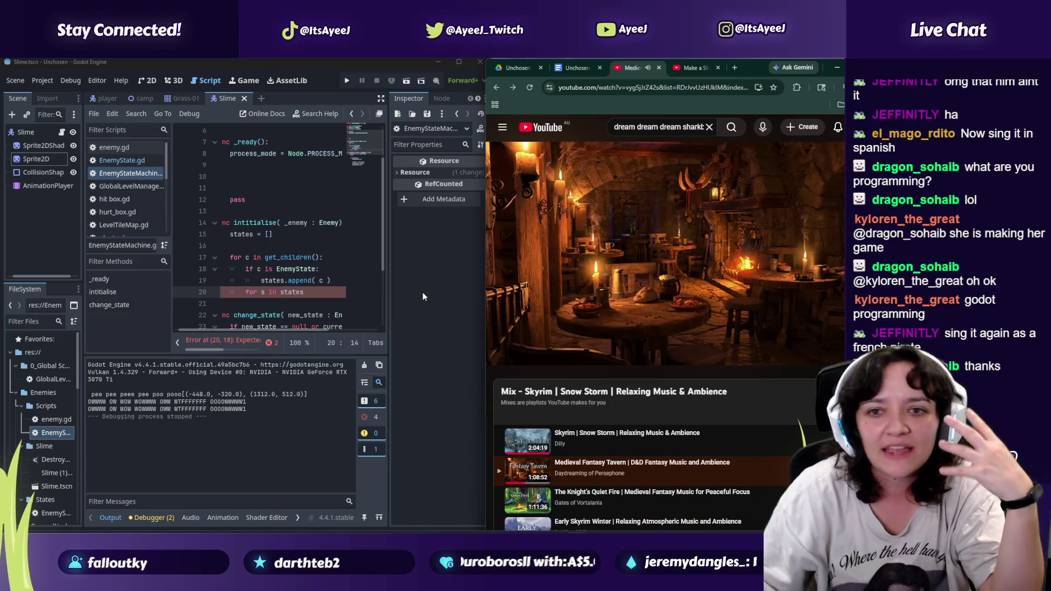
pyautogui.click(677, 71)
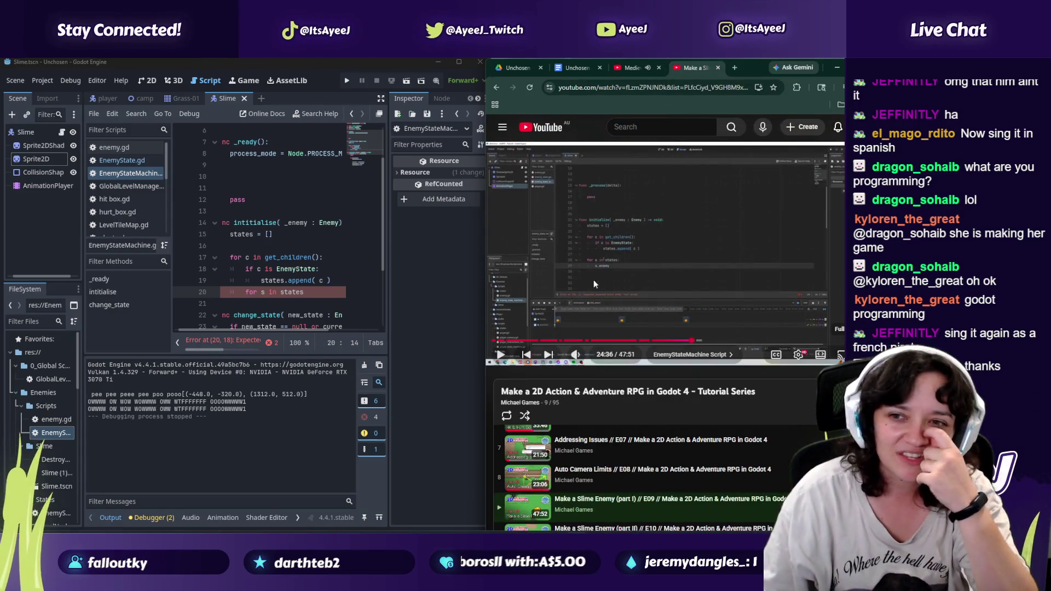
pyautogui.click(597, 278)
# Step: Add a blank line before the for loop and start the loop body on a new line
pyautogui.click(597, 277)
pyautogui.click(335, 291)
pyautogui.click(337, 281)
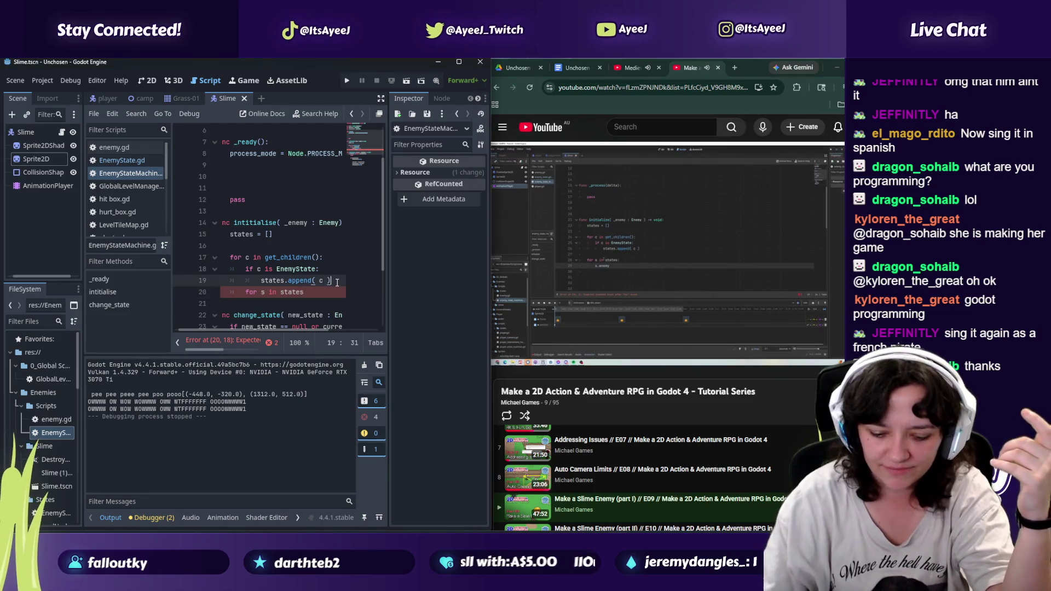
pyautogui.press('Return')
pyautogui.click(336, 312)
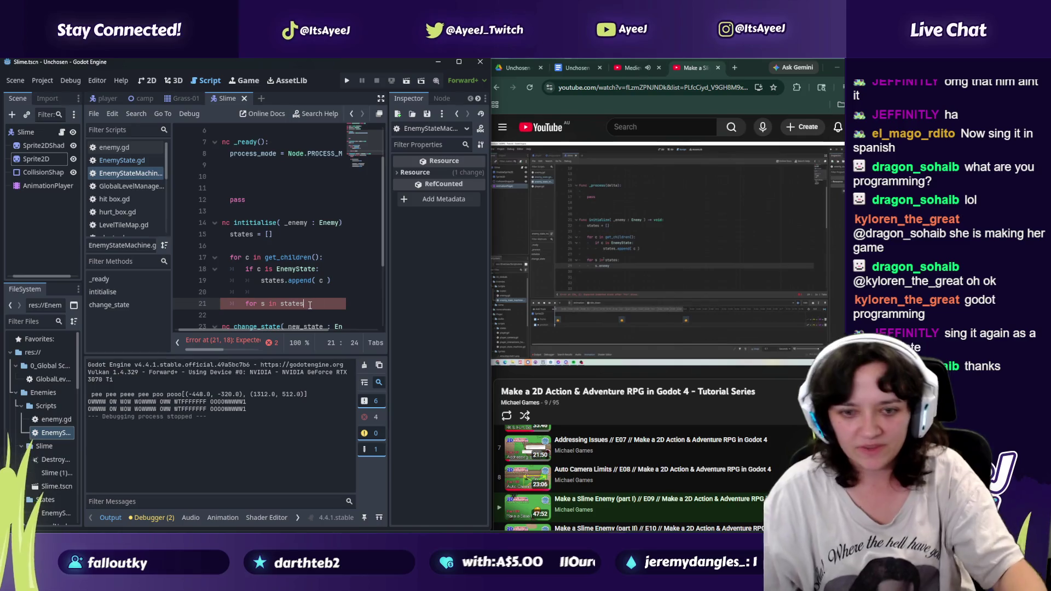
pyautogui.write(':')
pyautogui.press('Return')
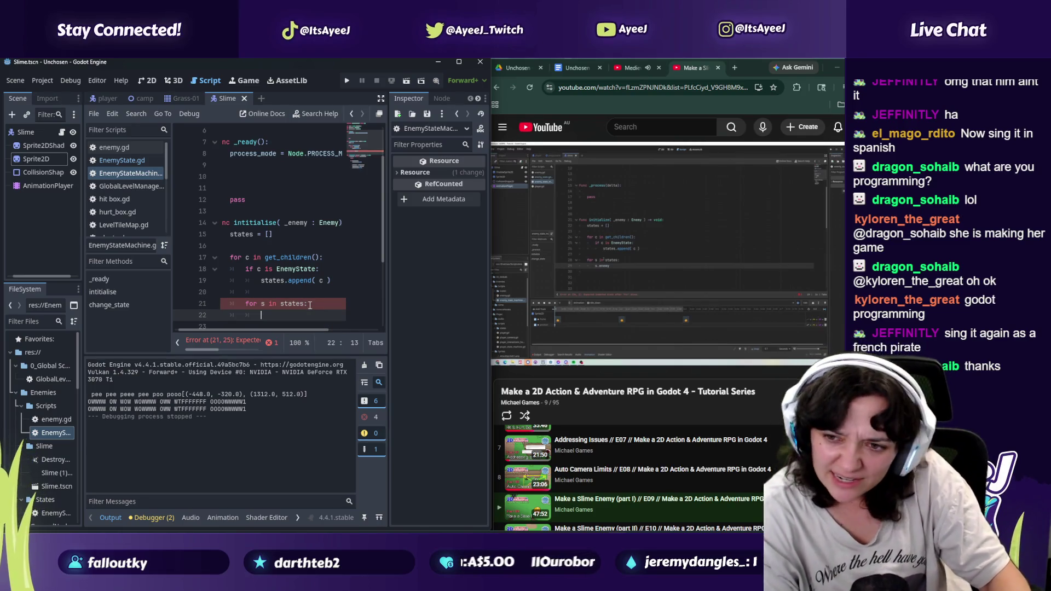
# Step: Write s.enemy = _enemy on line 22 via autocomplete and begin the next statement
pyautogui.write('s.enemy')
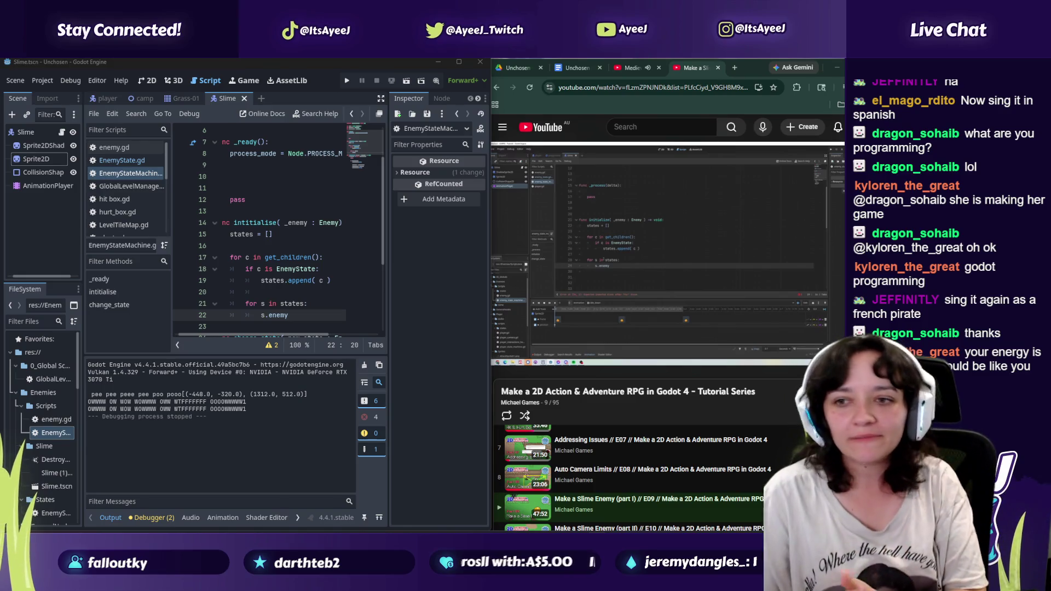
pyautogui.click(605, 277)
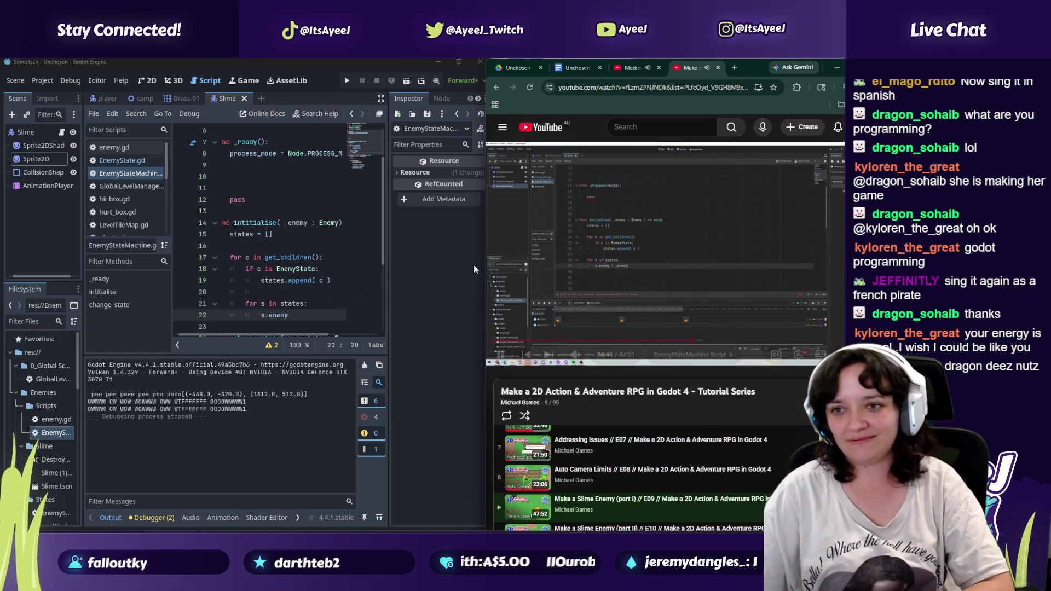
pyautogui.click(303, 314)
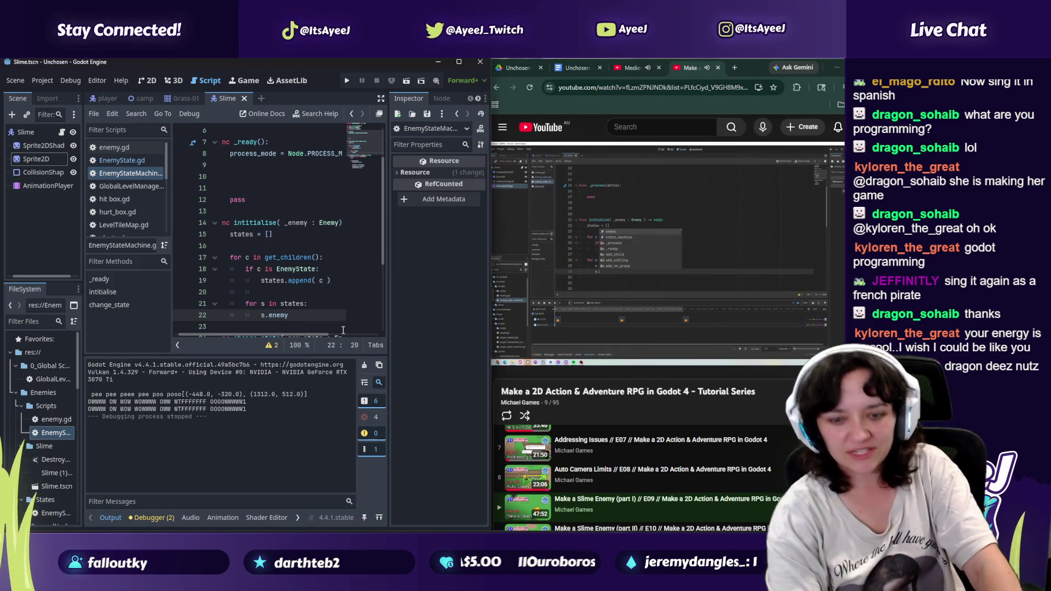
pyautogui.write('= enemy')
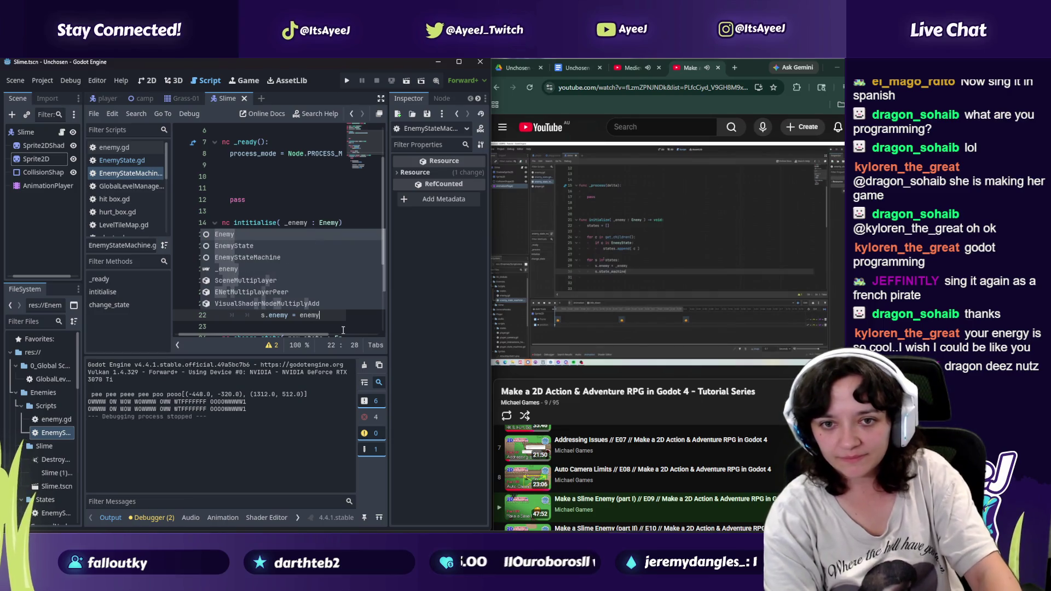
pyautogui.press('BackSpace')
pyautogui.press('BackSpace')
pyautogui.press('BackSpace')
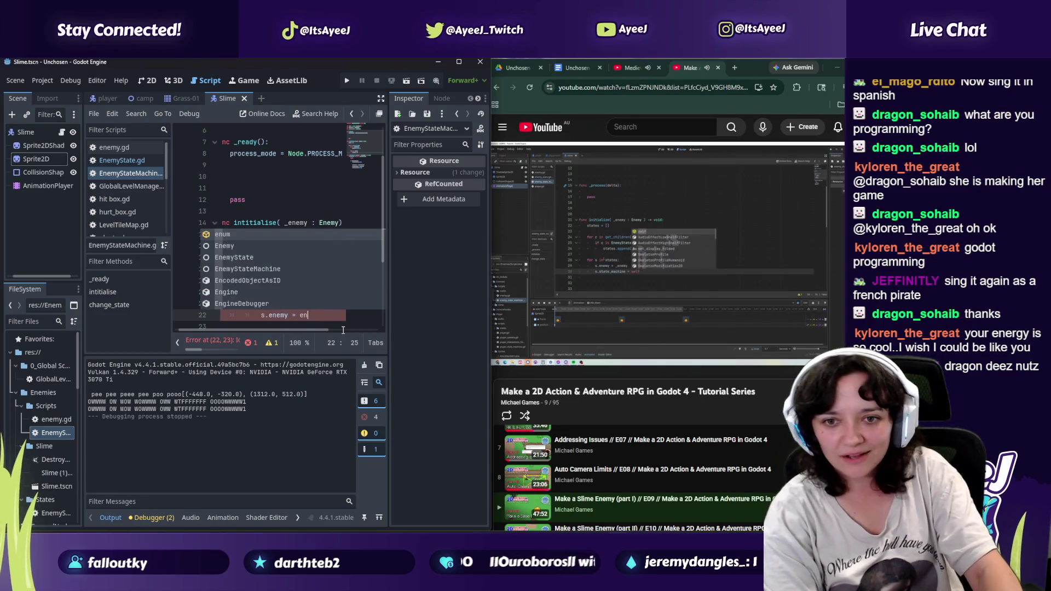
pyautogui.write('_enemyt')
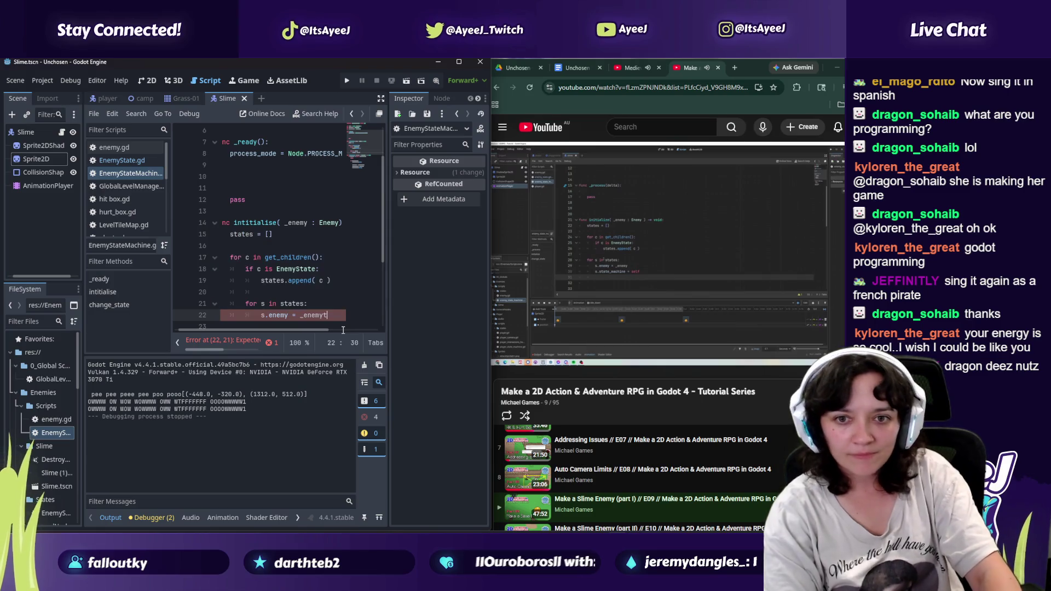
pyautogui.press('Return')
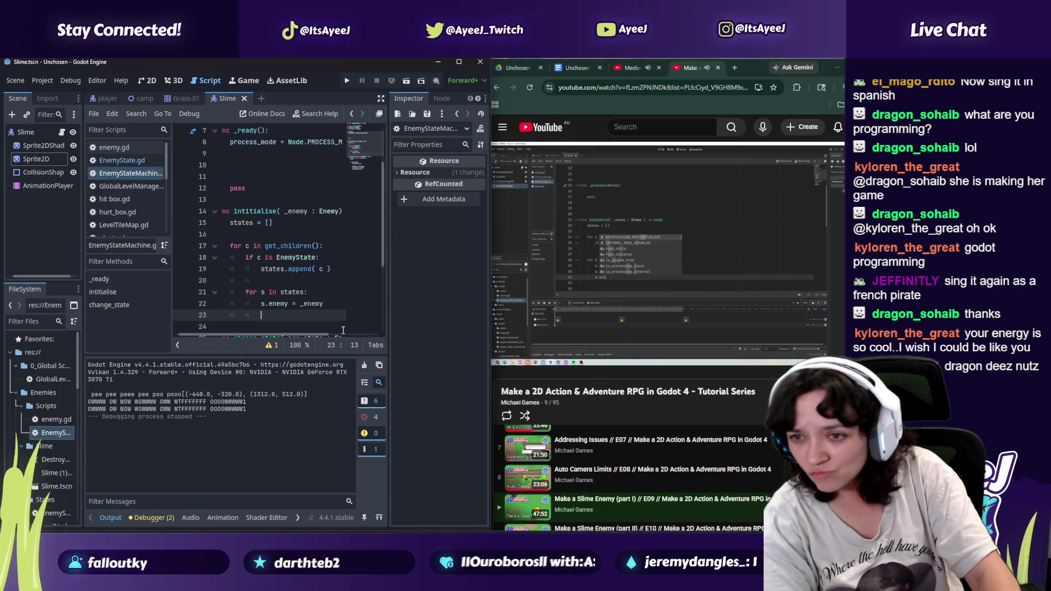
pyautogui.write('s')
pyautogui.click(567, 317)
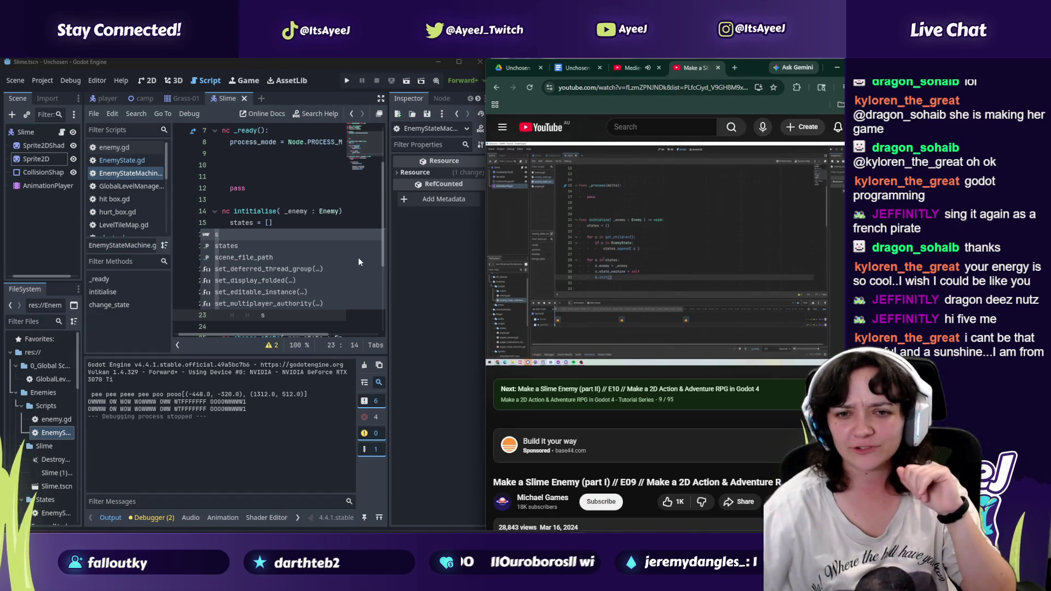
# Step: Add s.state_machine = self (with a stray s) on line 23 and s.init() on line 24
pyautogui.press('Escape')
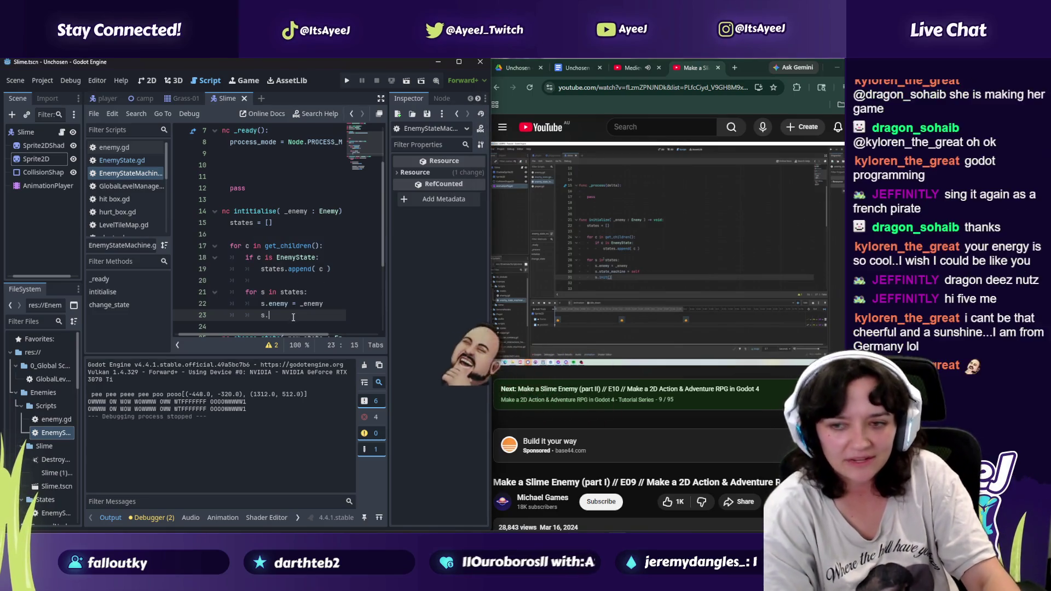
pyautogui.write('.state')
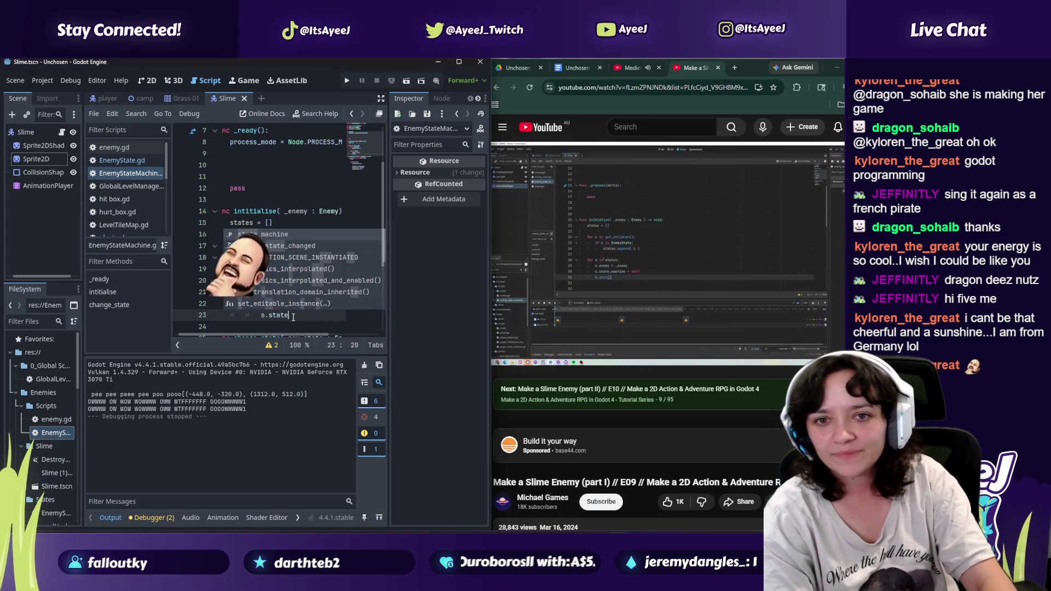
pyautogui.press('Return')
pyautogui.write('= selfs.init')
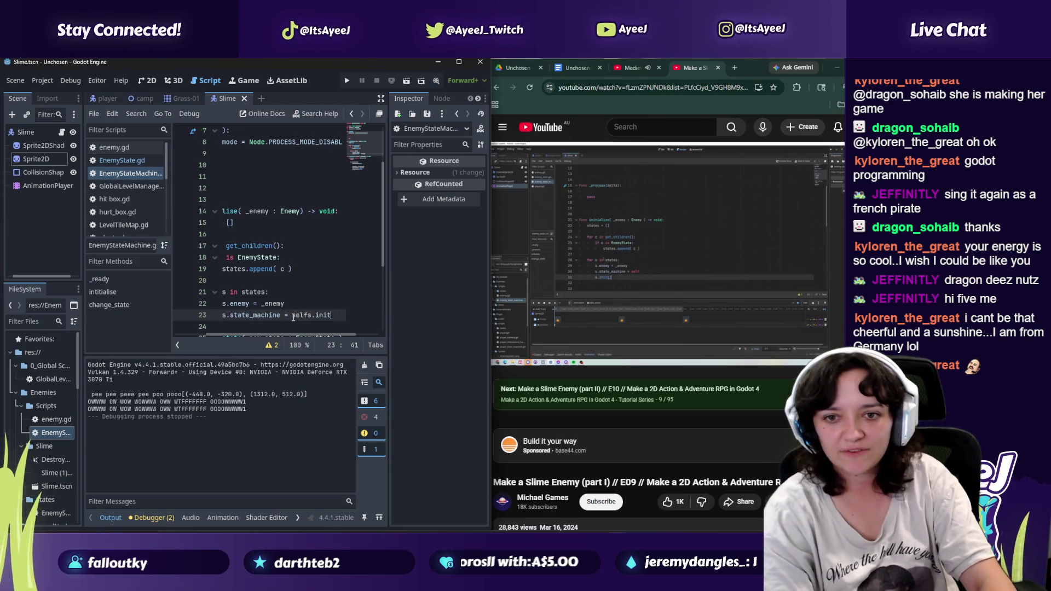
pyautogui.press('BackSpace')
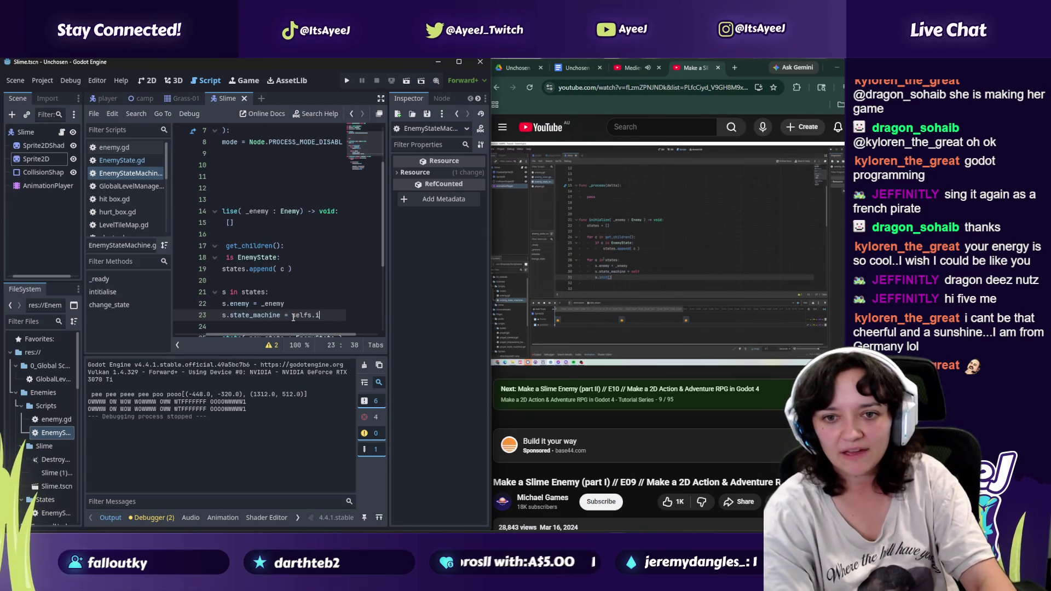
pyautogui.press('BackSpace')
pyautogui.press('Return')
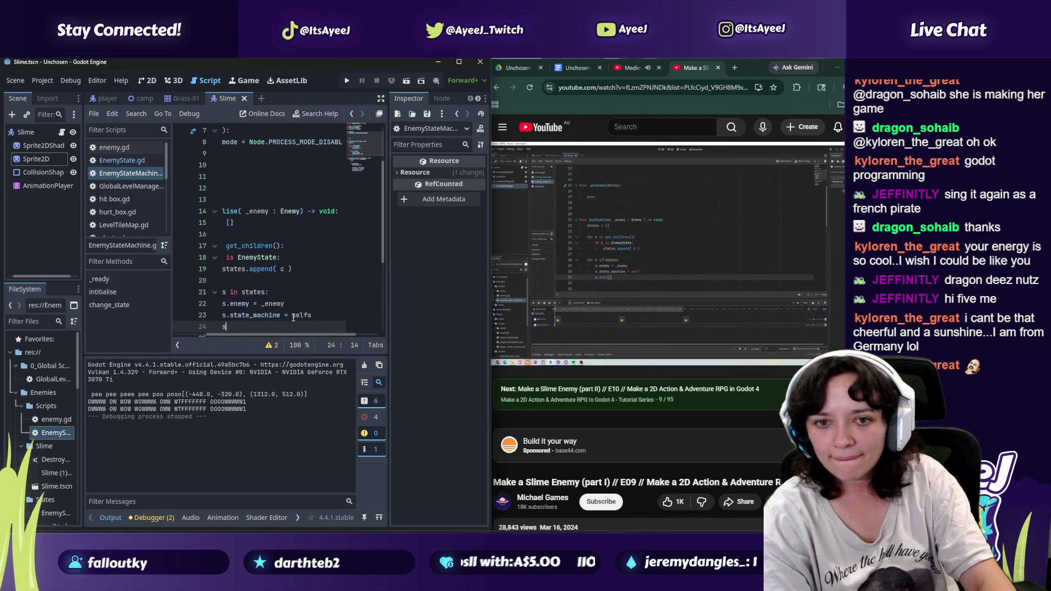
pyautogui.write('.')
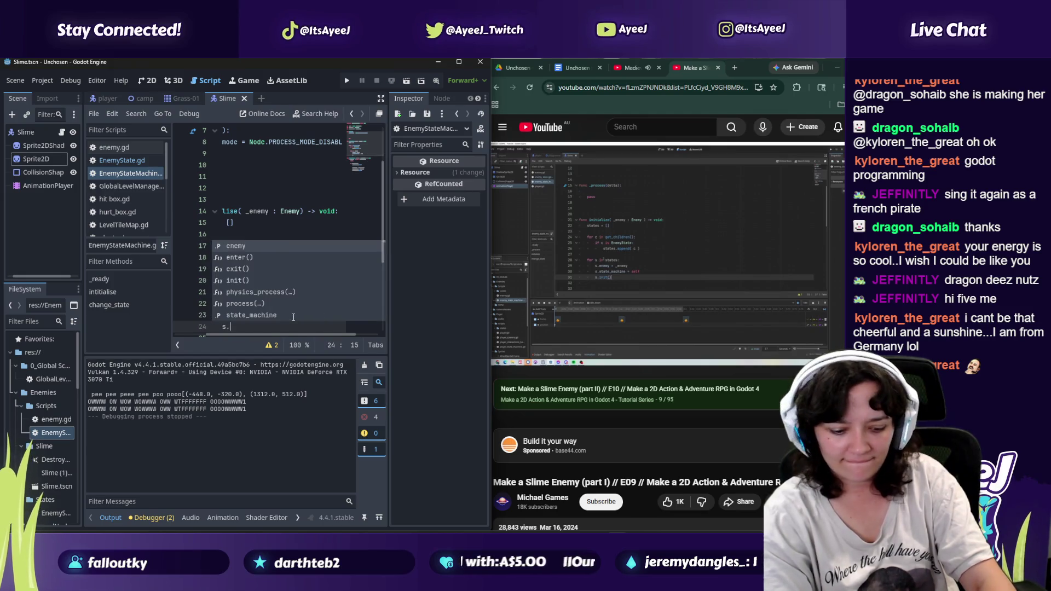
pyautogui.write('init()')
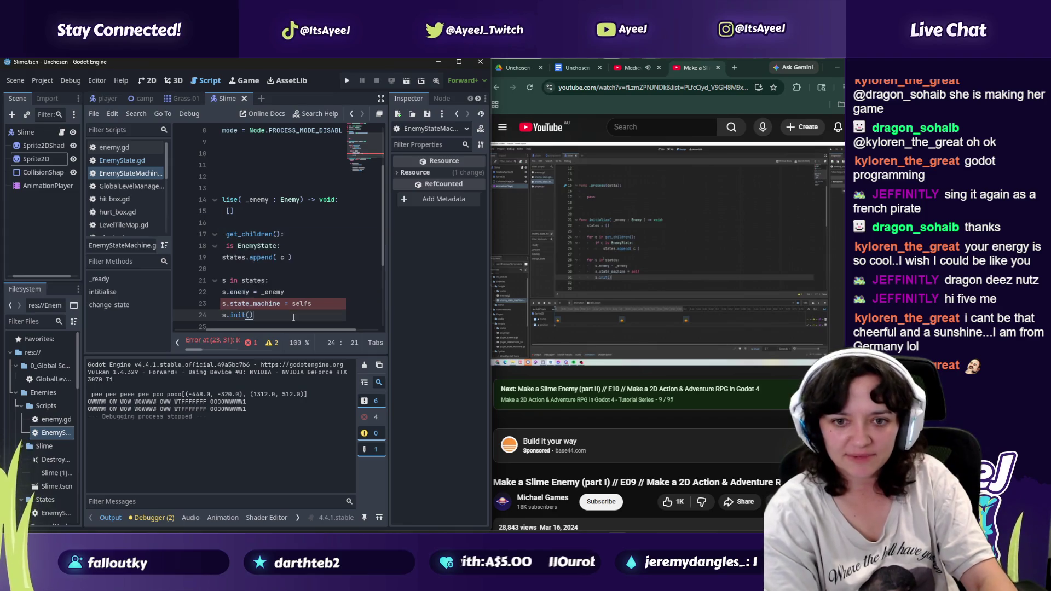
pyautogui.click(558, 313)
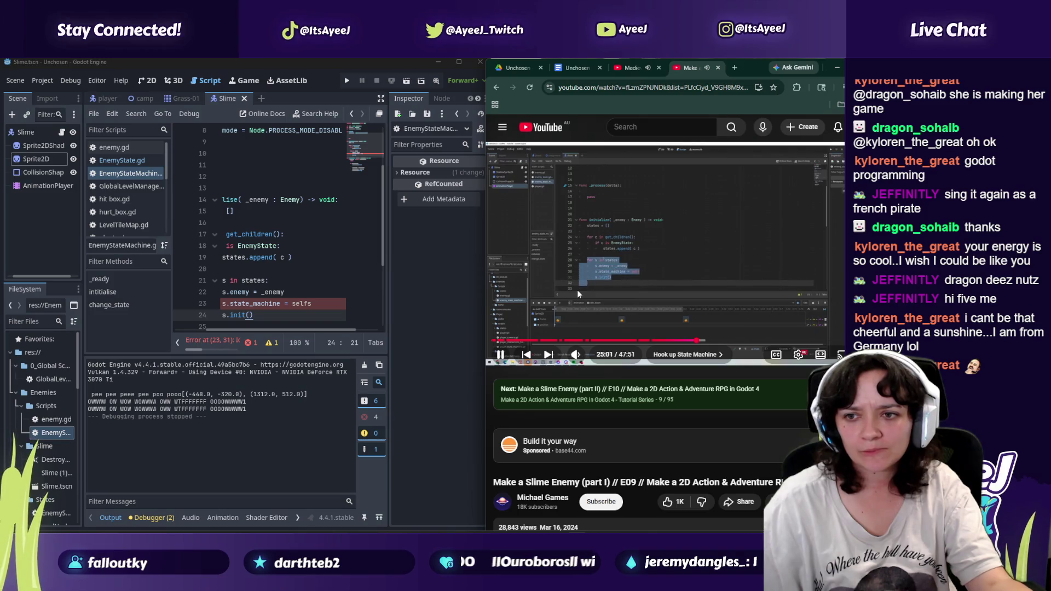
# Step: Delete the stray s after self on line 23, clearing the script error
pyautogui.press('k')
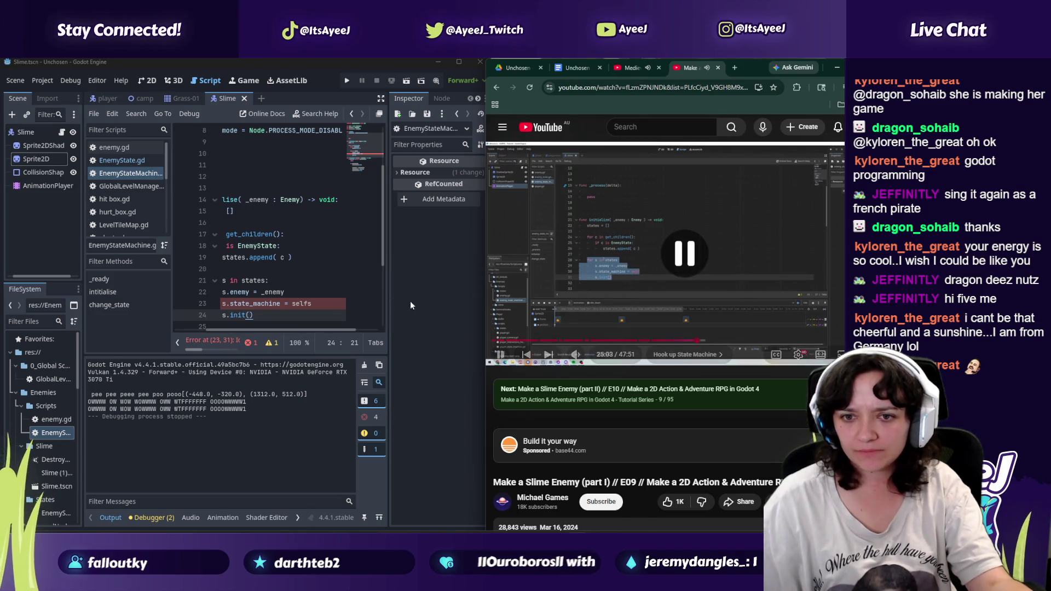
pyautogui.click(310, 304)
pyautogui.press('BackSpace')
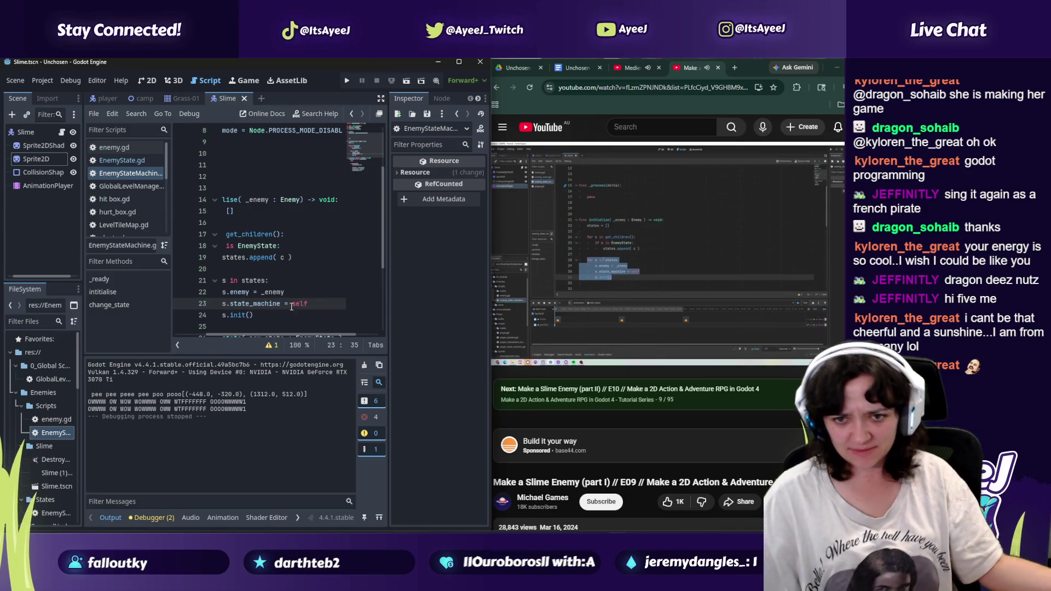
pyautogui.moveTo(241, 334); pyautogui.dragTo(209, 332)
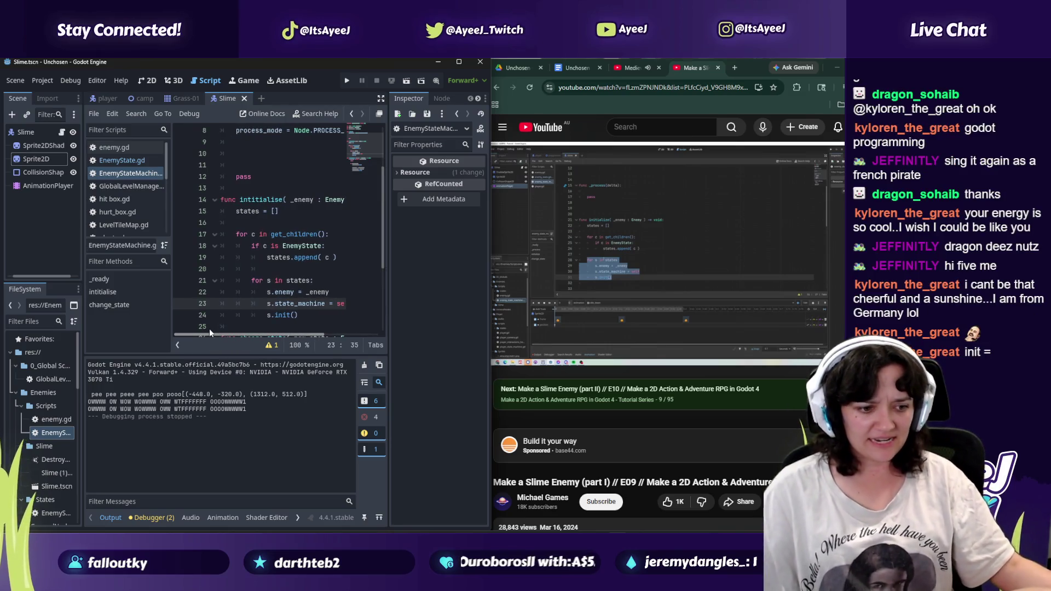
# Step: Compare with the tutorial again and add an empty line 25 after s.init()
pyautogui.click(631, 261)
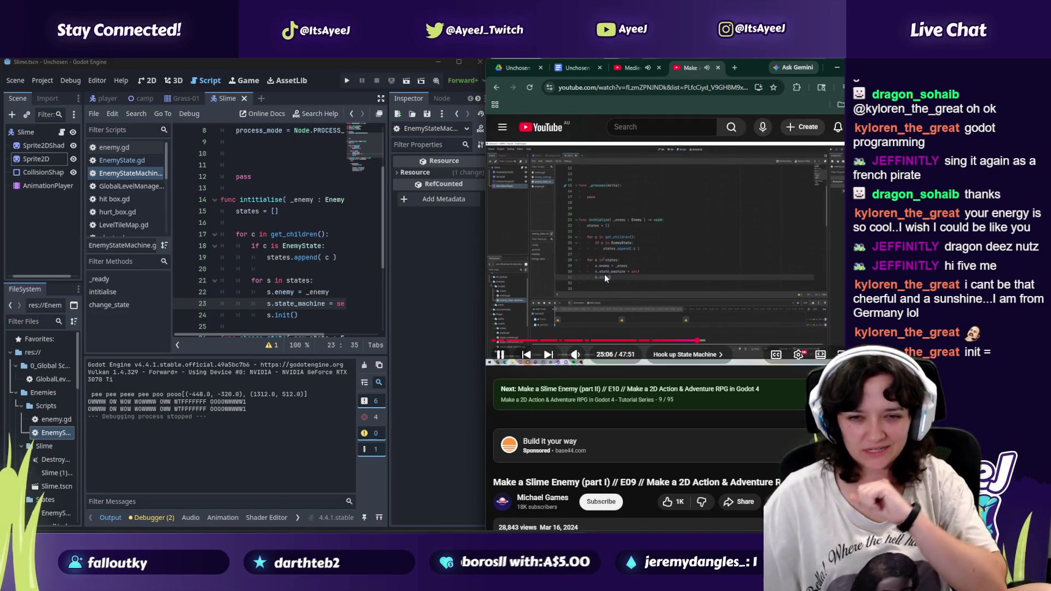
pyautogui.click(574, 287)
pyautogui.click(630, 67)
pyautogui.click(690, 68)
pyautogui.click(638, 180)
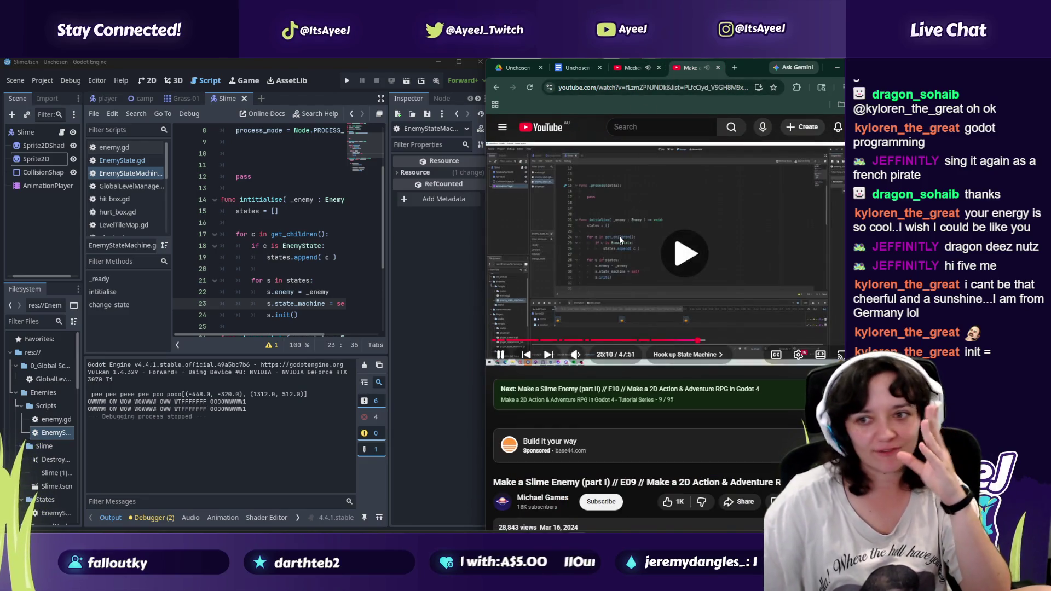
pyautogui.click(605, 271)
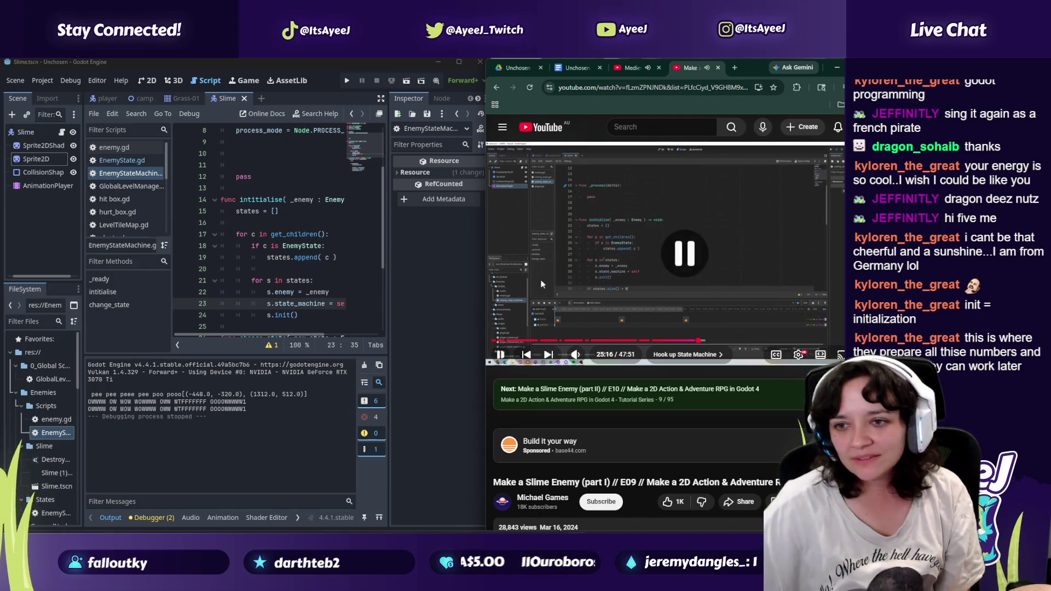
pyautogui.click(345, 318)
pyautogui.press('Return')
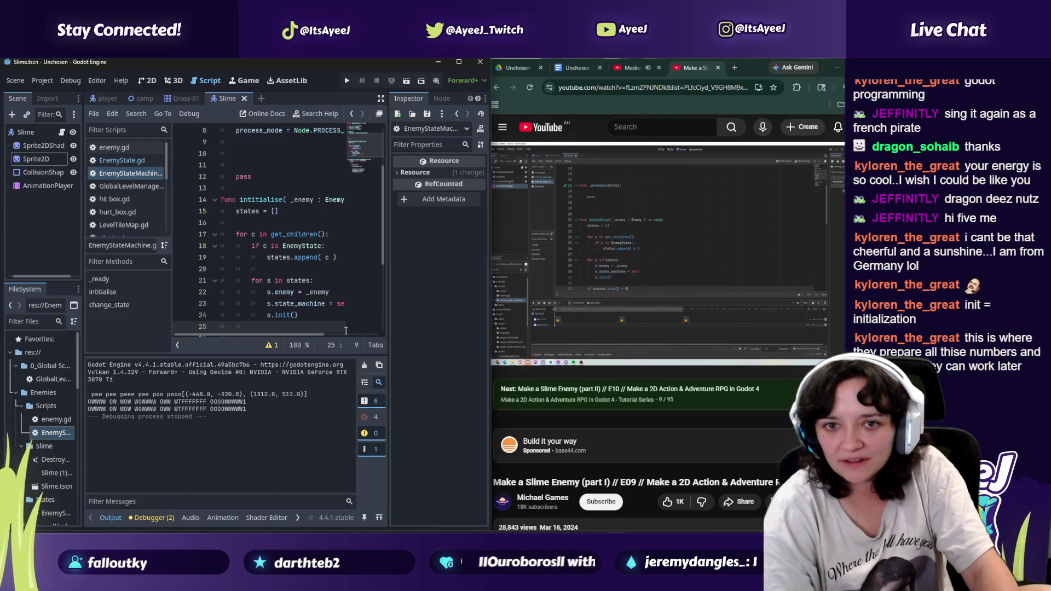
pyautogui.click(244, 277)
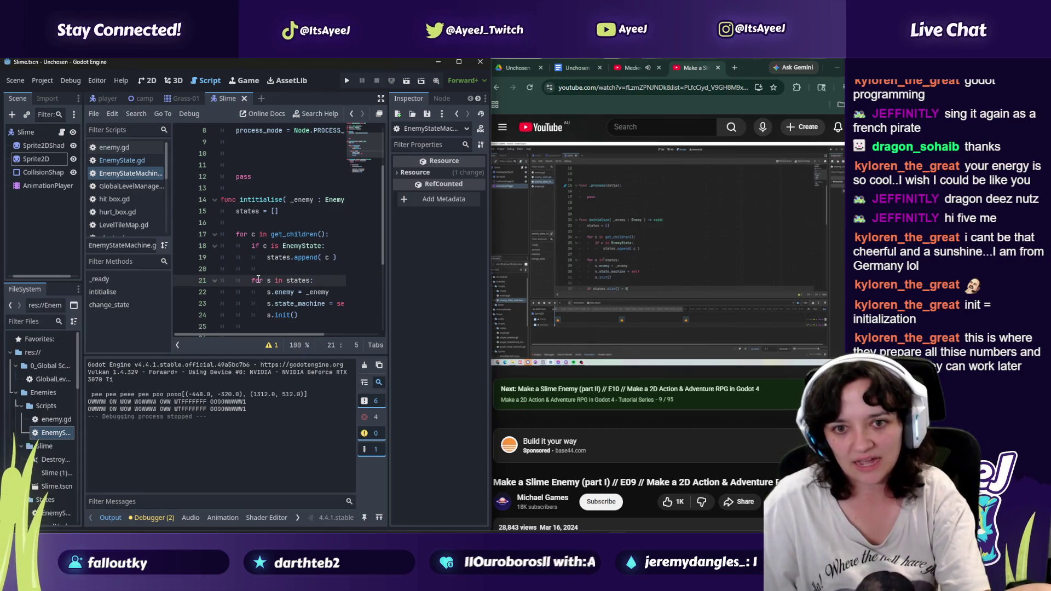
# Step: Outdent the for s in states loop lines and add a line below the loop
pyautogui.press('BackSpace')
pyautogui.click(257, 292)
pyautogui.press('BackSpace')
pyautogui.click(258, 304)
pyautogui.press('BackSpace')
pyautogui.click(261, 315)
pyautogui.press('BackSpace')
pyautogui.press('Down')
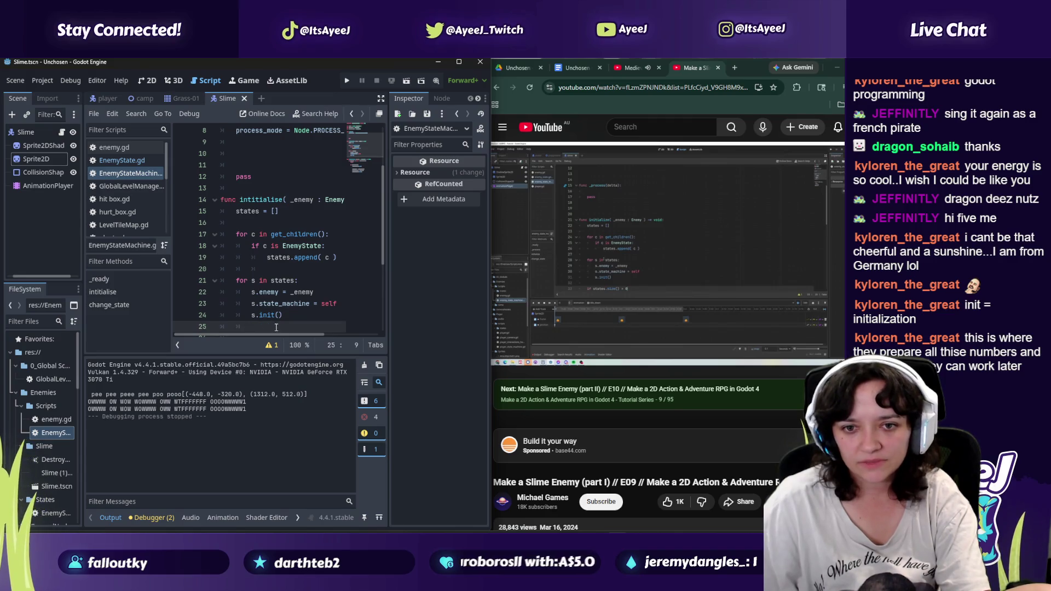
pyautogui.press('Return')
pyautogui.press('BackSpace')
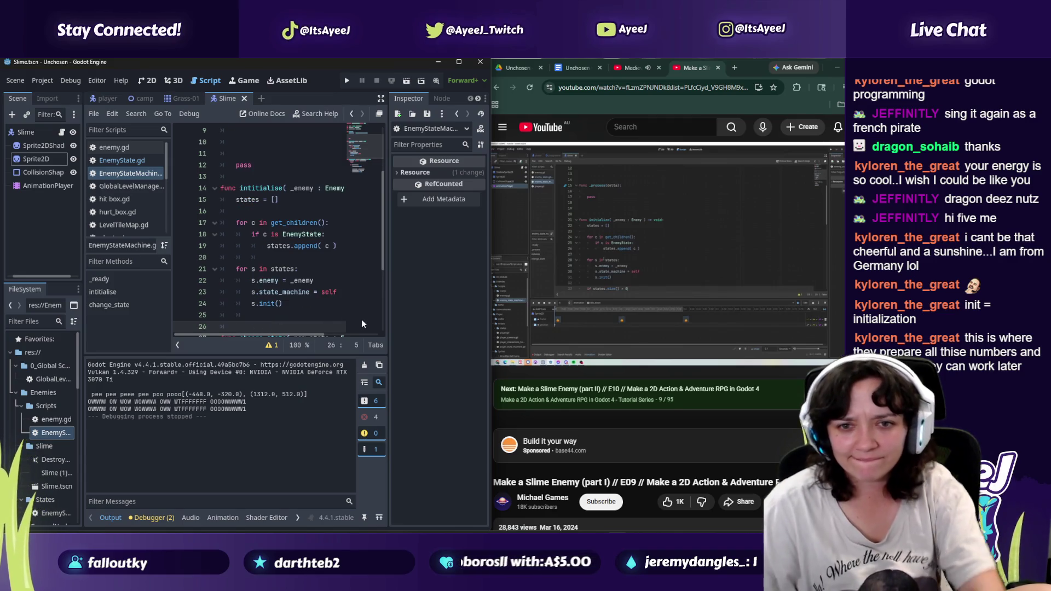
# Step: Write if states.size() > 0: change_state( states[0]) below the loop, following the tutorial
pyautogui.write('if ')
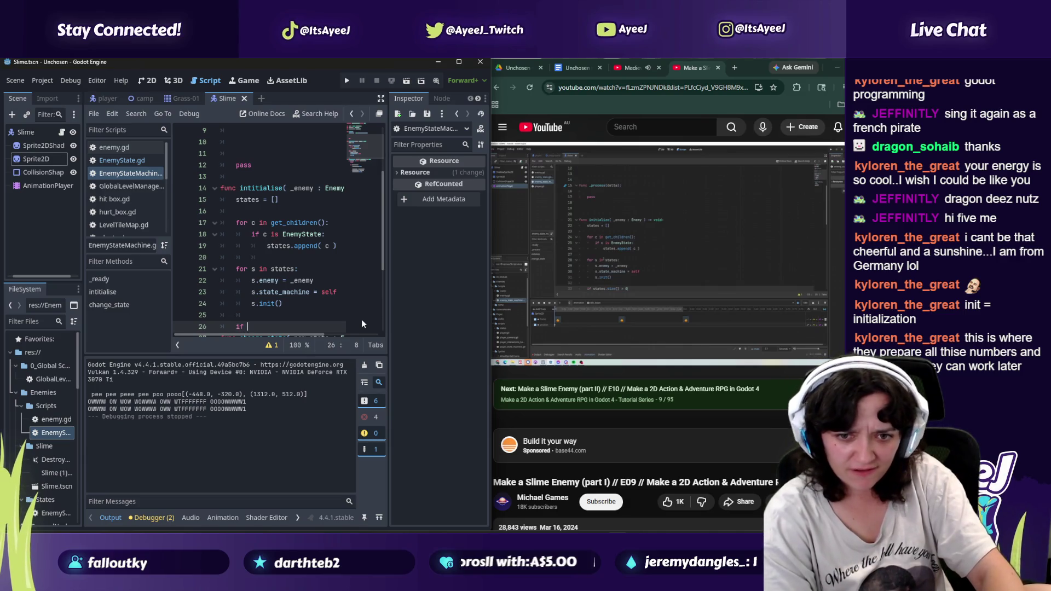
pyautogui.write('states.s')
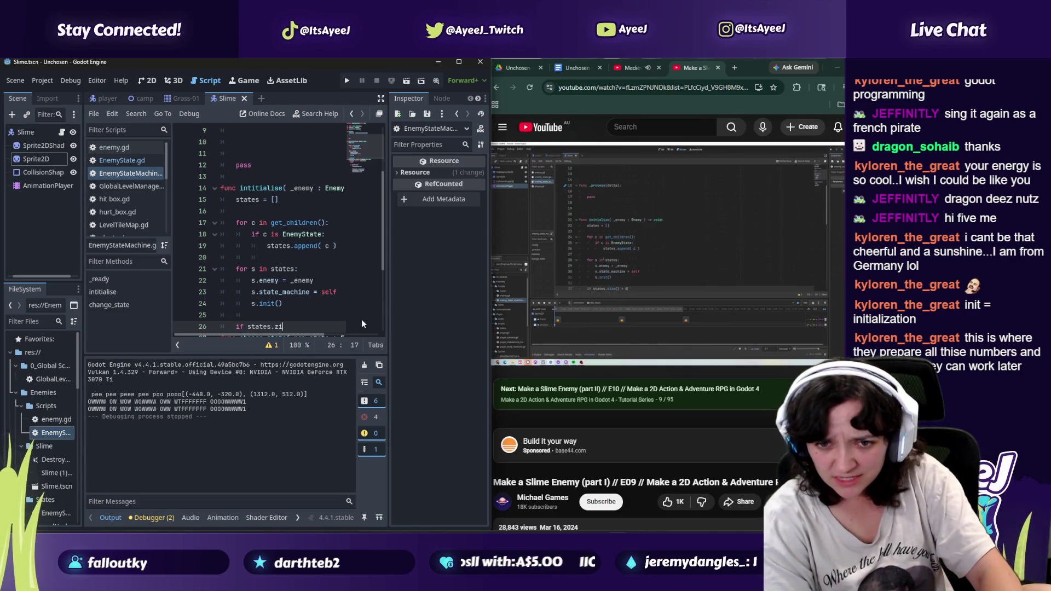
pyautogui.write('ize')
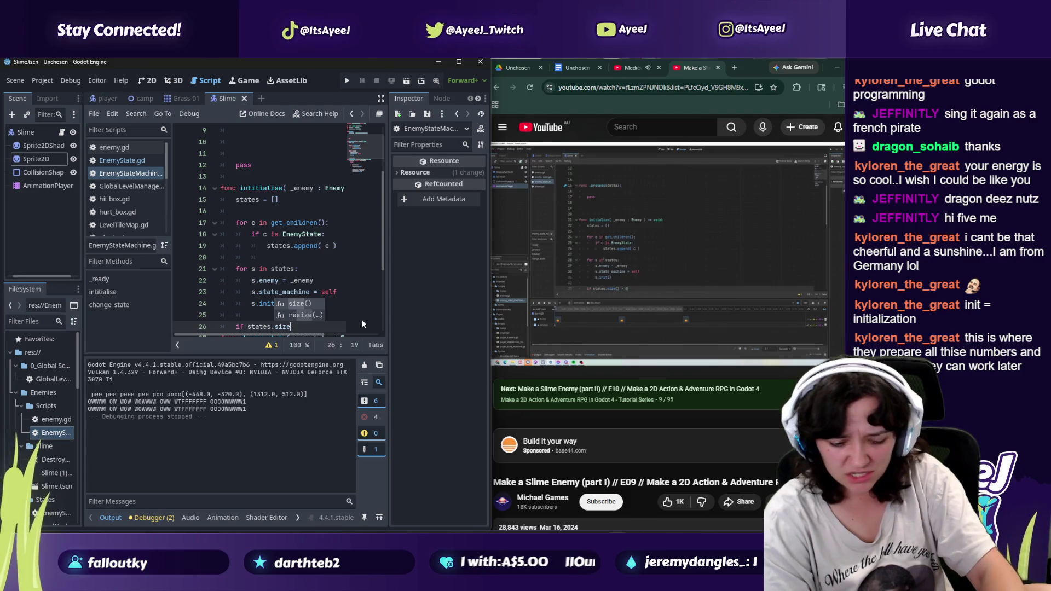
pyautogui.press('Return')
pyautogui.write('>')
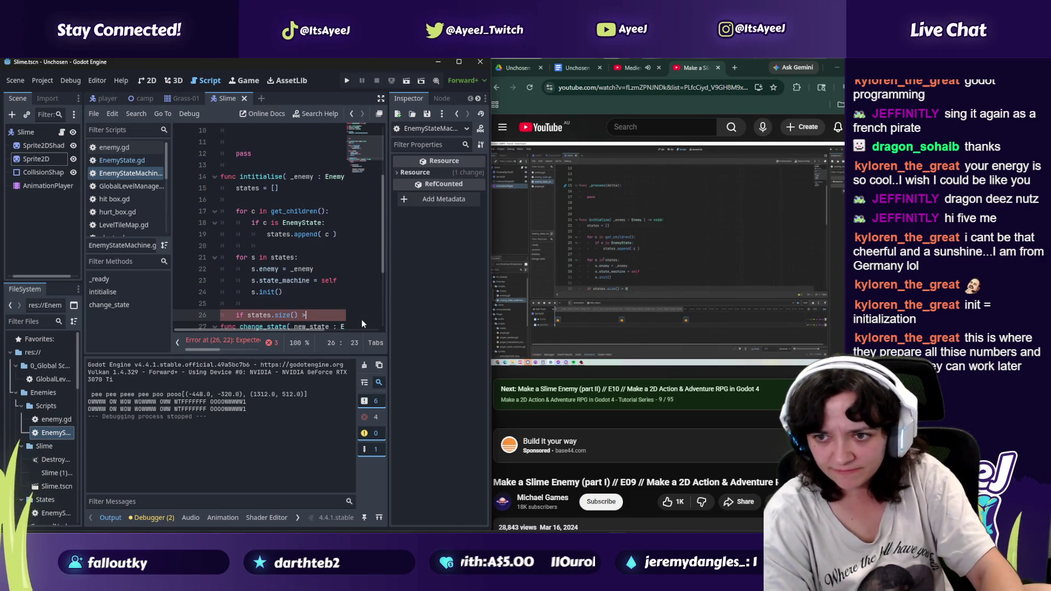
pyautogui.write(' 0')
pyautogui.click(682, 195)
pyautogui.click(682, 195)
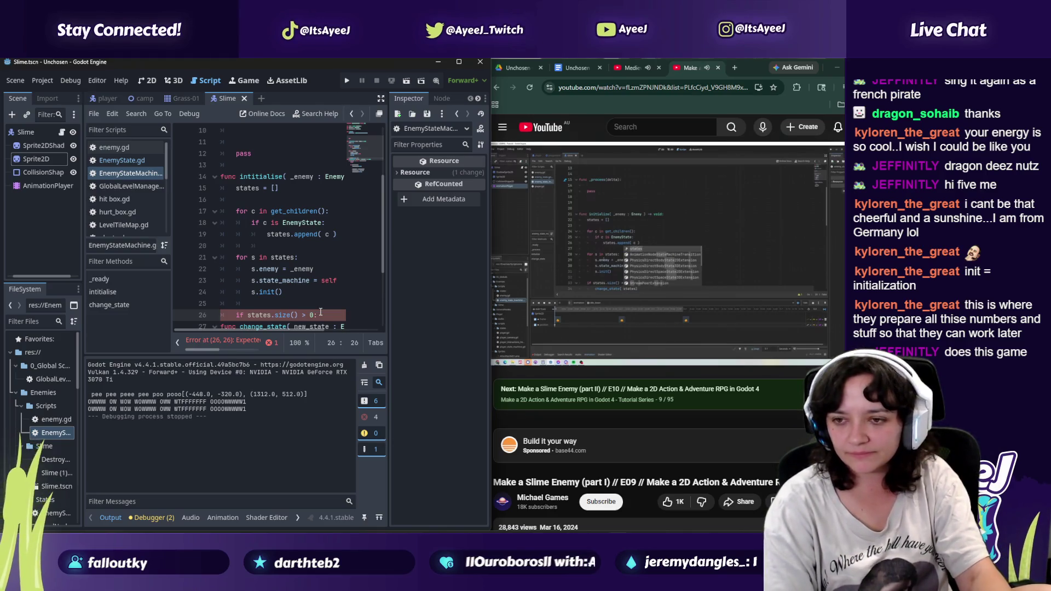
pyautogui.press('Return')
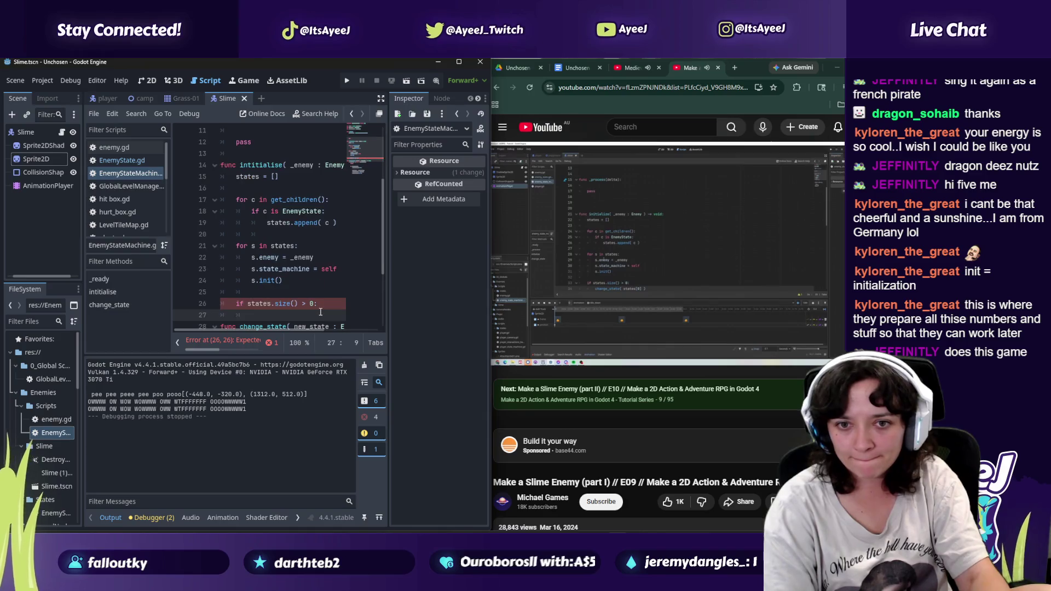
pyautogui.write('cch')
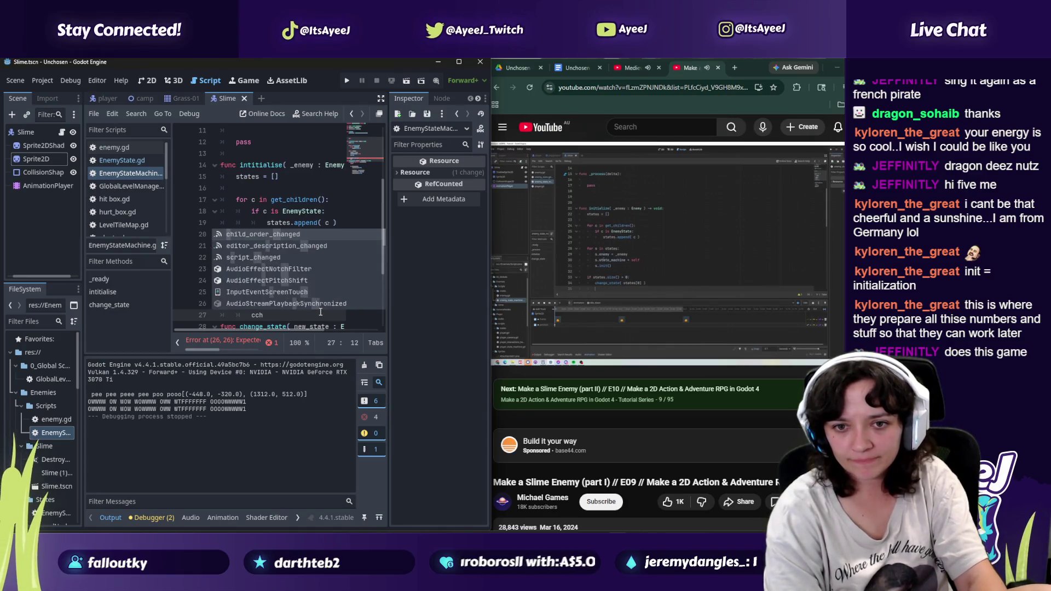
pyautogui.write('ange_state')
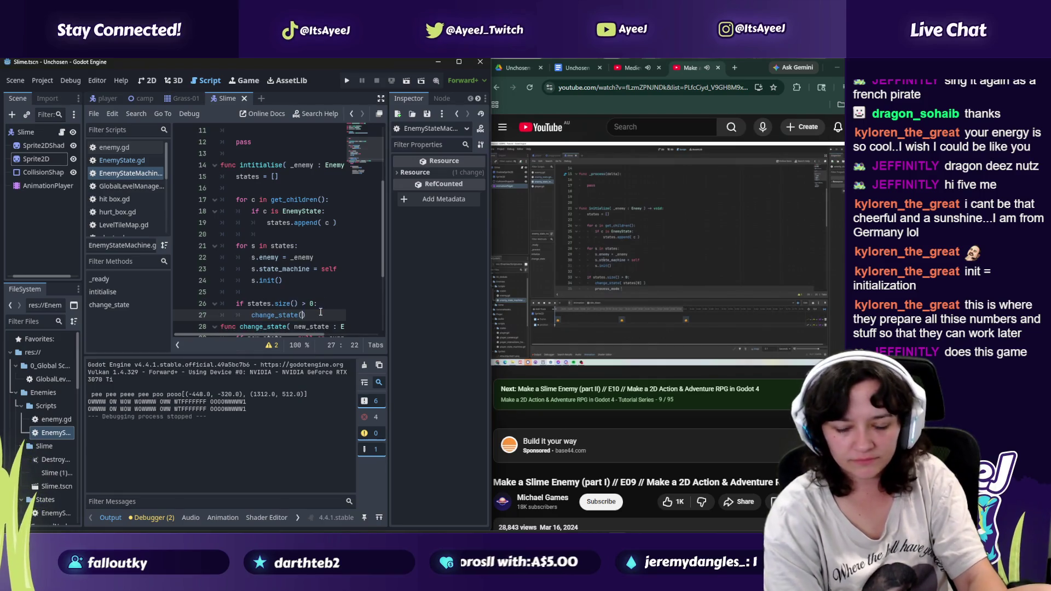
pyautogui.write('( states')
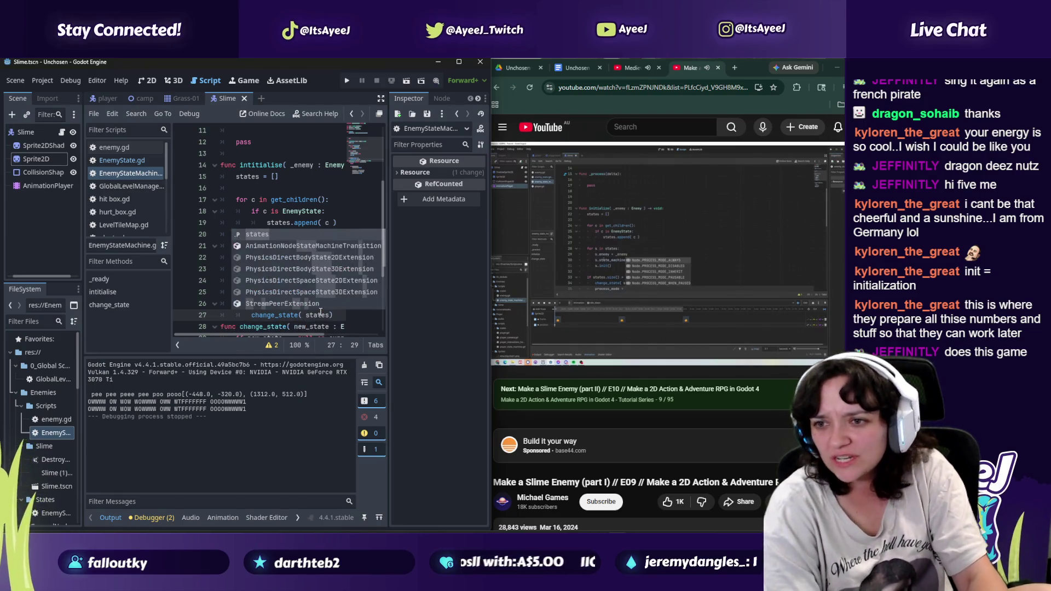
pyautogui.write('[0')
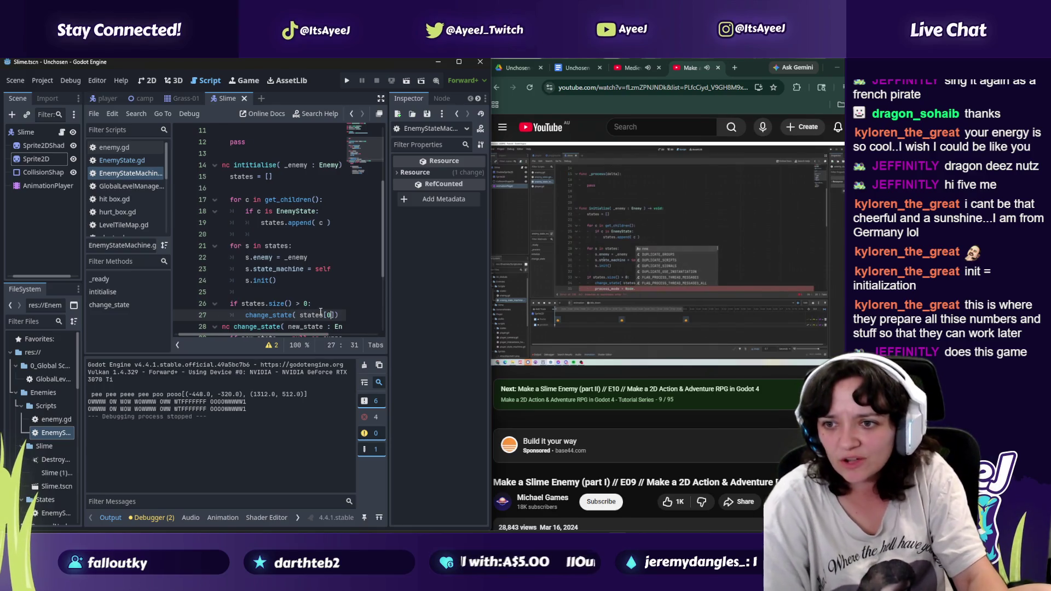
pyautogui.write('])')
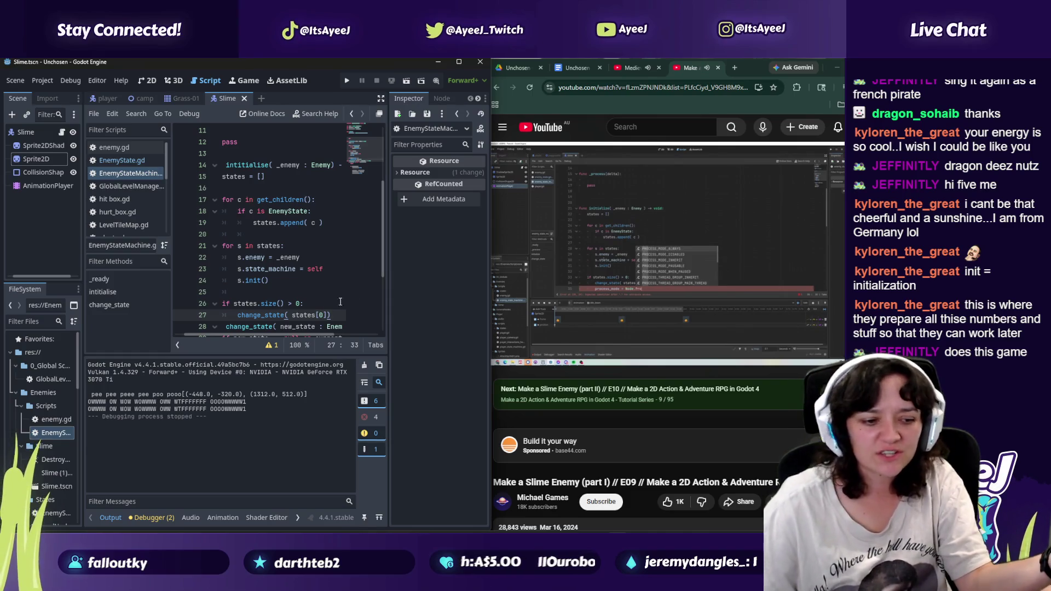
pyautogui.click(562, 306)
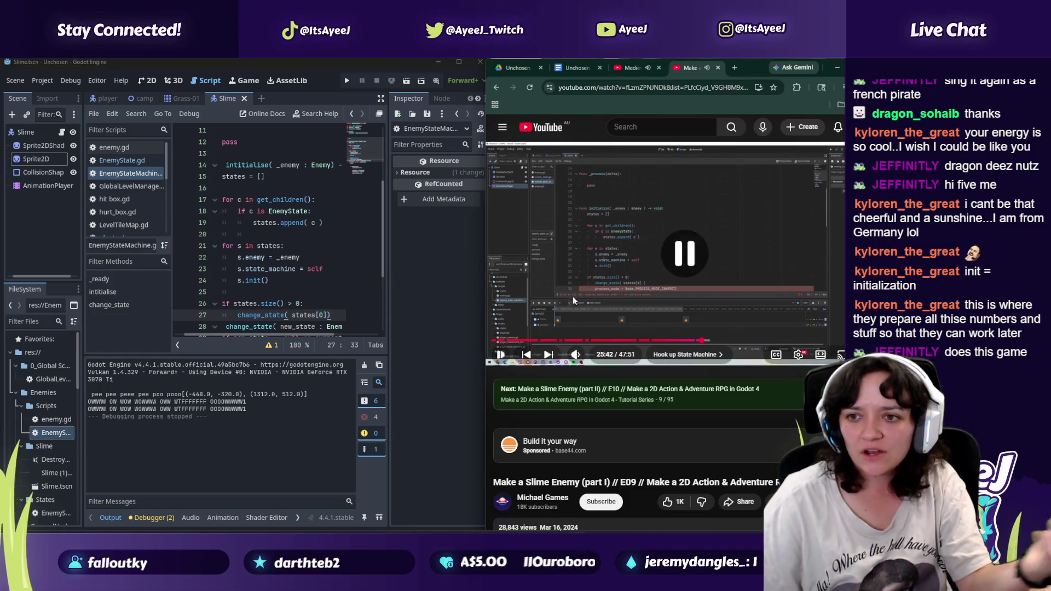
# Step: Add process_mode = Node.PROCESS_MODE_INHERIT after the change_state call using autocomplete
pyautogui.click(336, 314)
pyautogui.press('Return')
pyautogui.write('_moc')
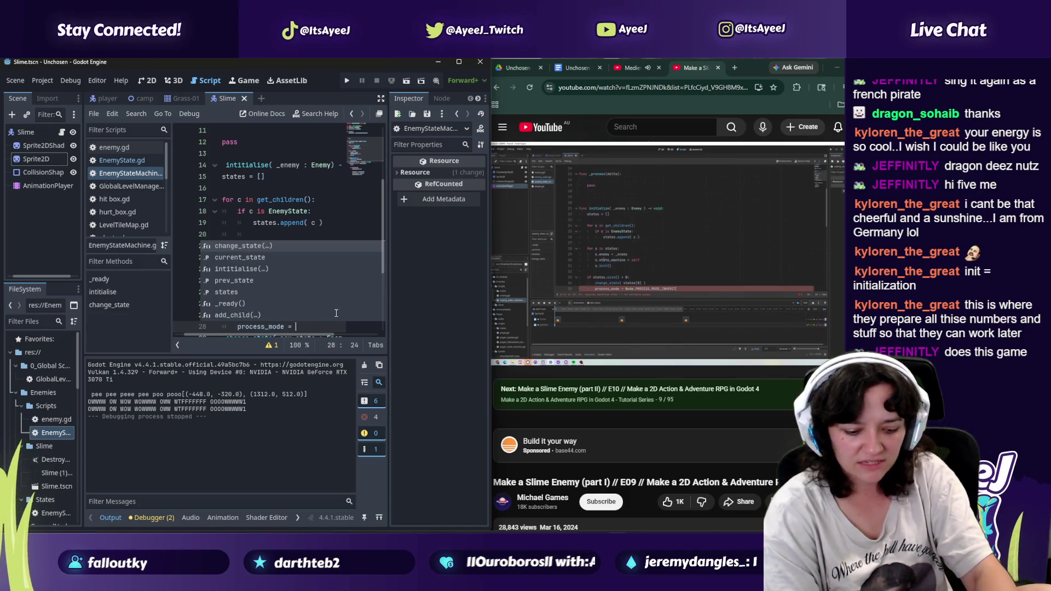
pyautogui.write(' Ndo')
pyautogui.press('BackSpace')
pyautogui.press('BackSpace')
pyautogui.write('ode.Process')
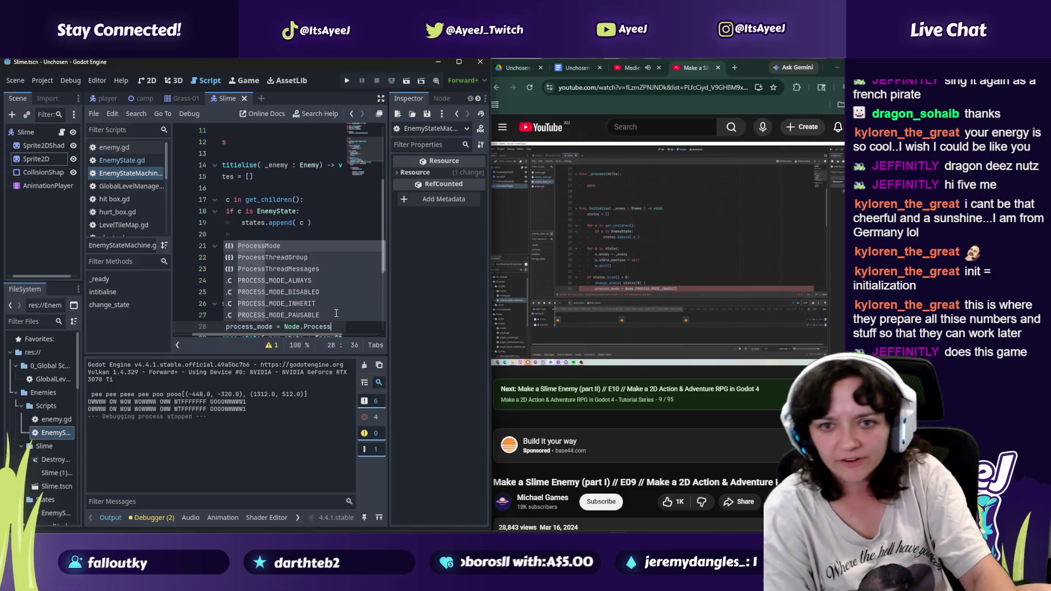
pyautogui.press('Down')
pyautogui.press('Down')
pyautogui.press('Down')
pyautogui.press('Return')
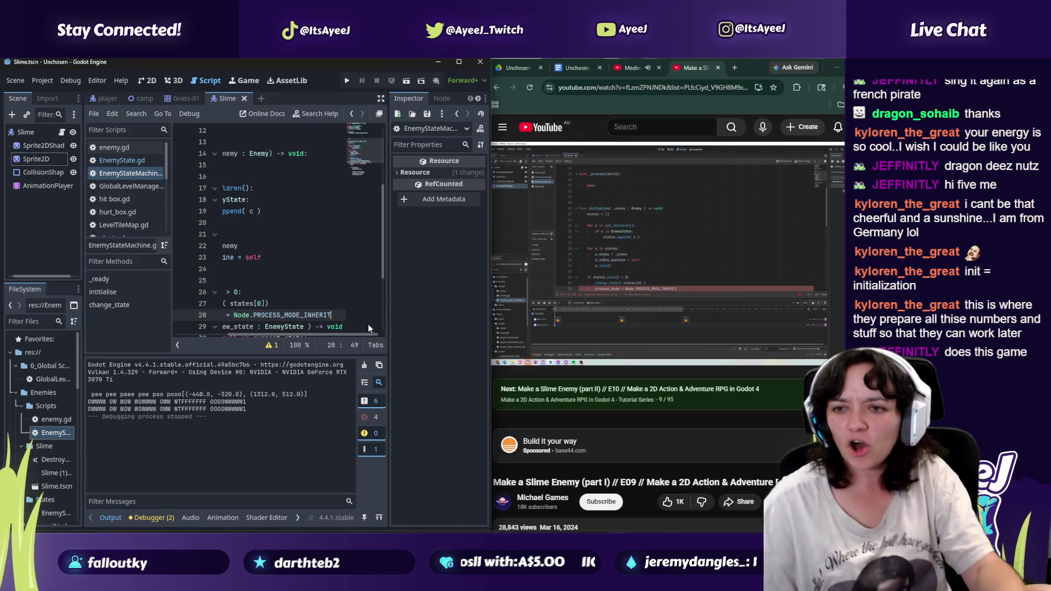
pyautogui.moveTo(249, 334)
pyautogui.mouseDown()
pyautogui.moveTo(188, 333)
pyautogui.moveTo(241, 333)
pyautogui.mouseUp()
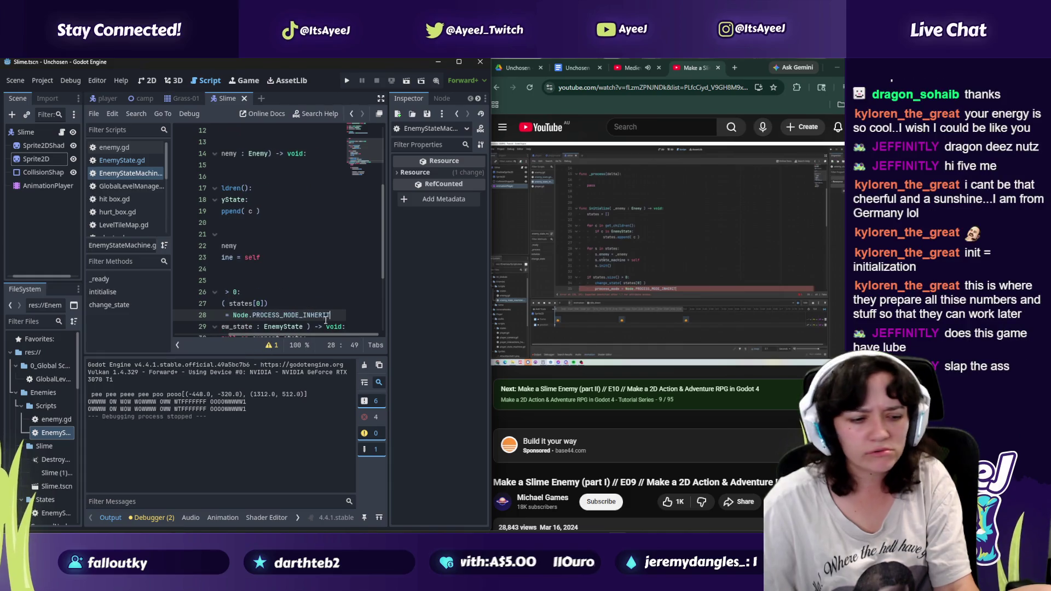
pyautogui.press('Return')
pyautogui.press('Return')
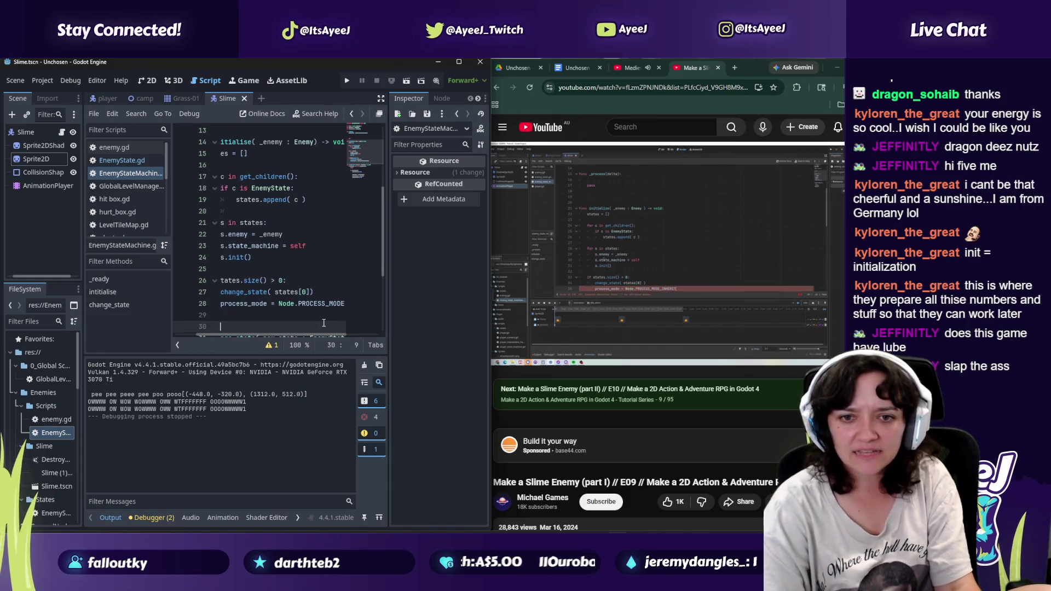
# Step: Check the script against the tutorial, then open enemy.gd from the Scripts list
pyautogui.click(587, 232)
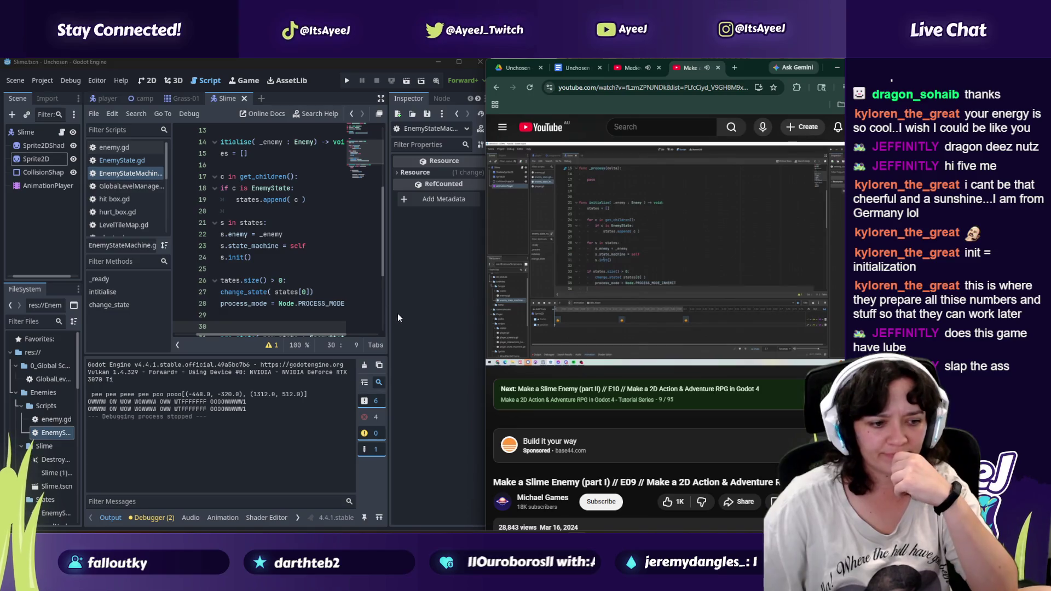
pyautogui.click(594, 293)
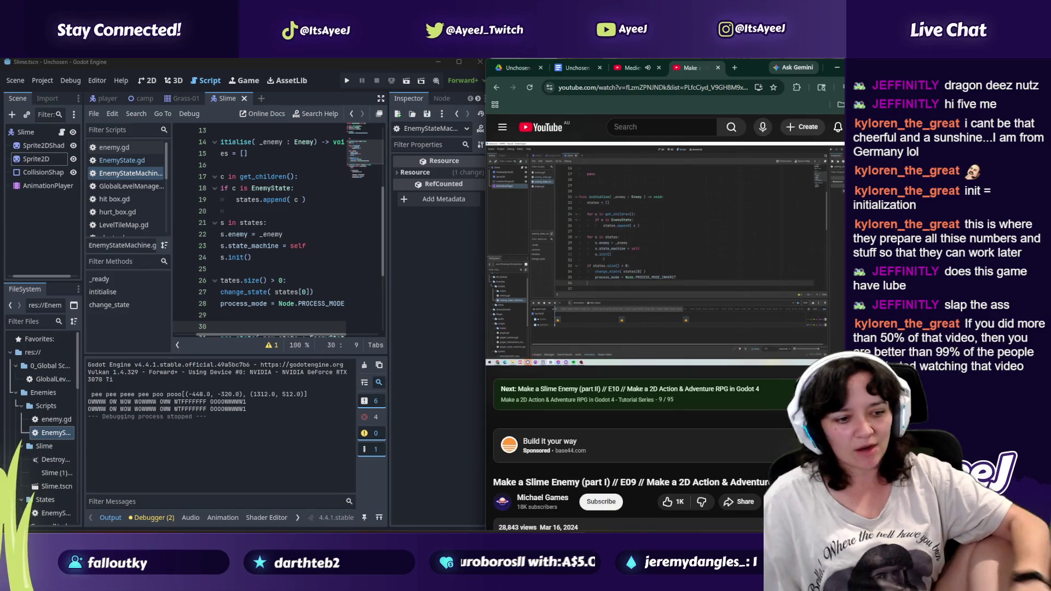
pyautogui.click(647, 274)
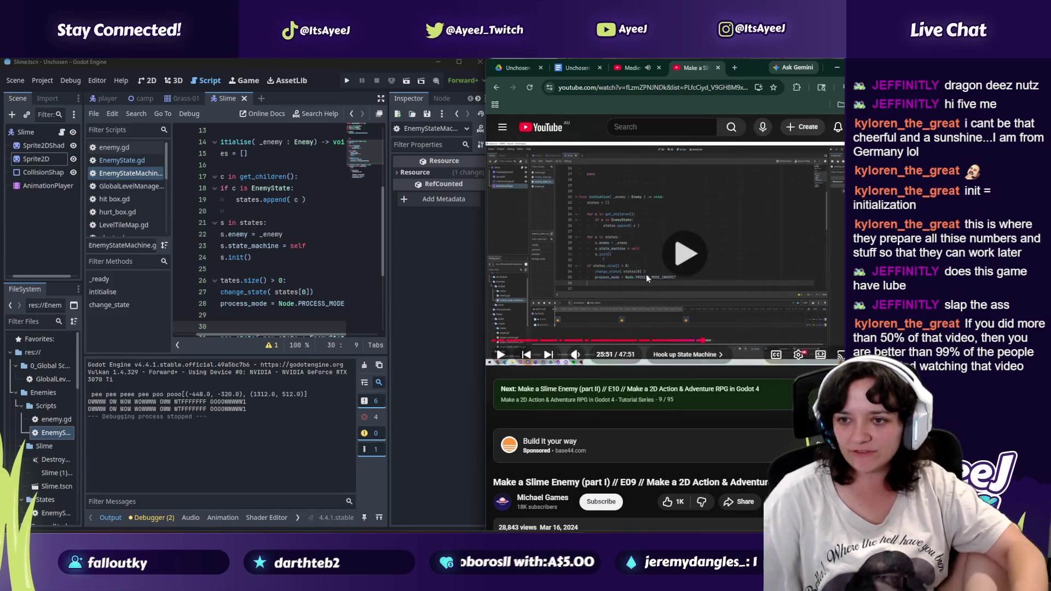
pyautogui.click(228, 313)
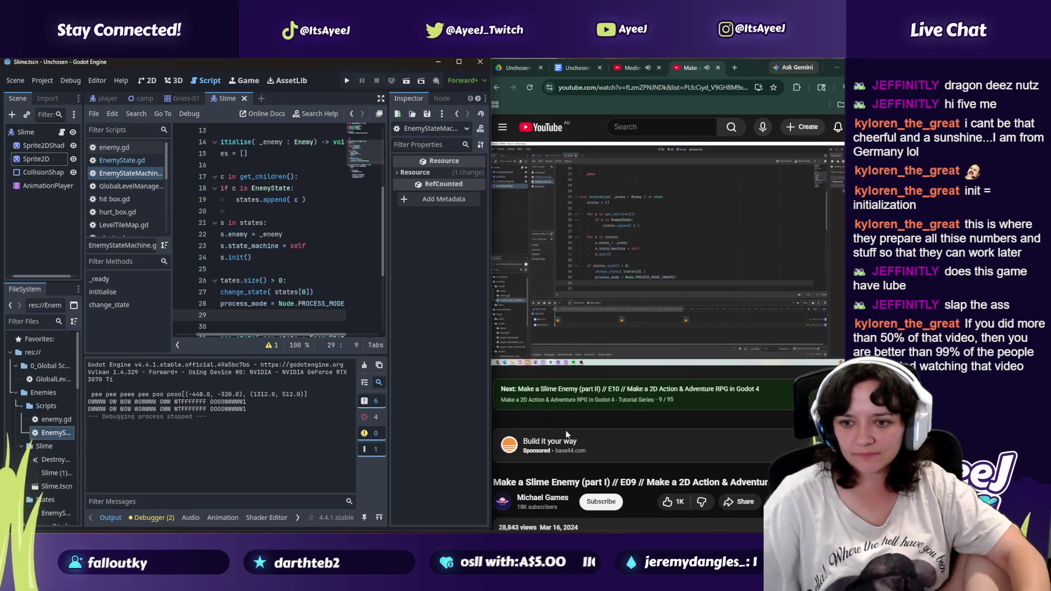
pyautogui.scroll(-1, 569, 437)
pyautogui.scroll(1, 568, 431)
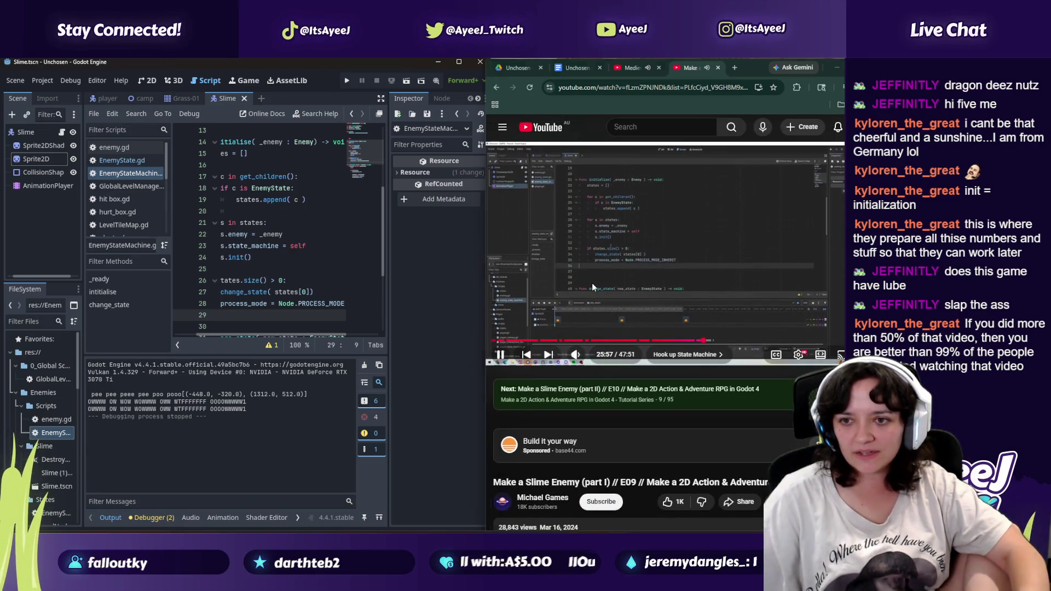
pyautogui.click(593, 283)
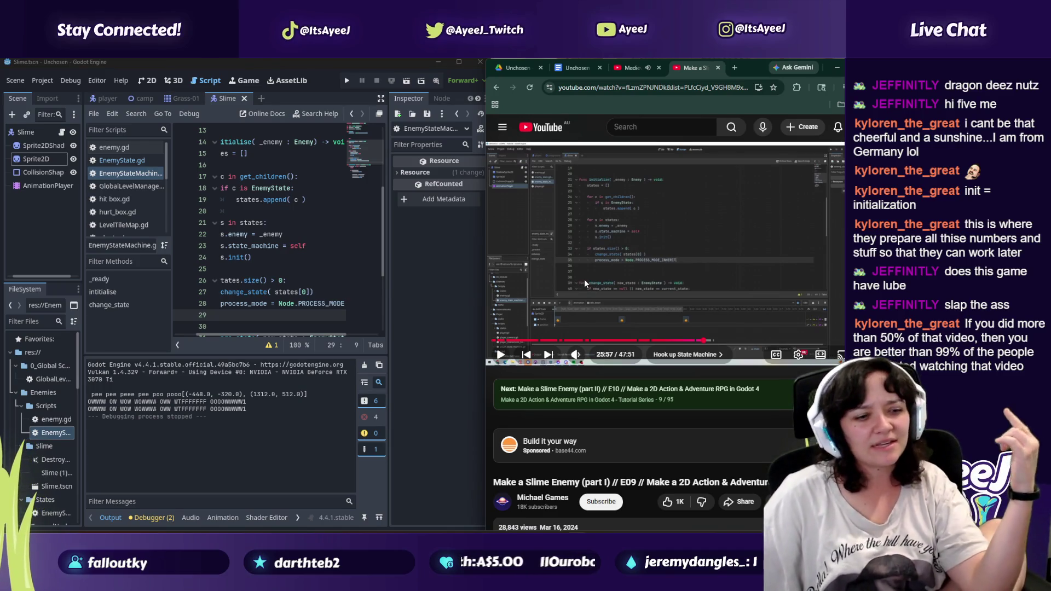
pyautogui.click(583, 279)
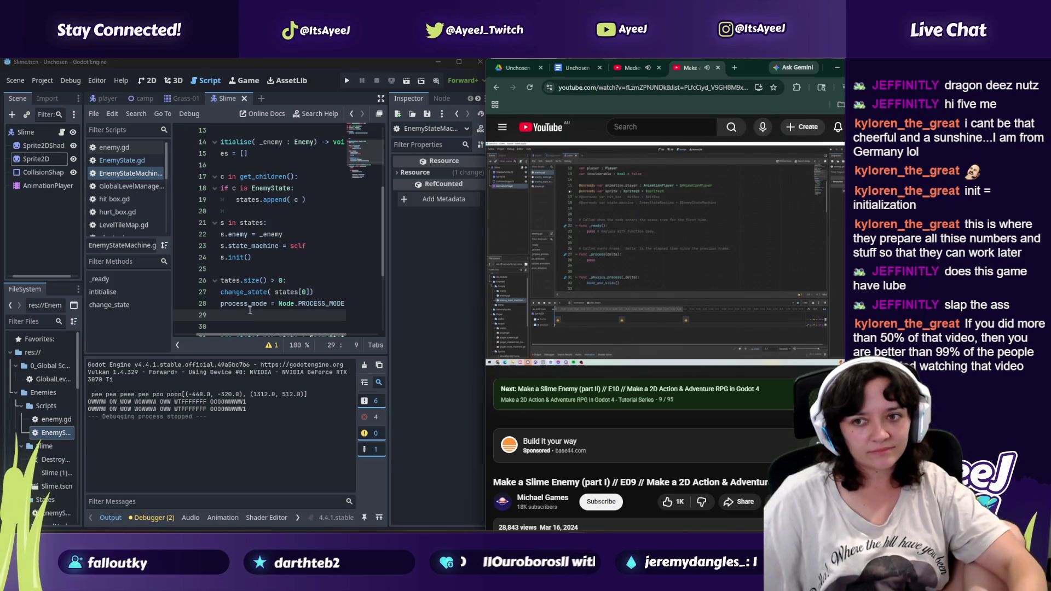
pyautogui.click(560, 253)
pyautogui.click(255, 235)
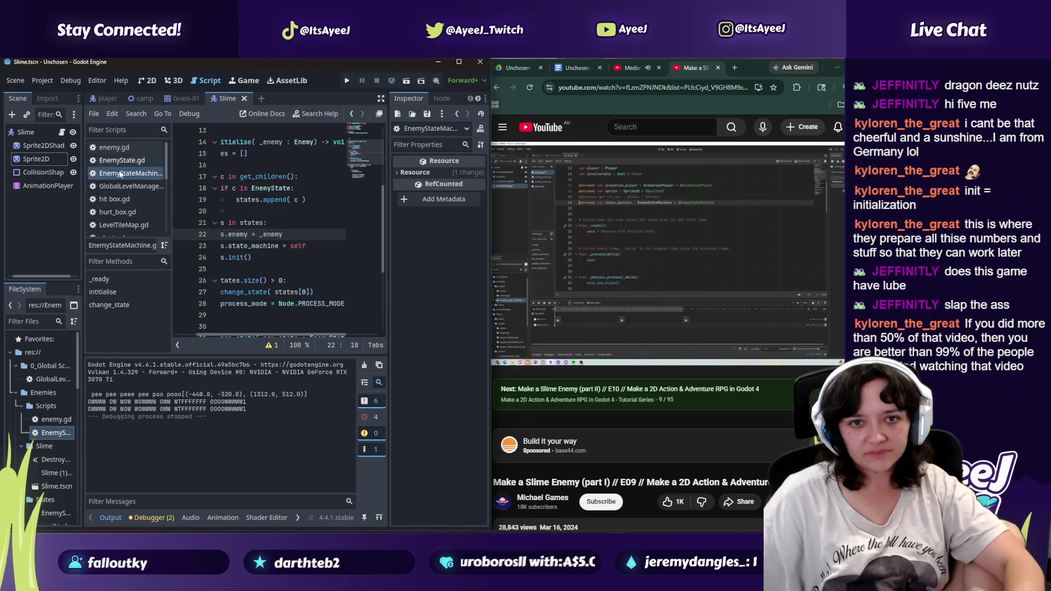
pyautogui.click(111, 151)
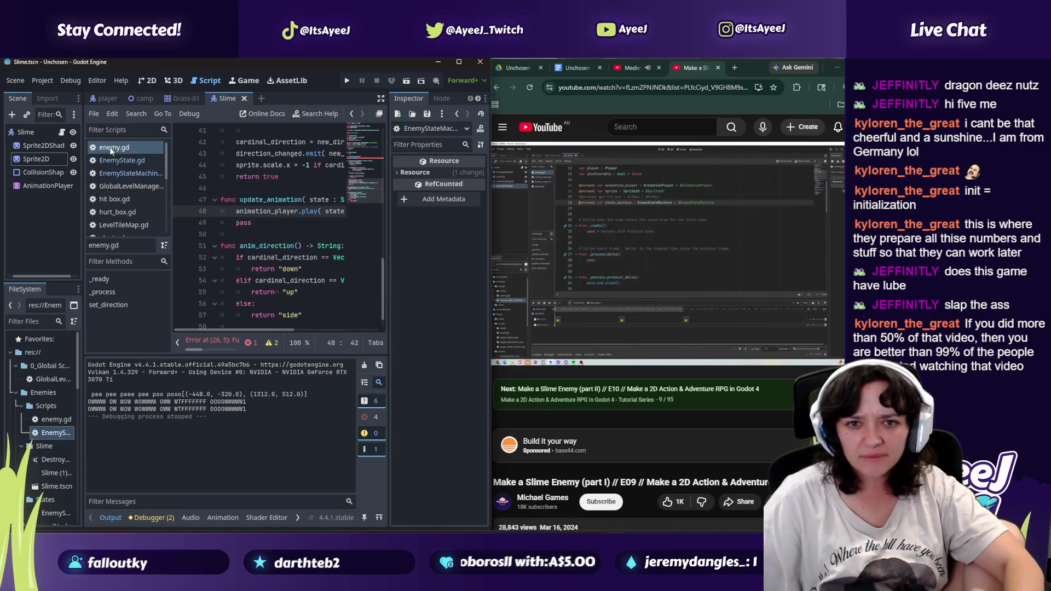
pyautogui.scroll(8, 277, 196)
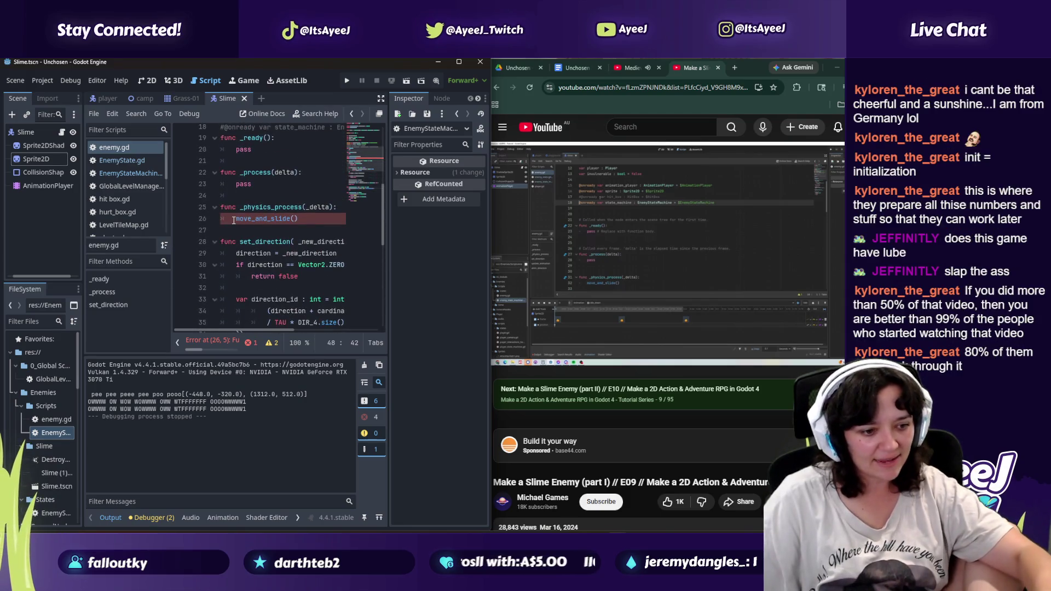
pyautogui.scroll(-2, 241, 276)
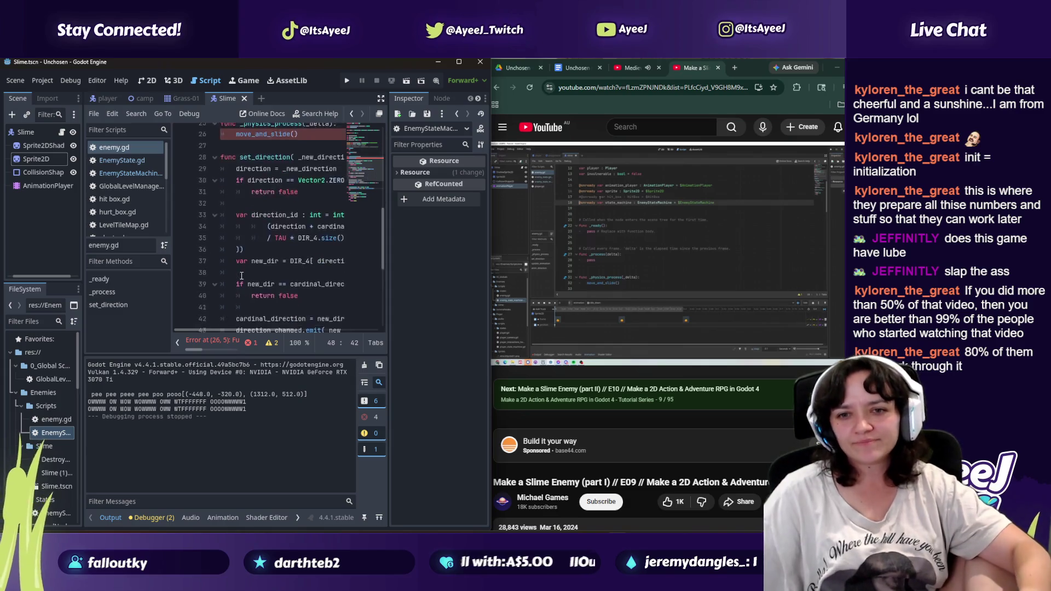
pyautogui.scroll(3, 245, 248)
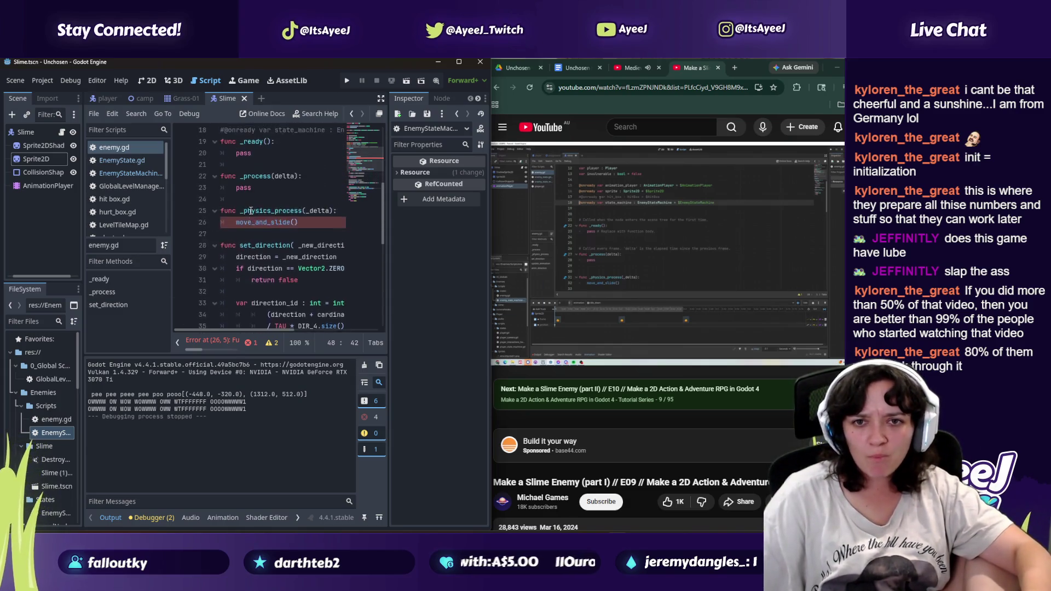
pyautogui.click(223, 164)
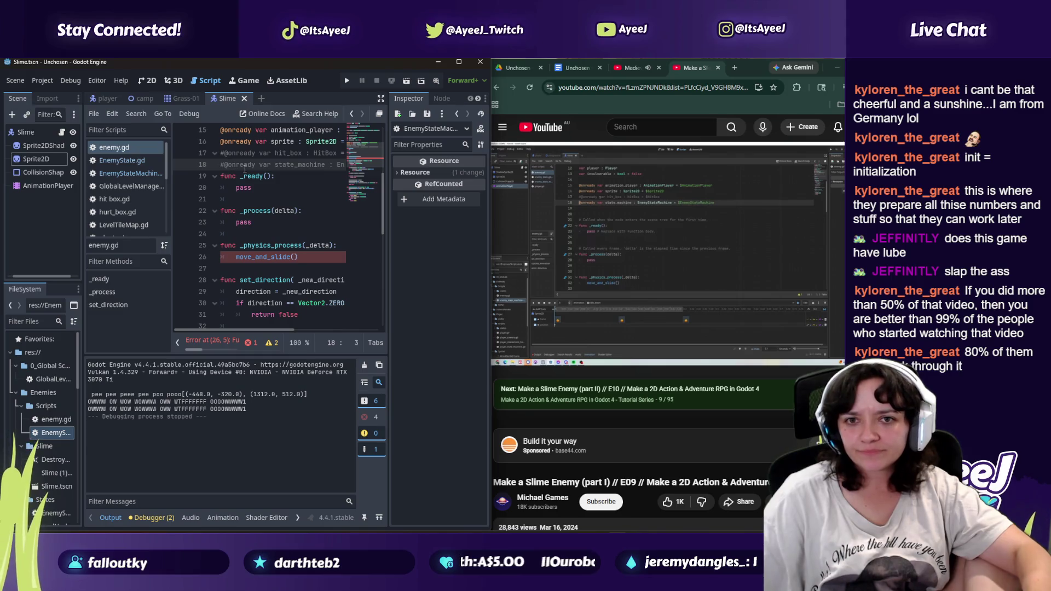
pyautogui.press('Left')
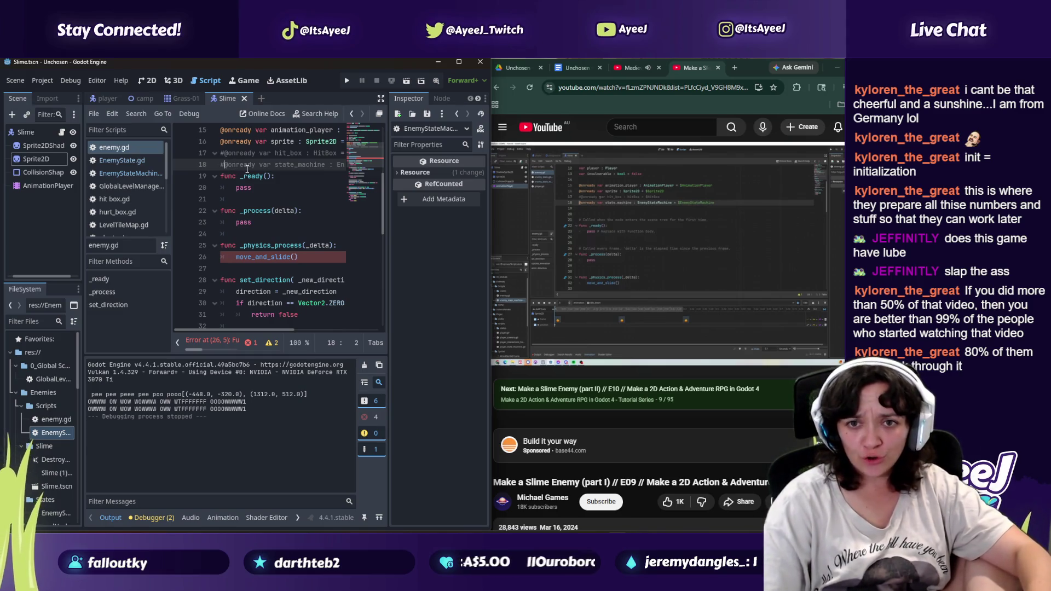
pyautogui.press('BackSpace')
# Step: Play the next stretch of the tutorial, then return to the Slime scene's root node options
pyautogui.click(587, 245)
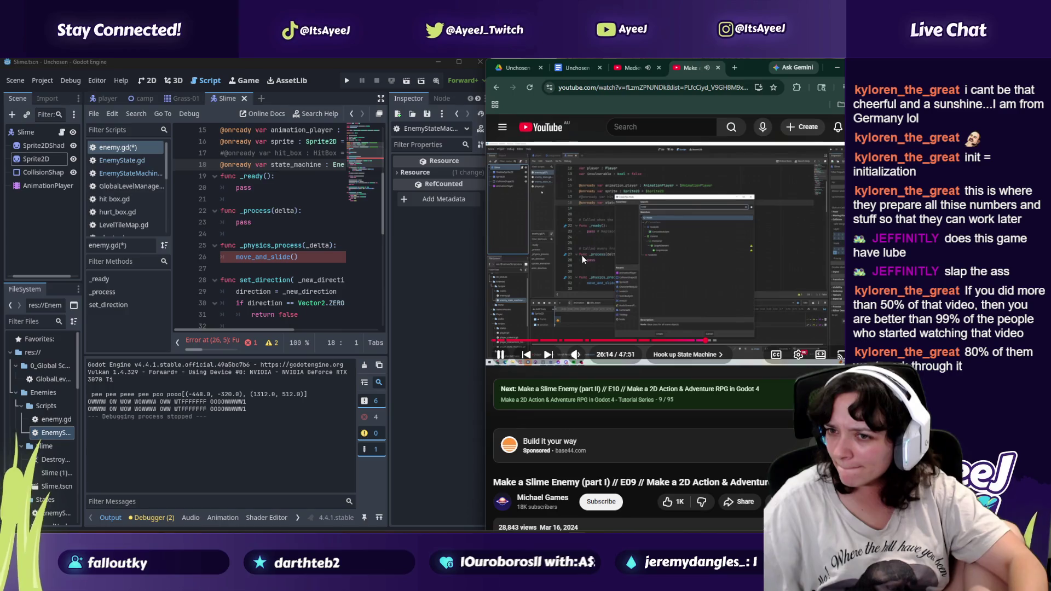
pyautogui.click(585, 301)
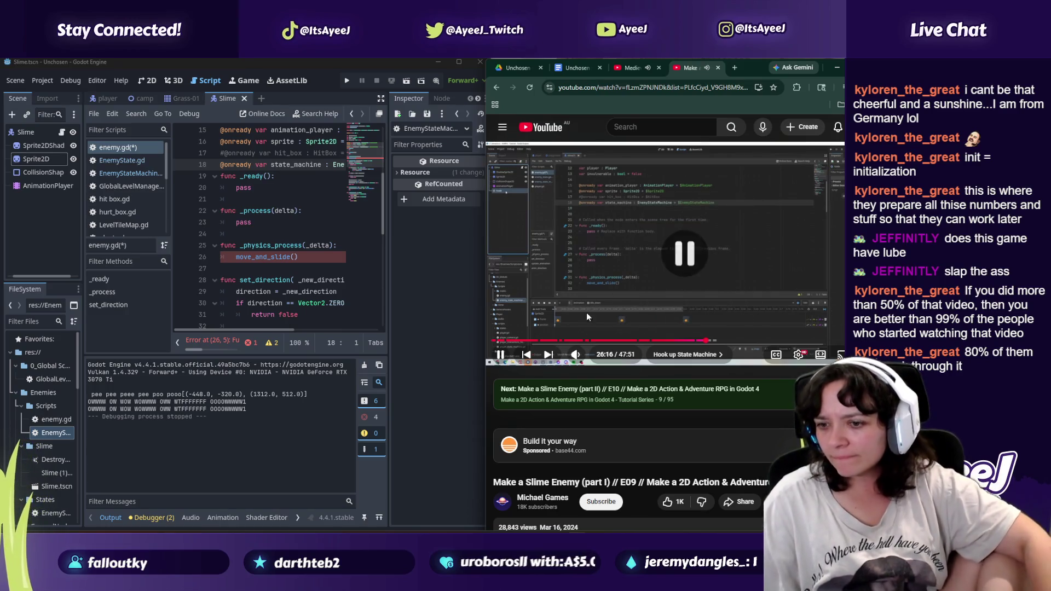
pyautogui.click(383, 328)
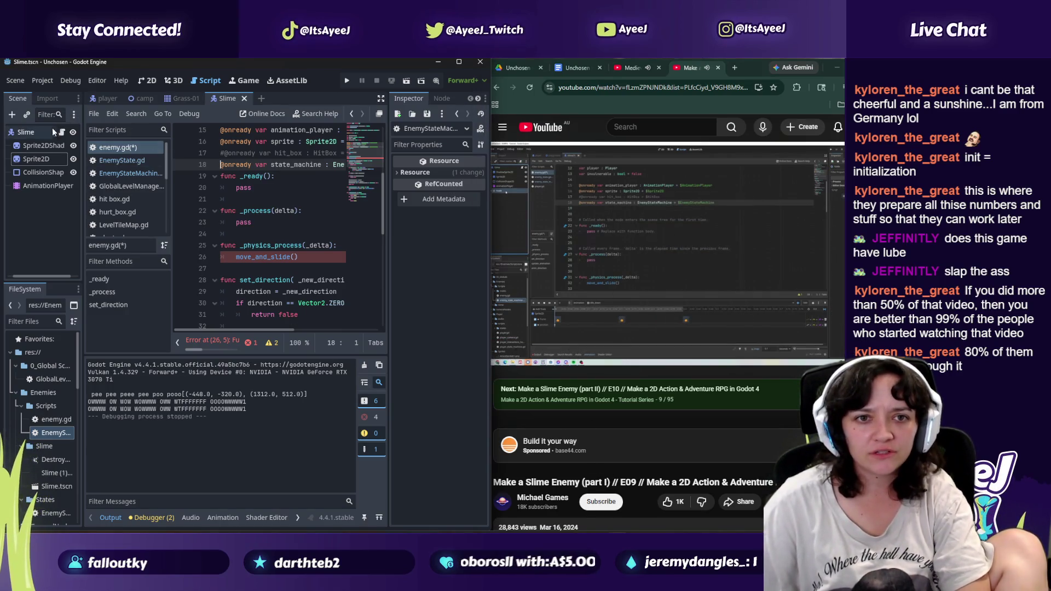
pyautogui.rightClick(35, 134)
# Step: Add a plain Node child to the Slime root node
pyautogui.click(164, 158)
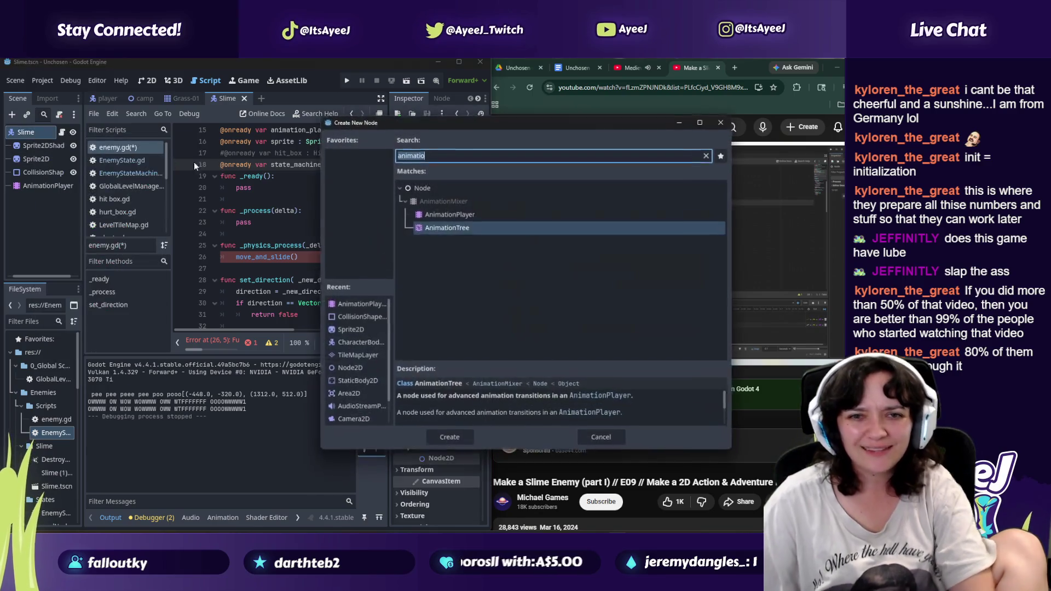
pyautogui.write('nodde')
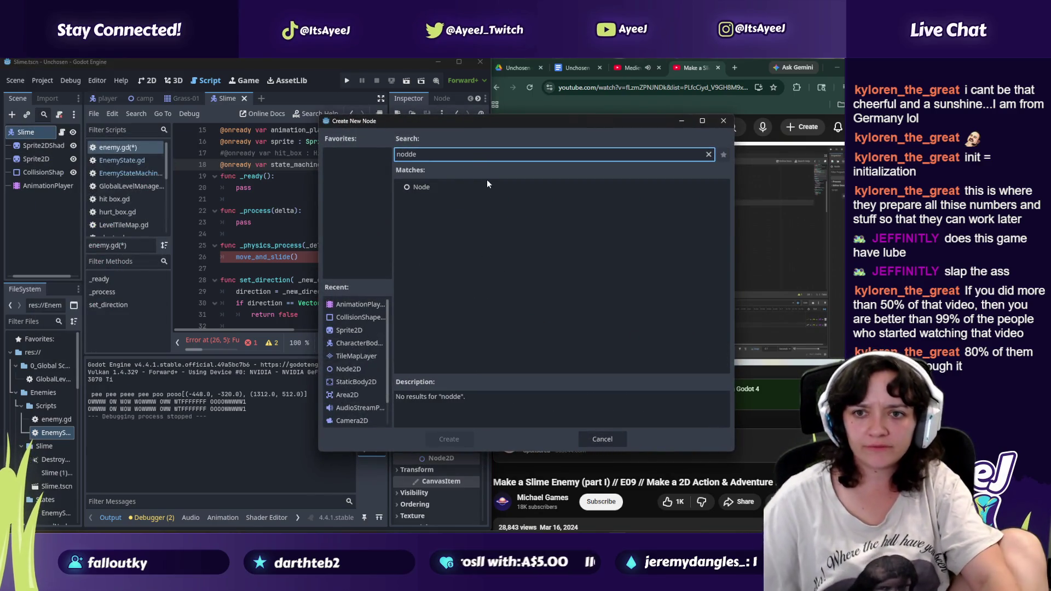
pyautogui.click(441, 186)
pyautogui.click(449, 439)
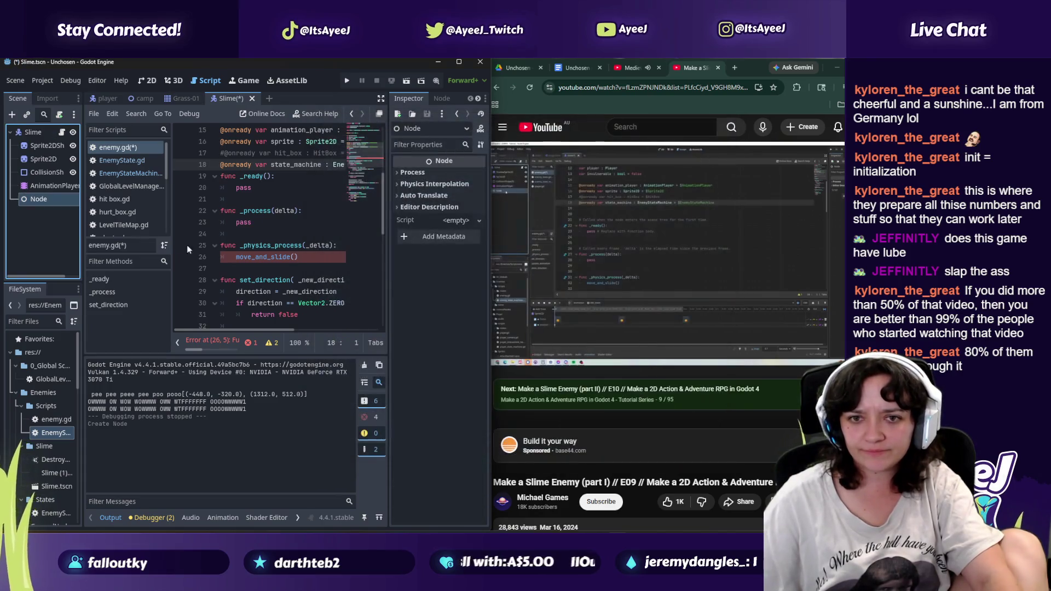
# Step: Name the new node 'Statemachine' and check the tutorial for the expected name
pyautogui.click(37, 202)
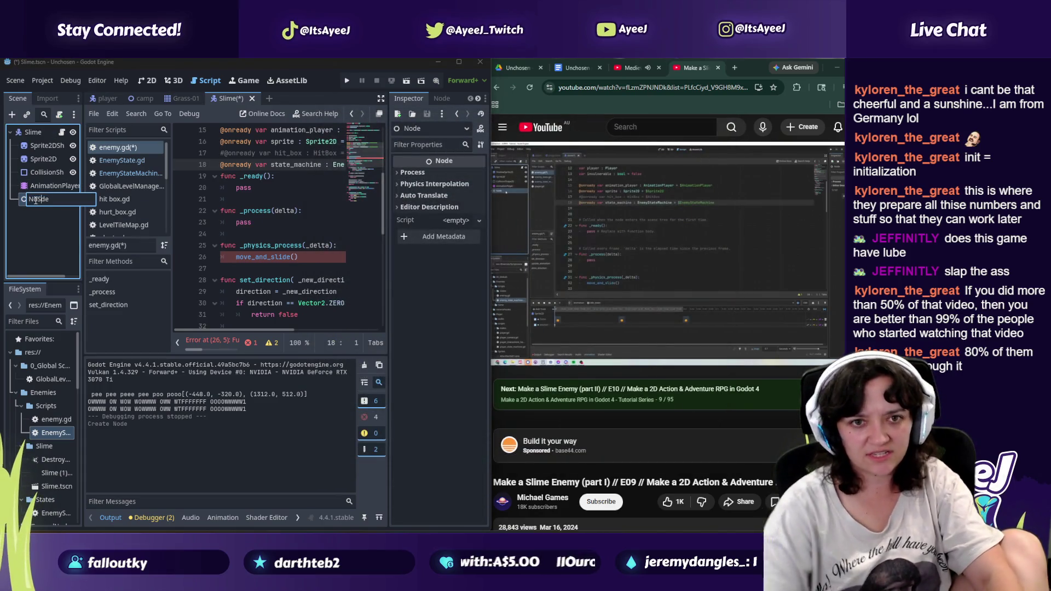
pyautogui.write('Statemachin')
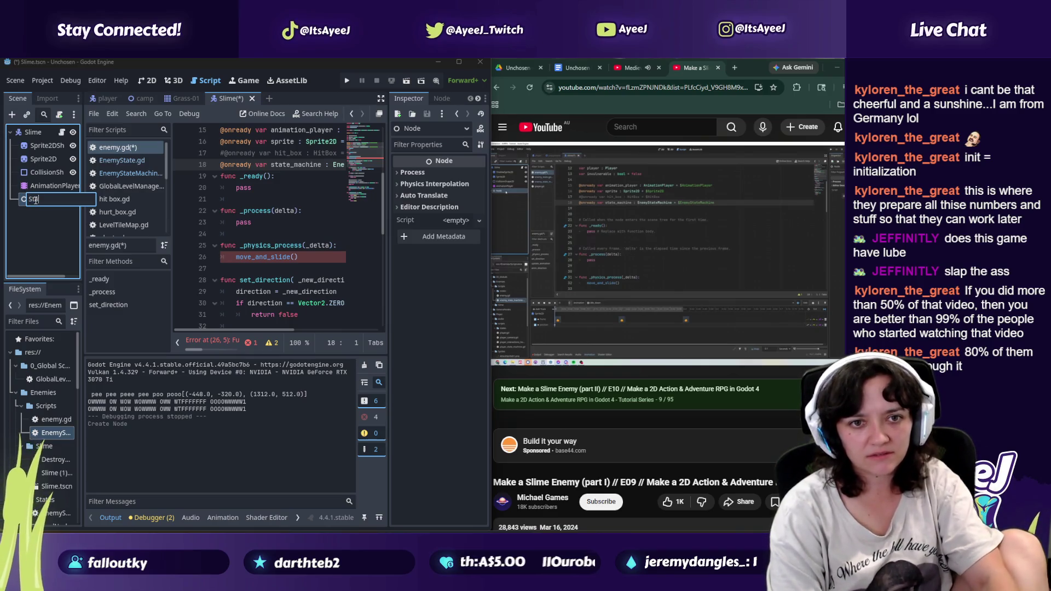
pyautogui.press('BackSpace')
pyautogui.press('BackSpace')
pyautogui.press('BackSpace')
pyautogui.write('chine')
pyautogui.press('Return')
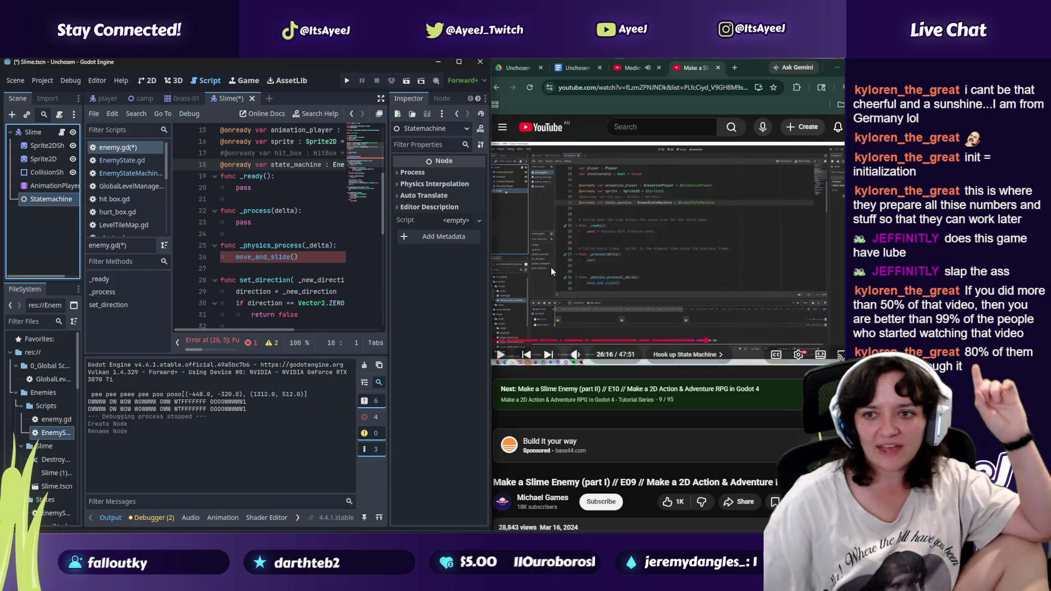
pyautogui.click(553, 268)
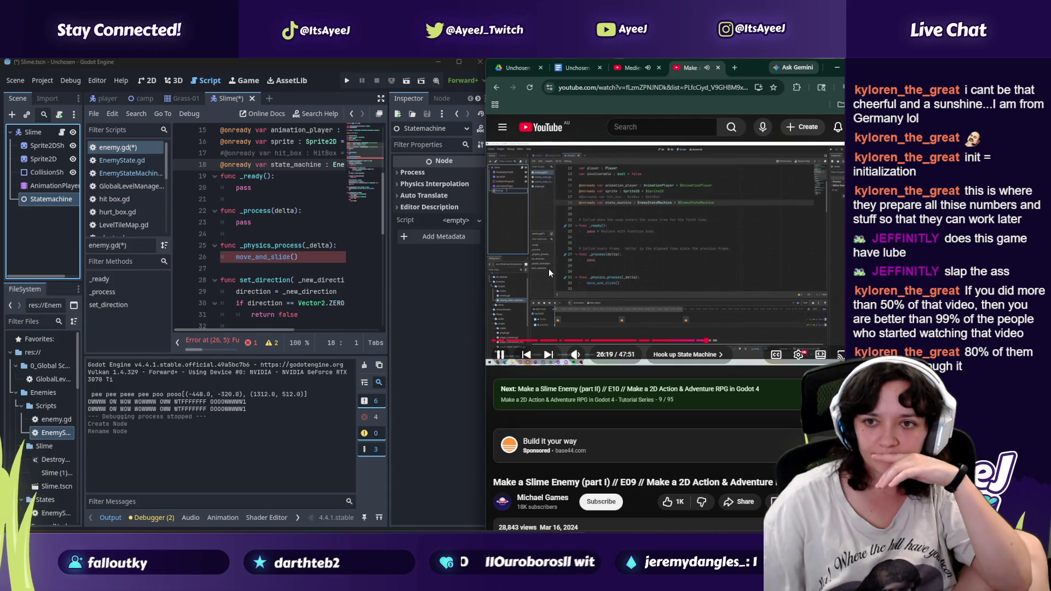
pyautogui.click(549, 268)
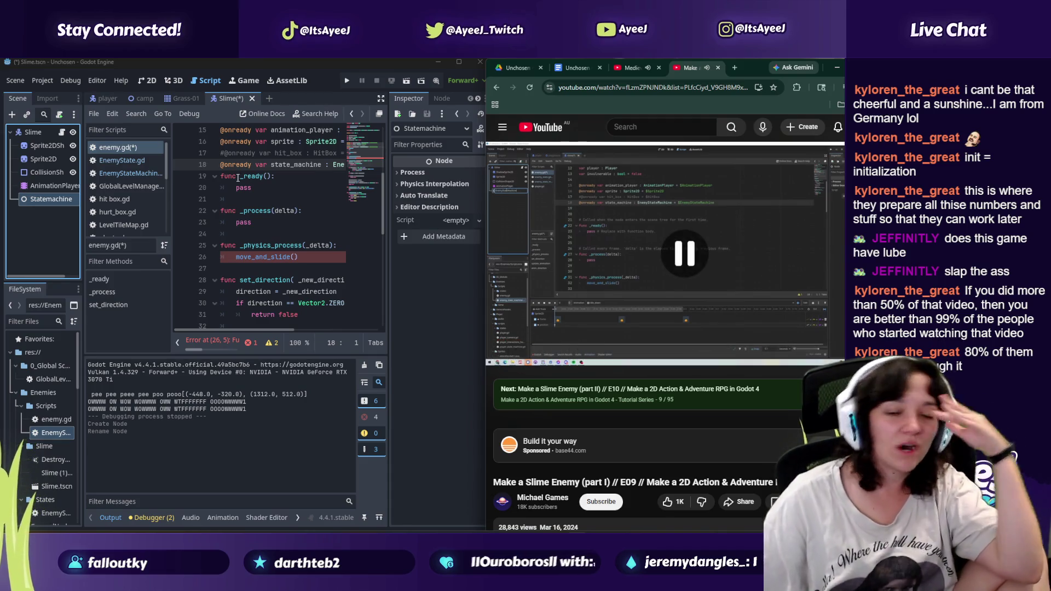
# Step: Rename the node to 'EnemyStateMachine'
pyautogui.doubleClick(44, 199)
pyautogui.press('BackSpace')
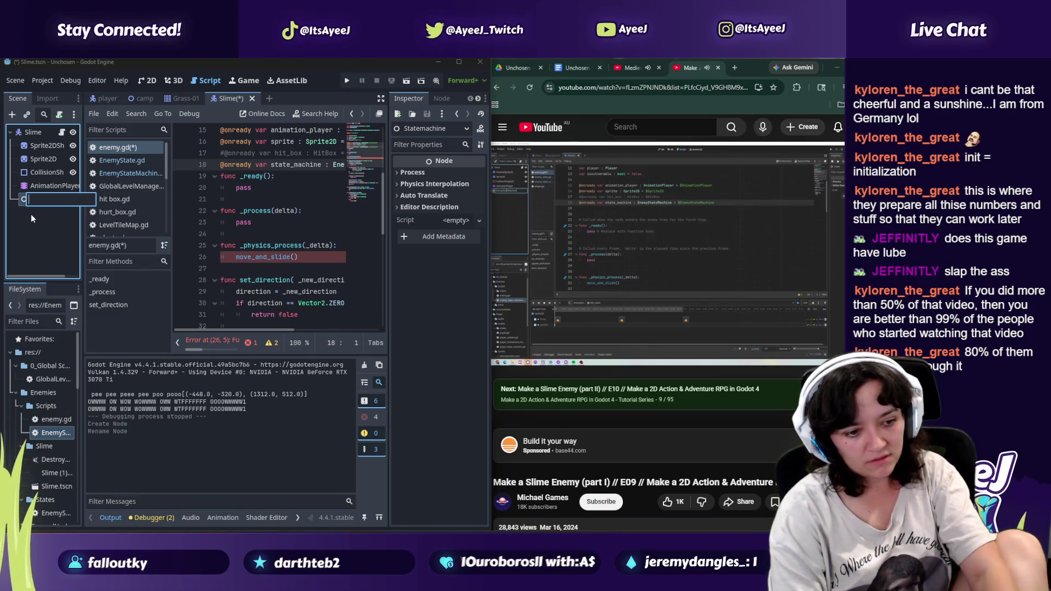
pyautogui.write('E')
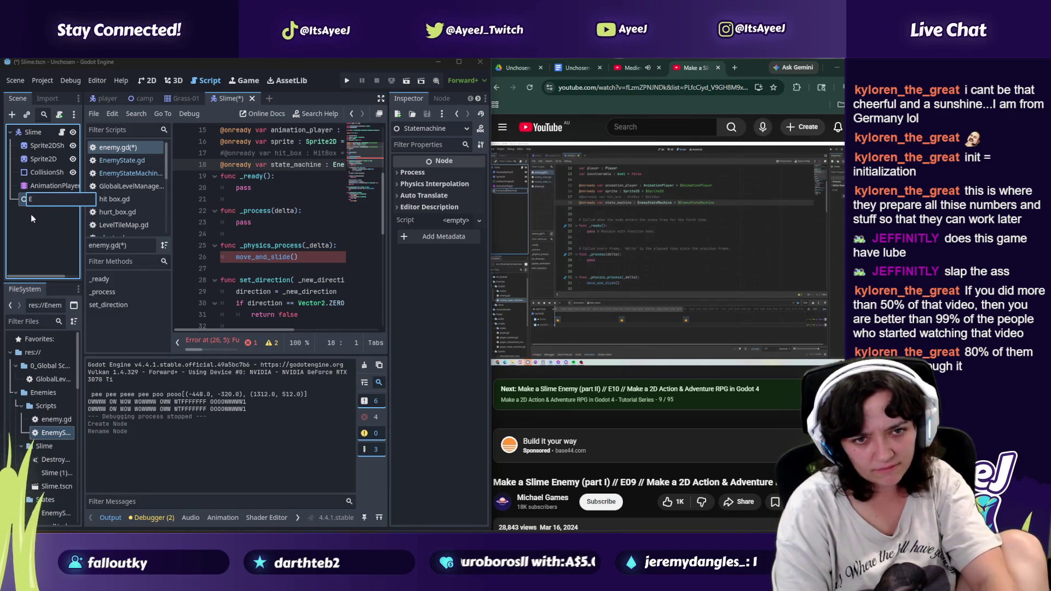
pyautogui.write('nemy')
pyautogui.press('Return')
pyautogui.press('super')
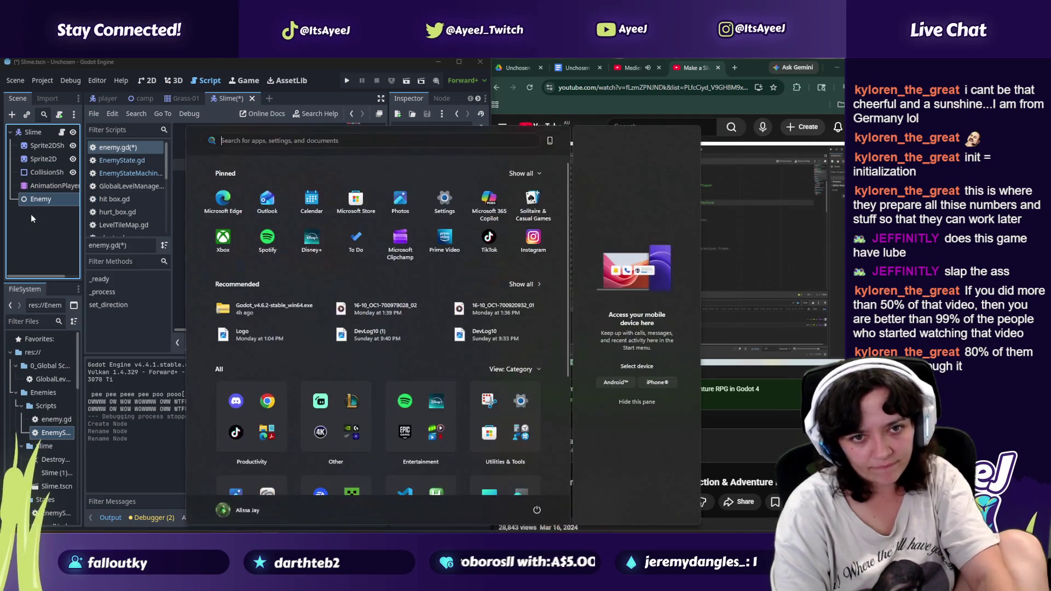
pyautogui.press('Escape')
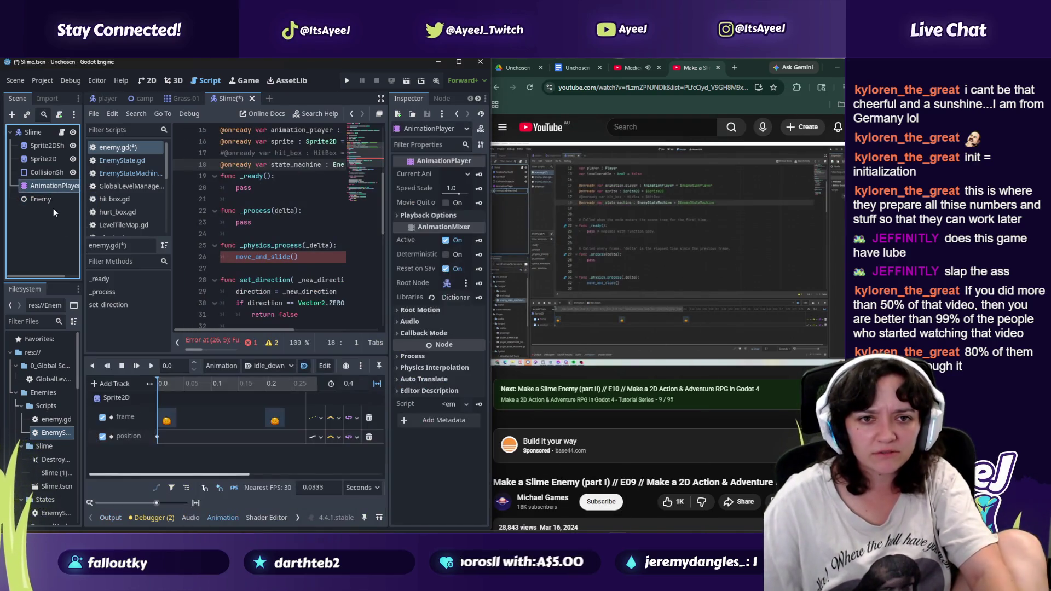
pyautogui.doubleClick(55, 200)
pyautogui.write('EnemySt')
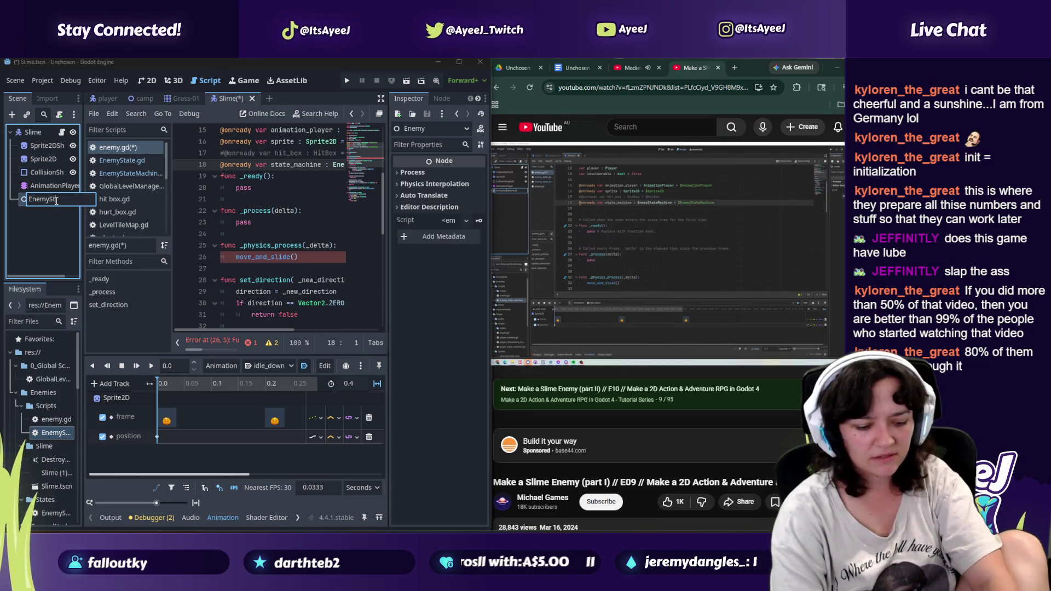
pyautogui.write('ateMachine')
pyautogui.press('Return')
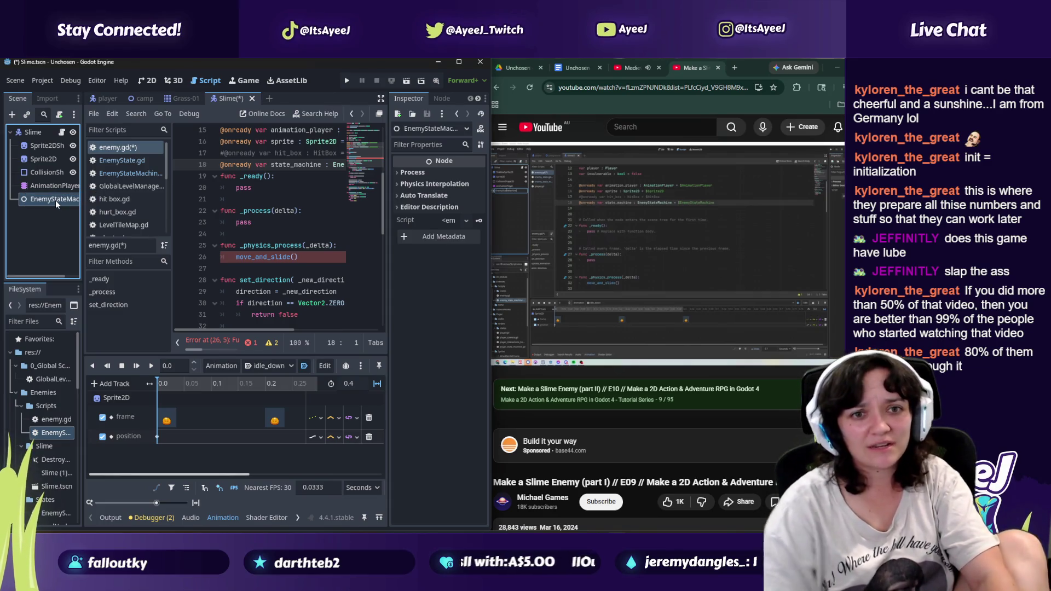
# Step: Attach EnemyStateMachine.gd from the FileSystem dock to the EnemyStateMachine node
pyautogui.click(609, 254)
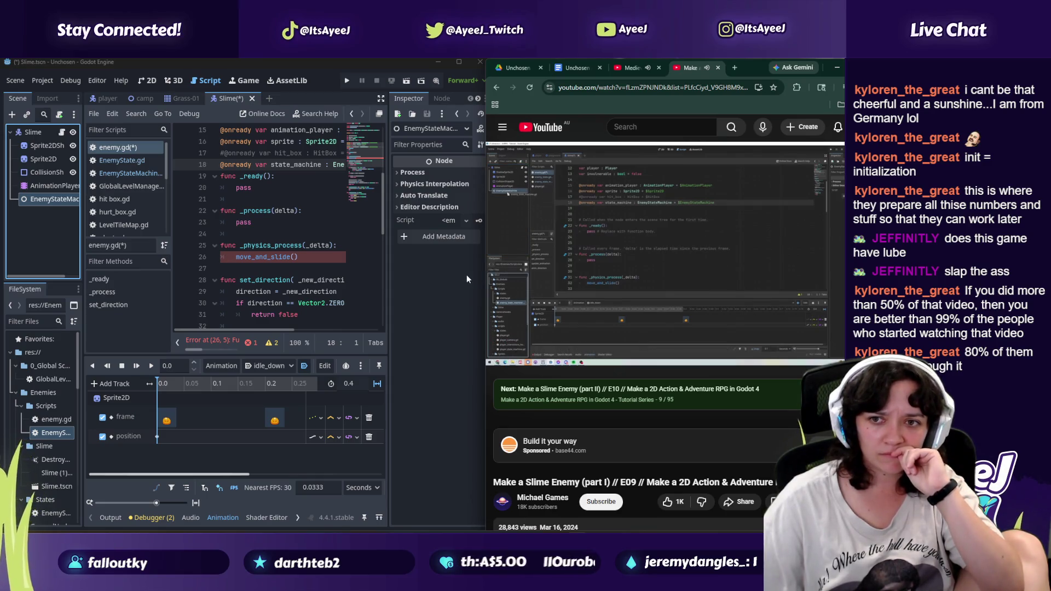
pyautogui.click(637, 247)
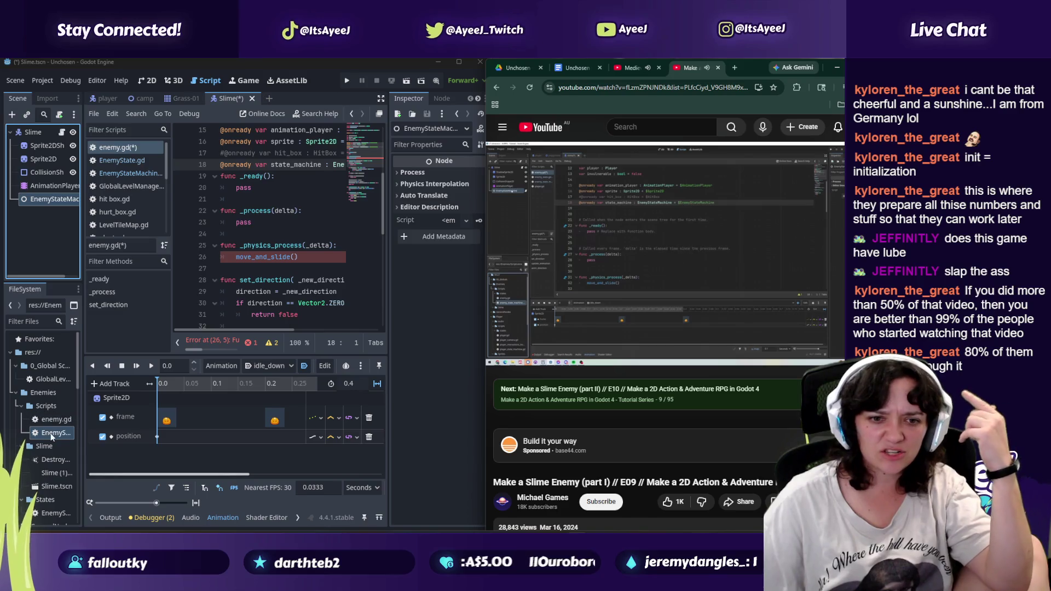
pyautogui.moveTo(52, 435); pyautogui.dragTo(49, 200)
pyautogui.click(572, 286)
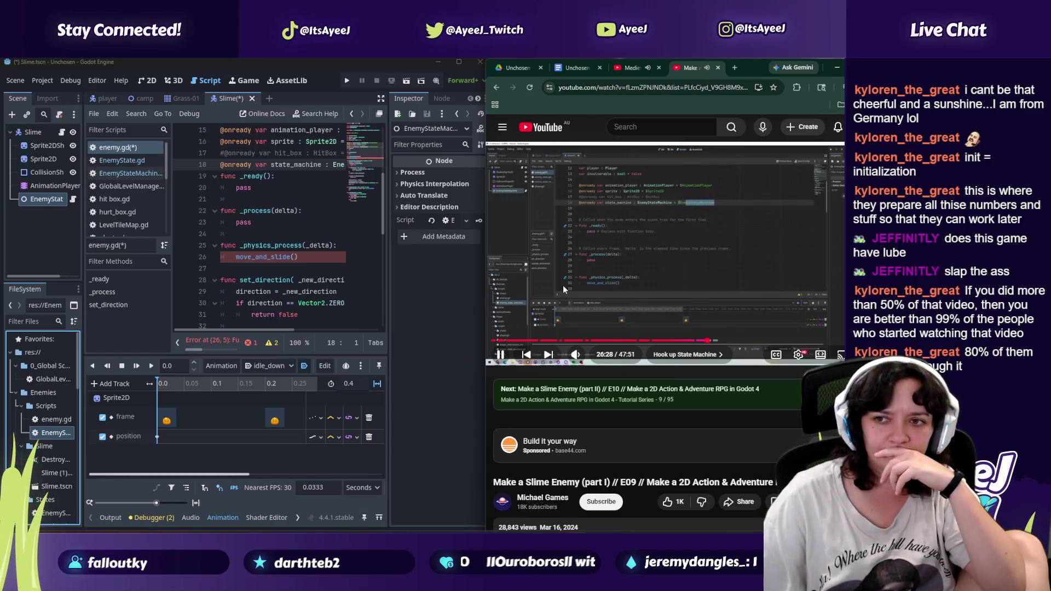
pyautogui.moveTo(242, 330)
pyautogui.mouseDown()
pyautogui.moveTo(326, 342)
pyautogui.moveTo(247, 332)
pyautogui.mouseUp()
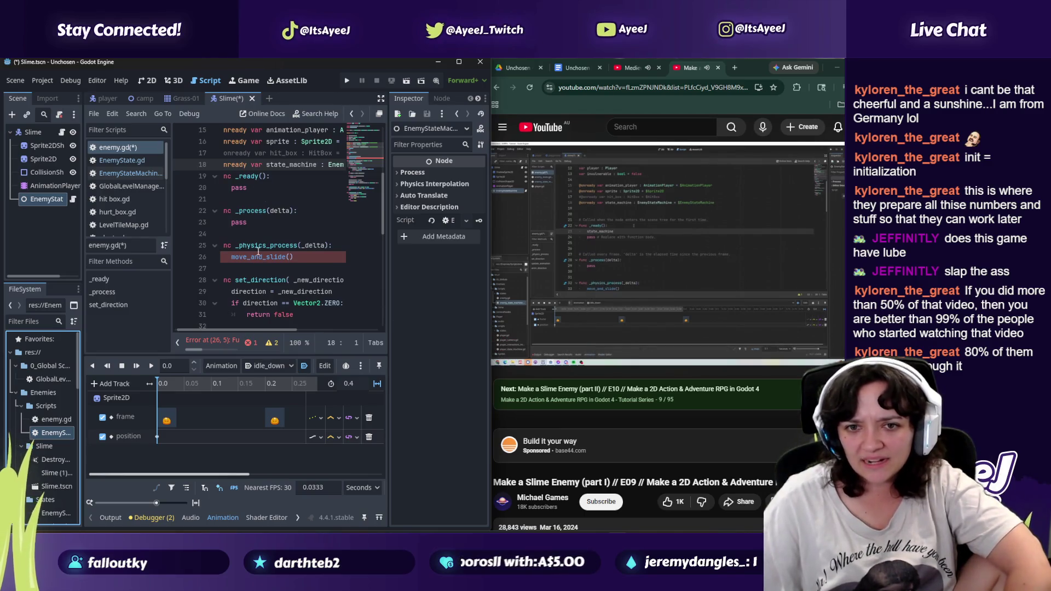
# Step: Add a new line in enemy.gd's _ready calling state_machine.initialise()
pyautogui.click(583, 287)
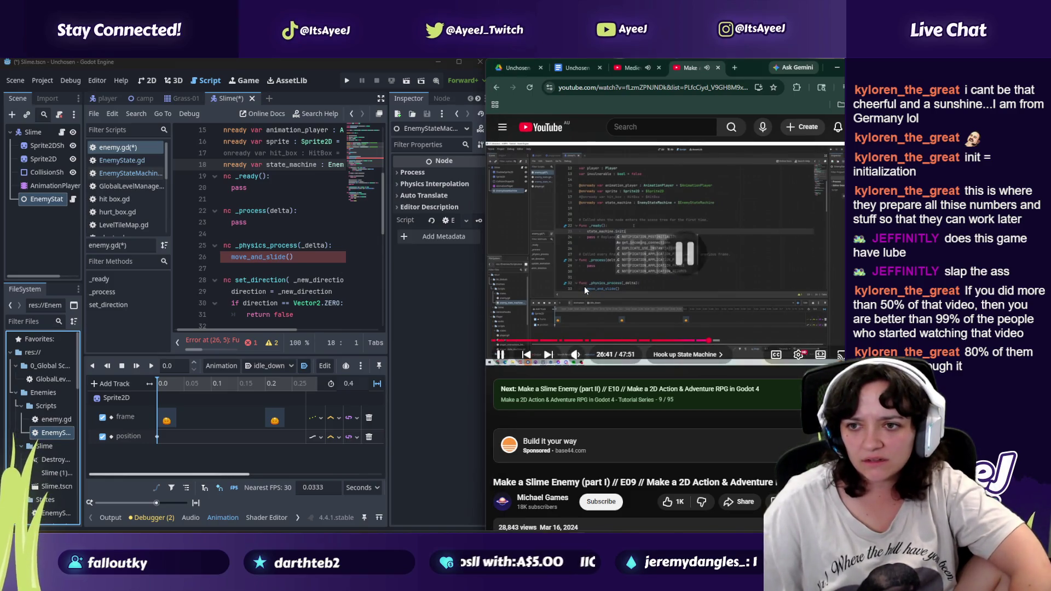
pyautogui.click(283, 176)
pyautogui.press('Return')
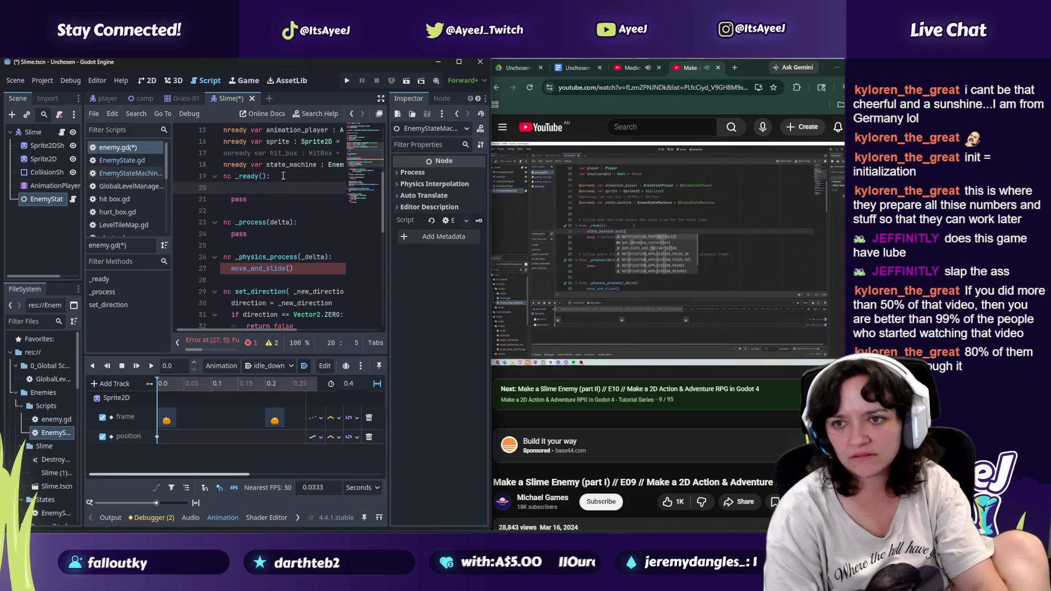
pyautogui.write('state_machien')
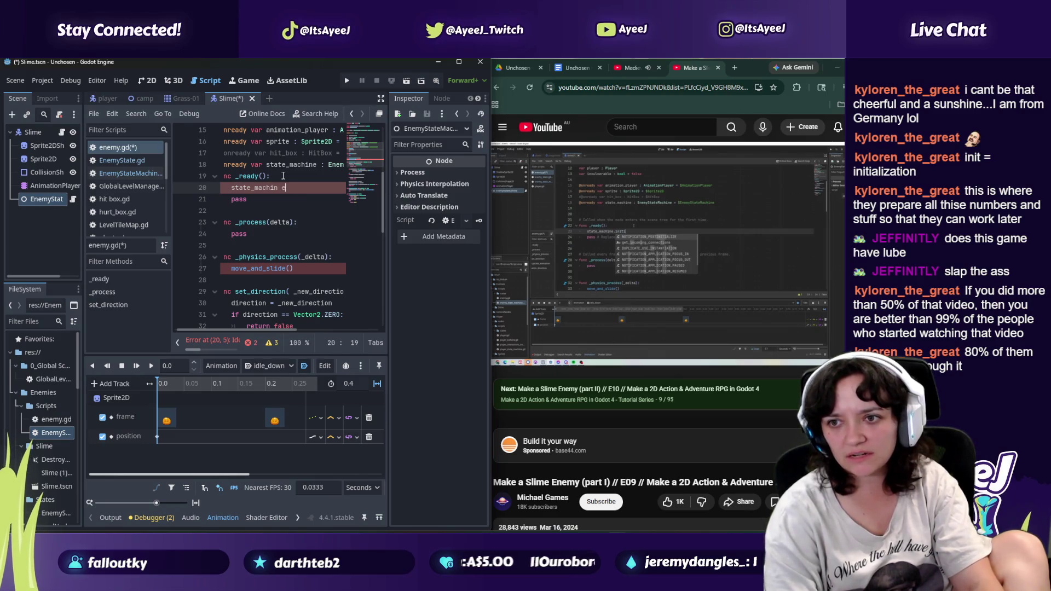
pyautogui.press('BackSpace')
pyautogui.press('BackSpace')
pyautogui.write('e.in')
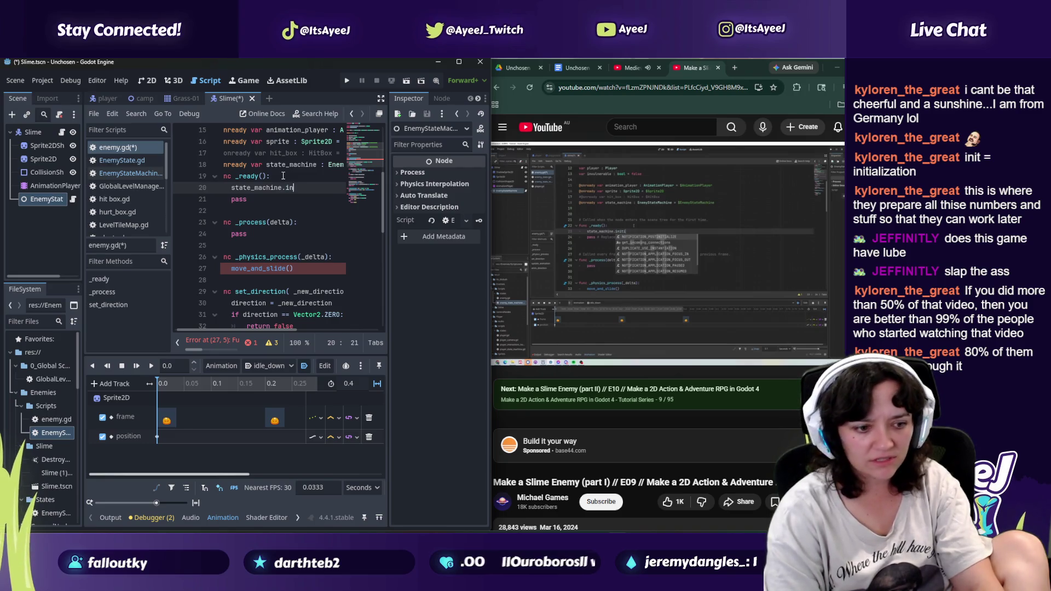
pyautogui.write('it')
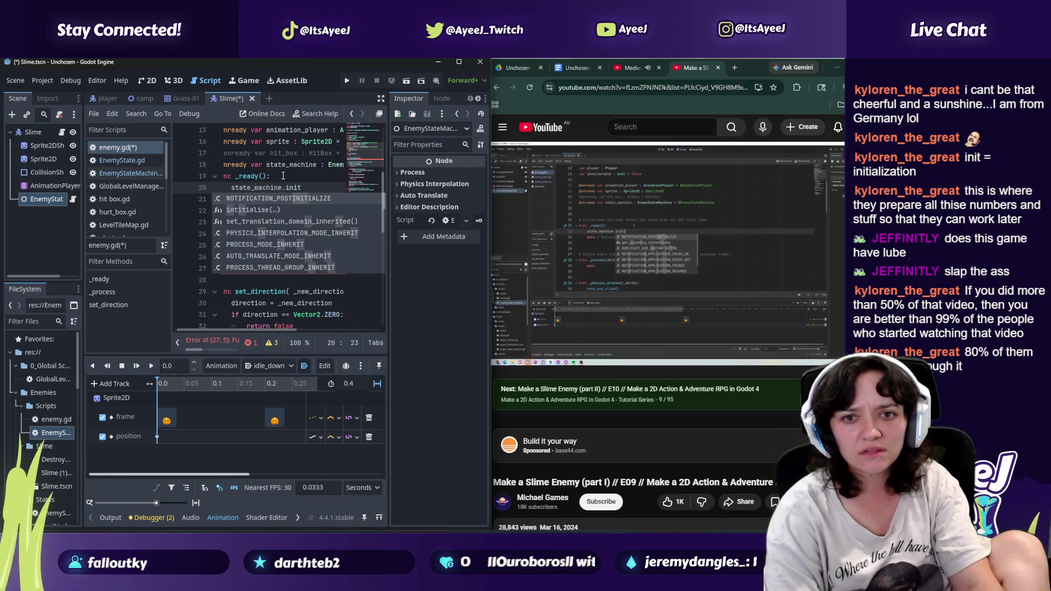
pyautogui.press('Down')
pyautogui.press('Return')
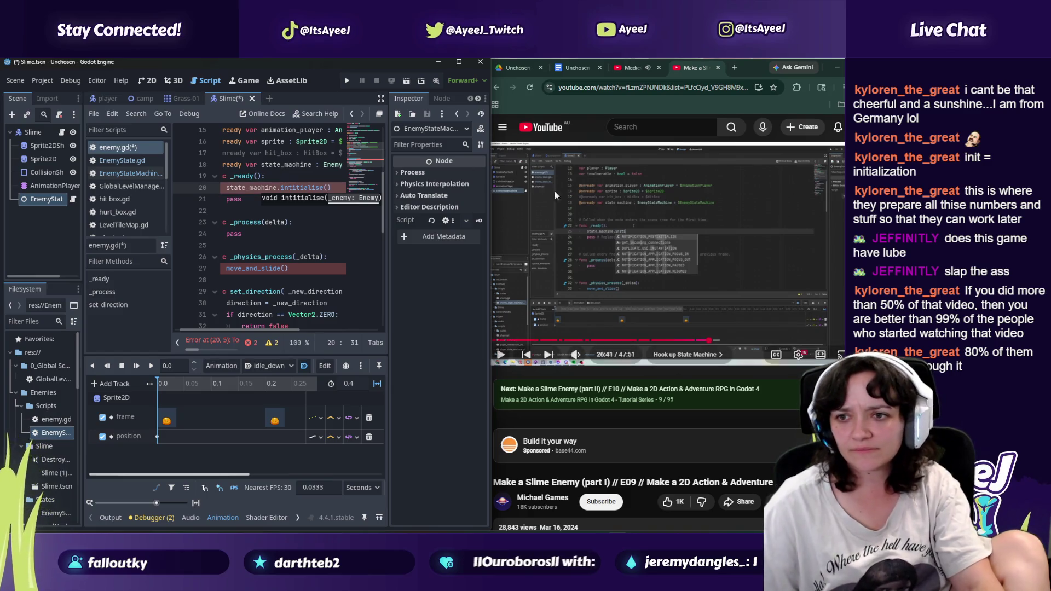
# Step: Pass self to initialise() as in the tutorial, and save the changes
pyautogui.click(596, 230)
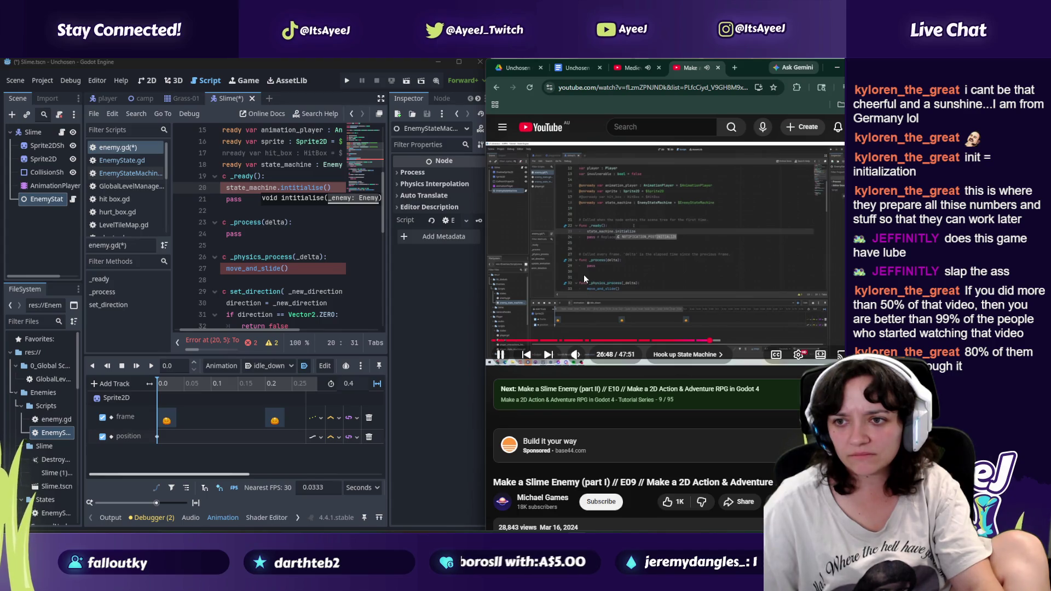
pyautogui.click(535, 262)
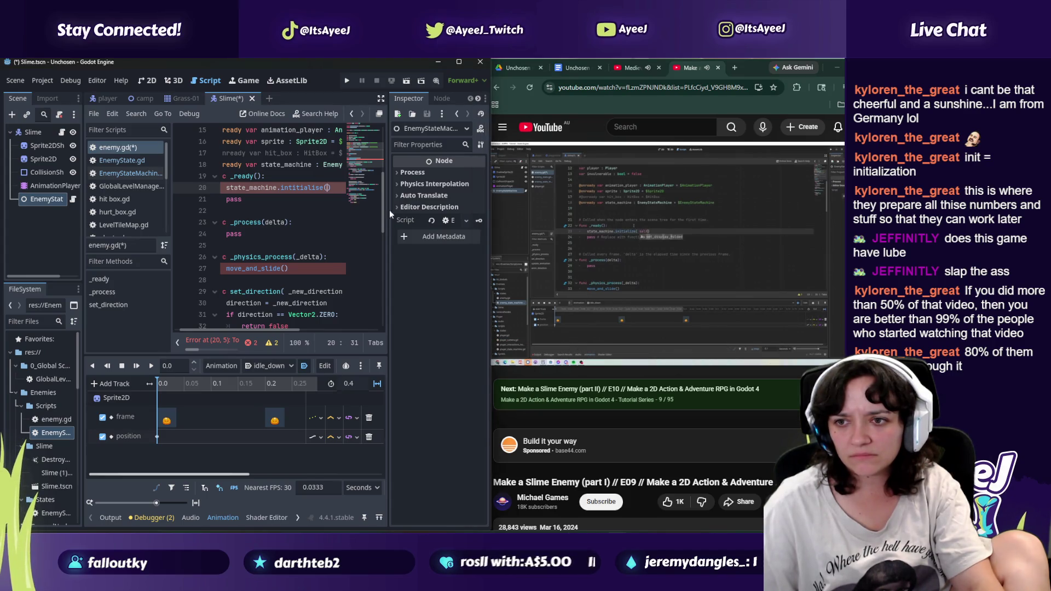
pyautogui.moveTo(582, 274)
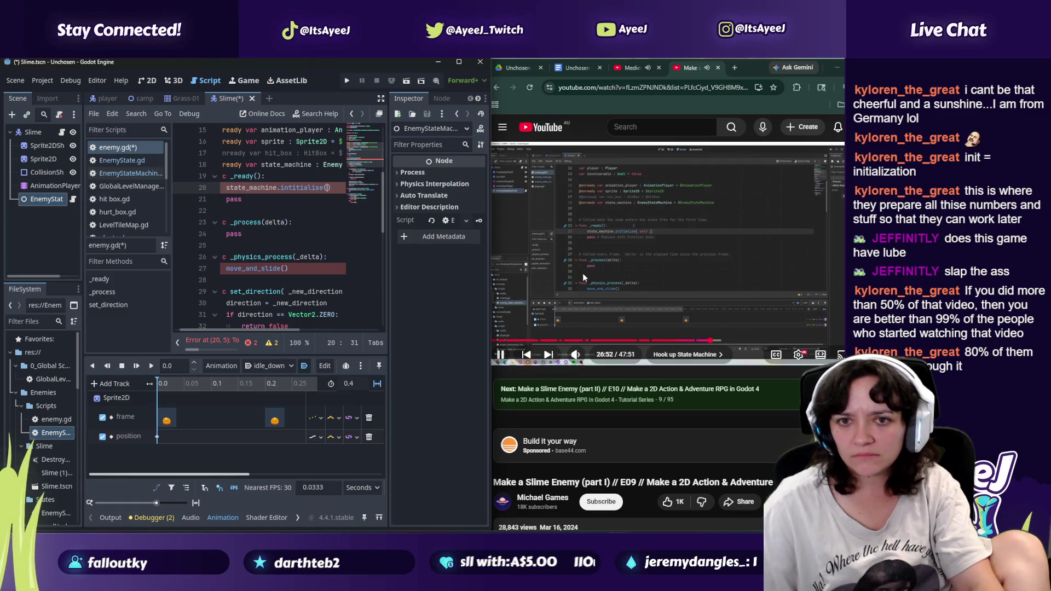
pyautogui.write('self')
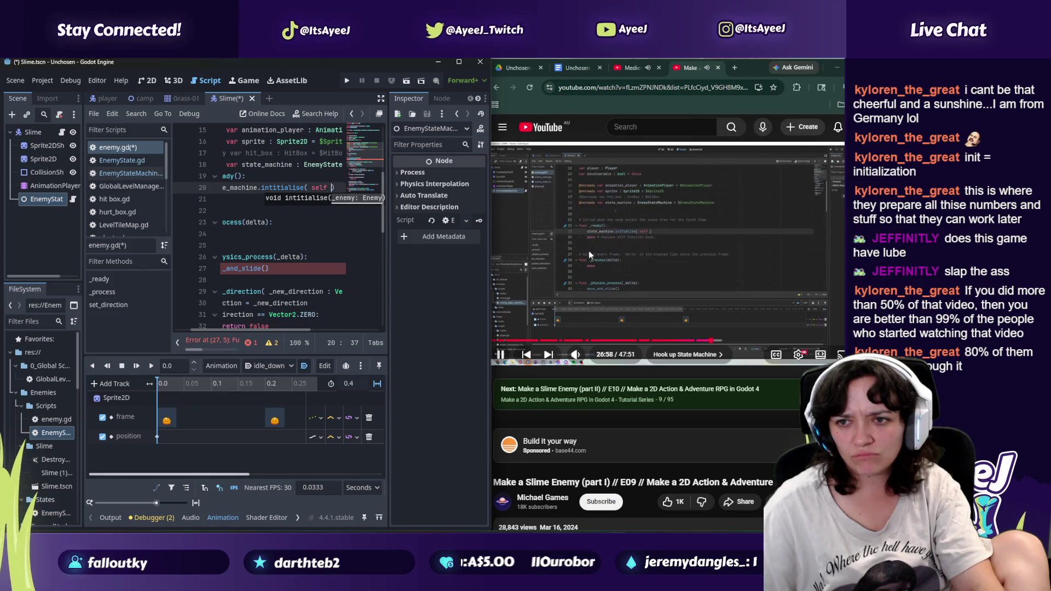
pyautogui.hotkey('ctrl', 's')
pyautogui.moveTo(616, 263)
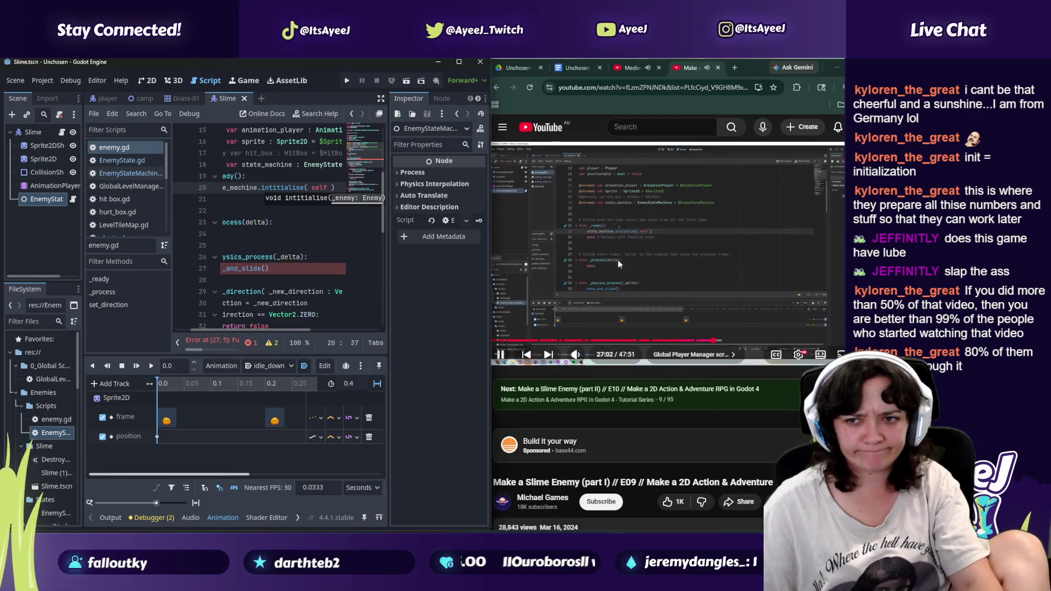
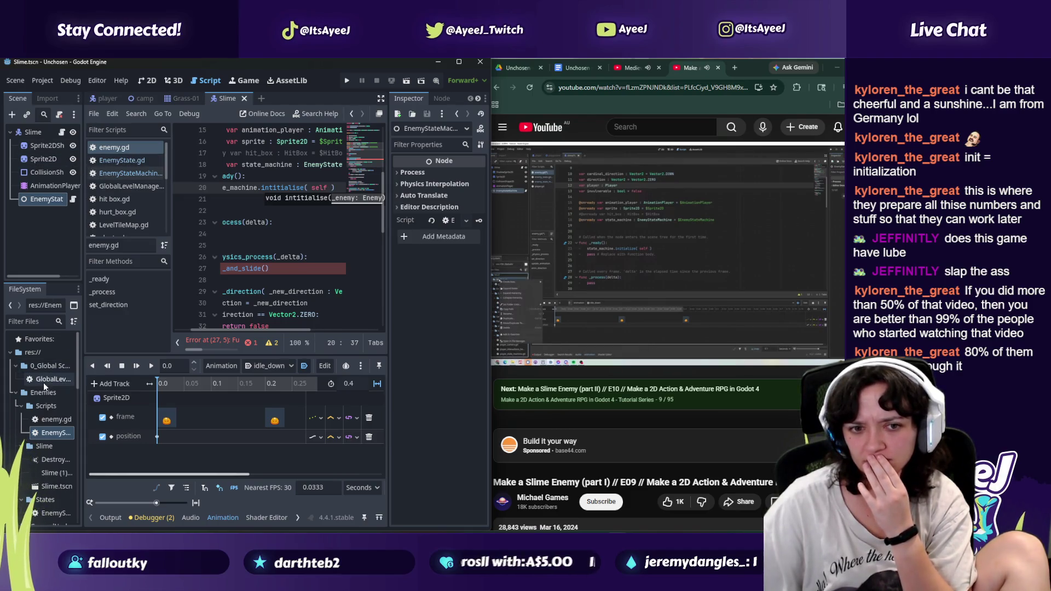
# Step: Create a new script named globalplayermanager.gd inside the 0_Global Scripts folder
pyautogui.click(46, 366)
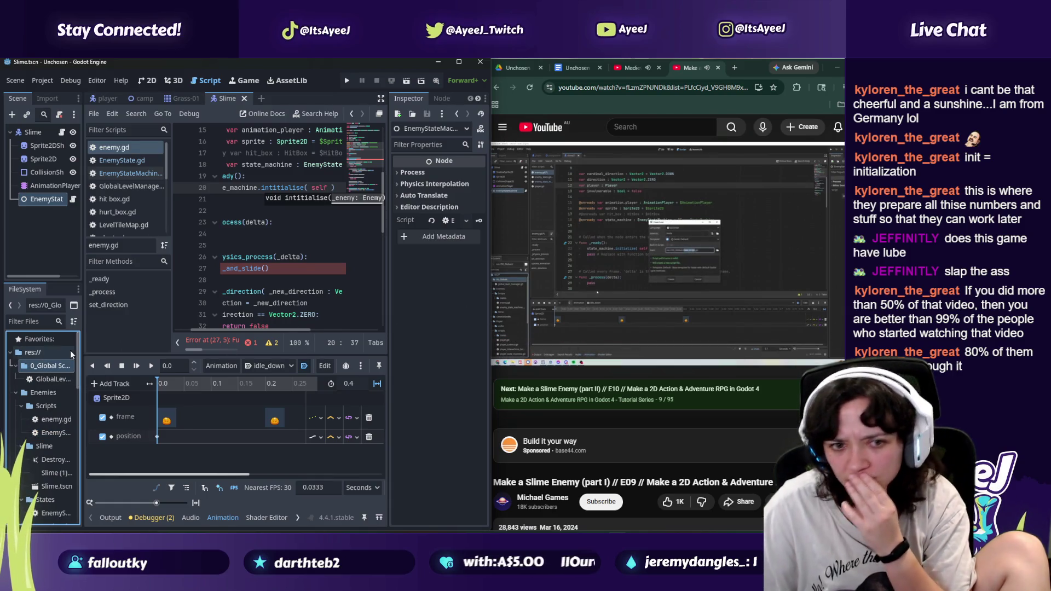
pyautogui.rightClick(54, 368)
pyautogui.moveTo(155, 338)
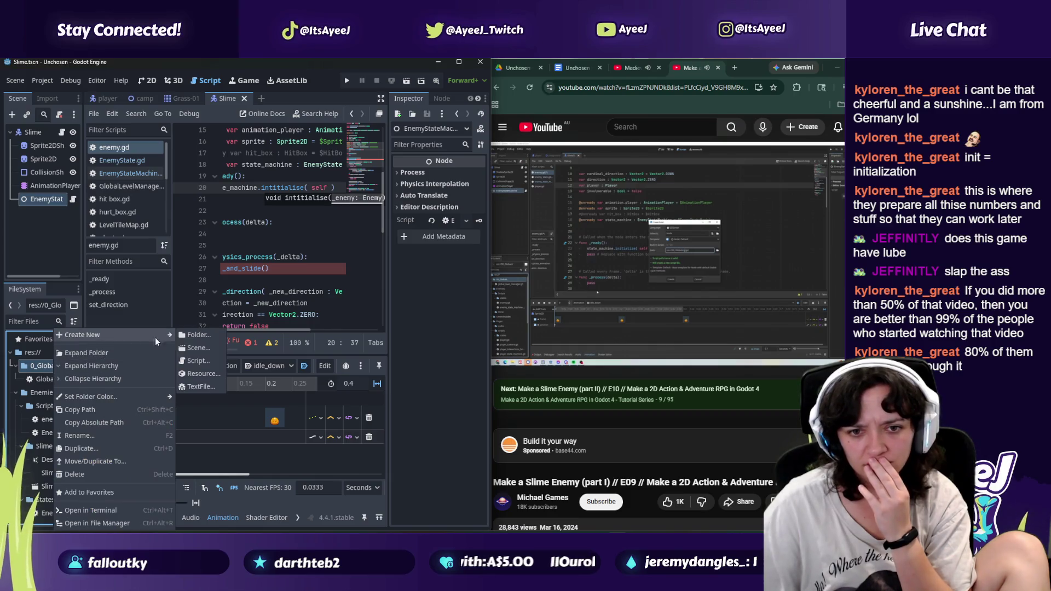
pyautogui.click(212, 363)
pyautogui.write('Global Scripts/G.gd')
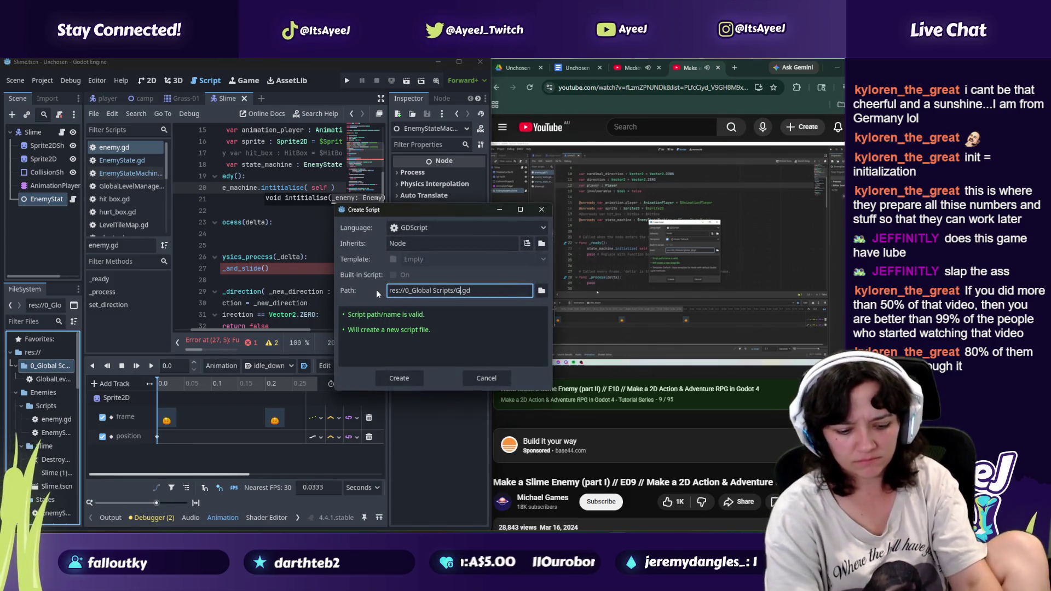
pyautogui.press('BackSpace')
pyautogui.press('BackSpace')
pyautogui.press('BackSpace')
pyautogui.write('gloab')
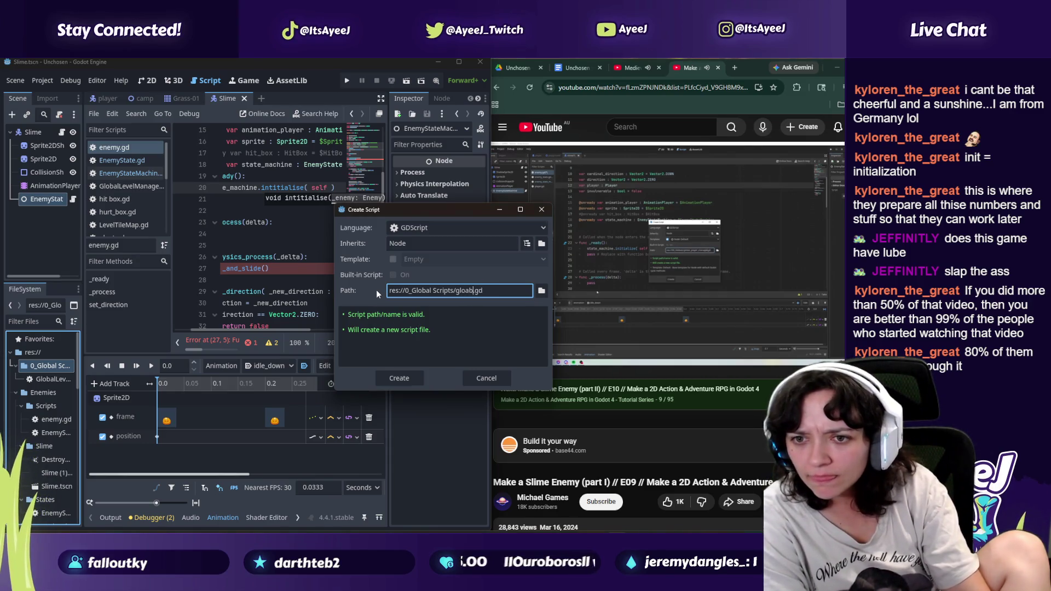
pyautogui.press('BackSpace')
pyautogui.write('bal')
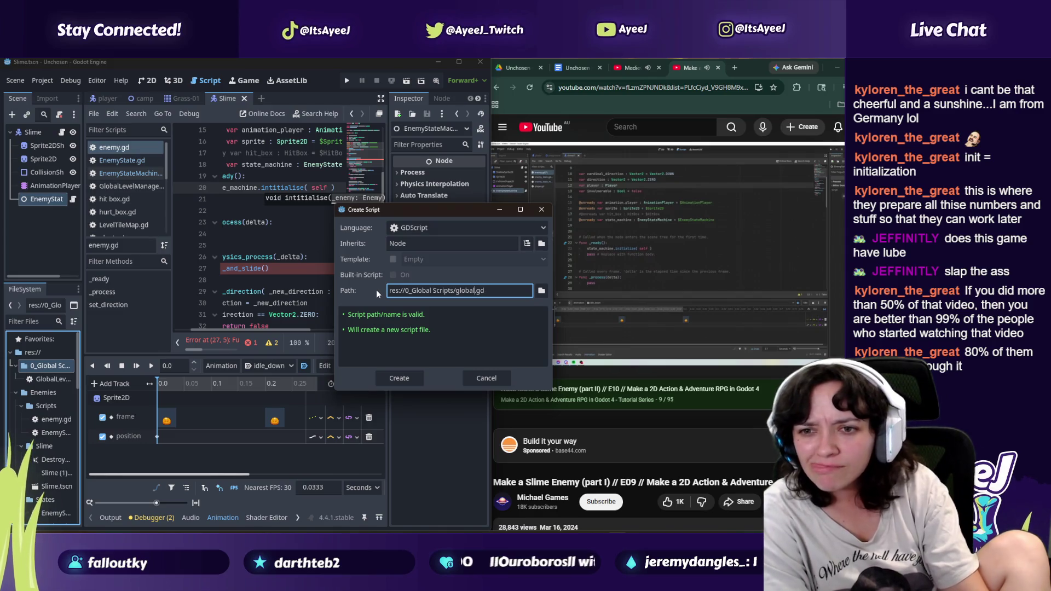
pyautogui.write('playermanager')
pyautogui.press('Return')
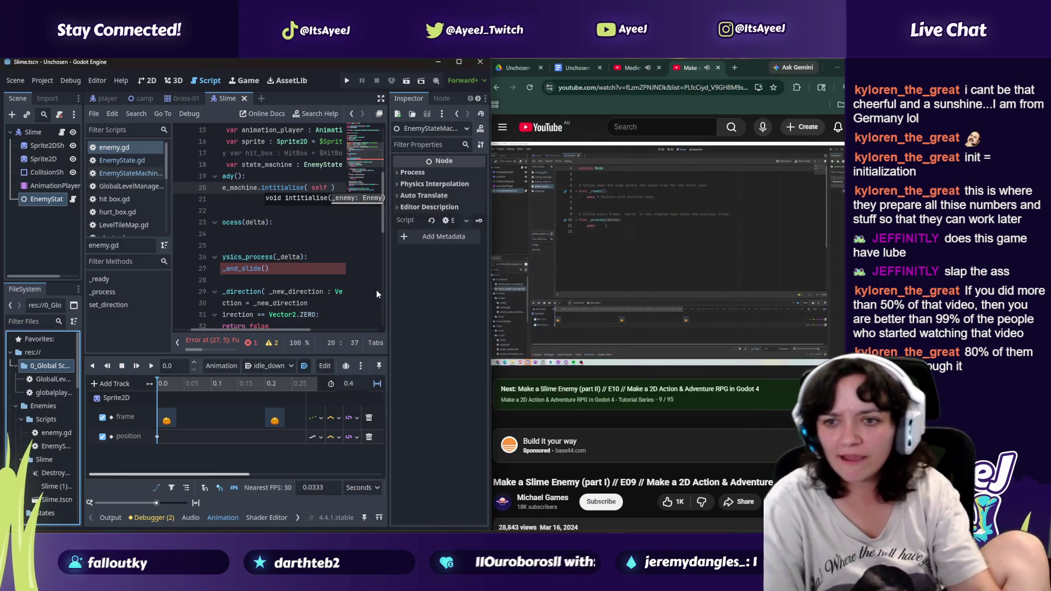
# Step: Add 'var player : Player' below extends Node in globalplayermanager.gd and save it
pyautogui.doubleClick(54, 393)
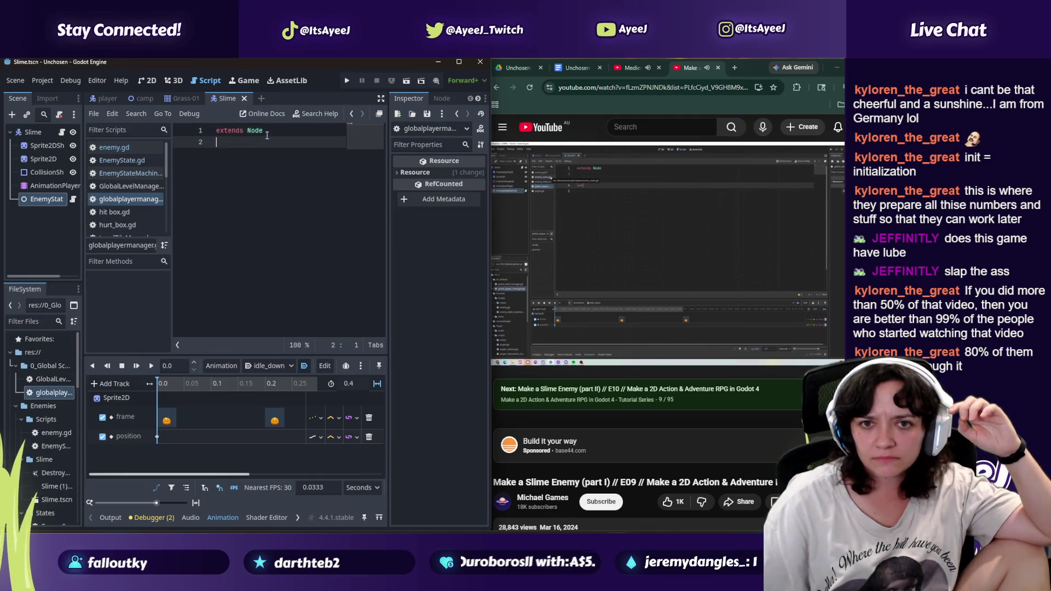
pyautogui.press('Return')
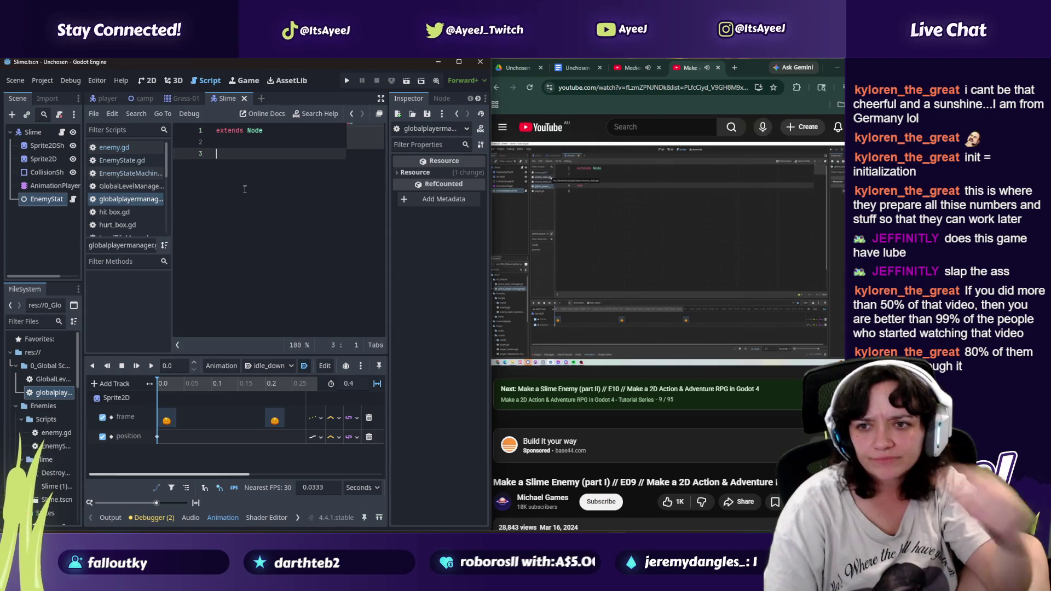
pyautogui.write('var palye')
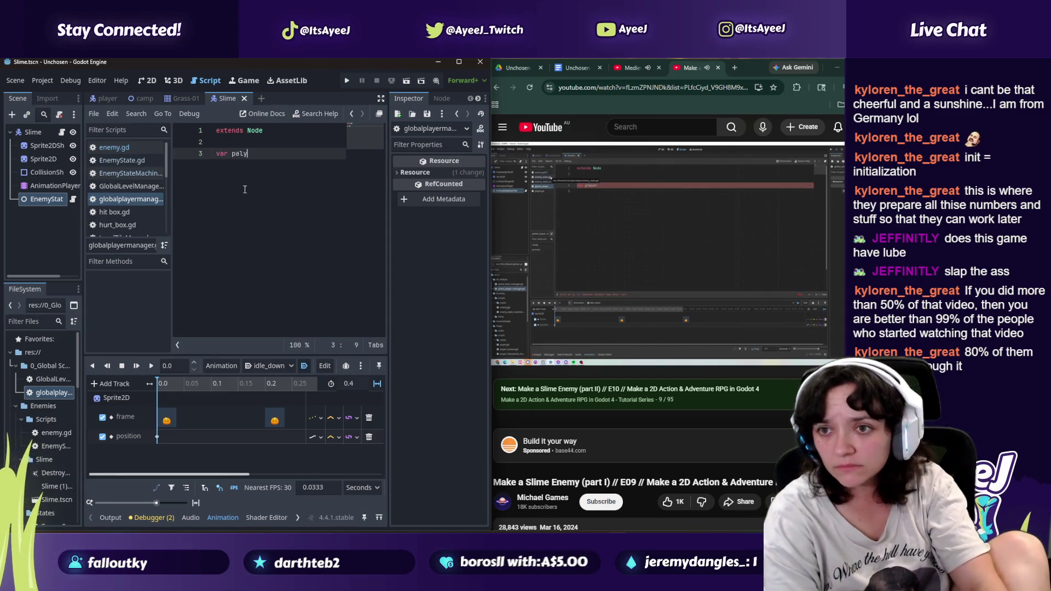
pyautogui.press('BackSpace')
pyautogui.write('layer')
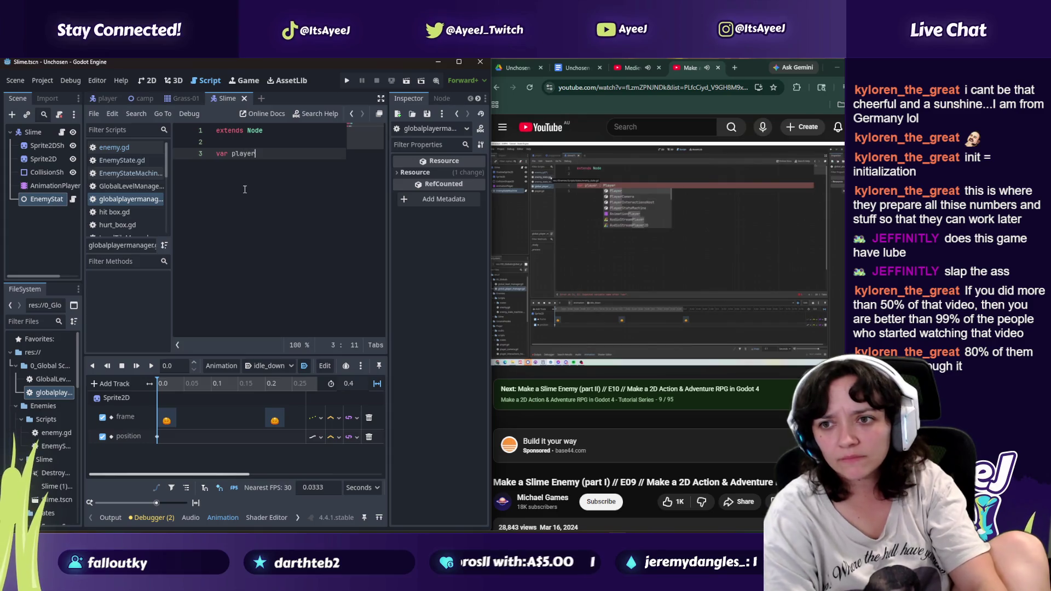
pyautogui.write(' : Player')
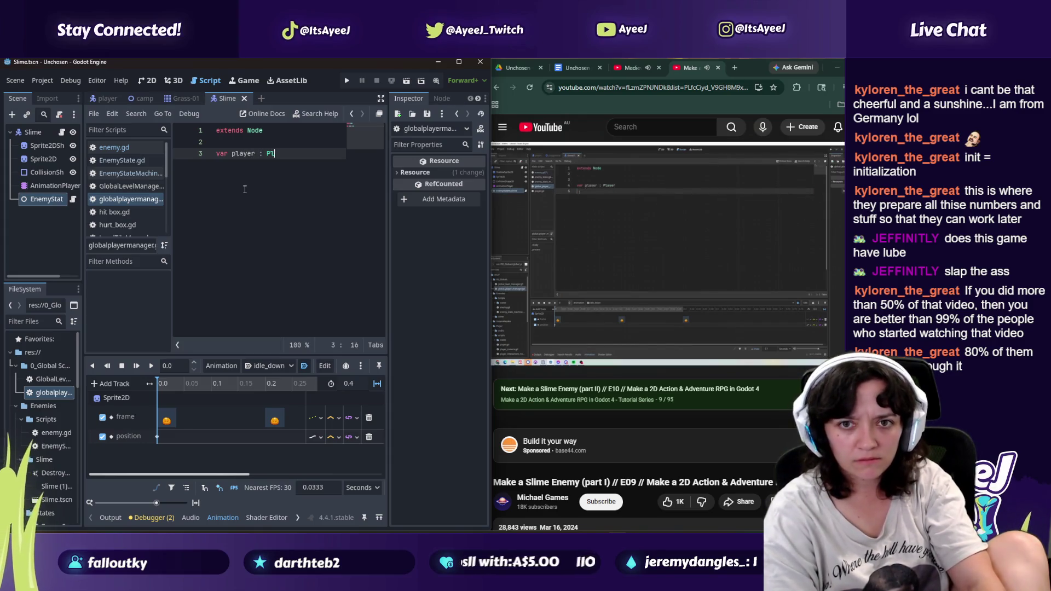
pyautogui.press('Escape')
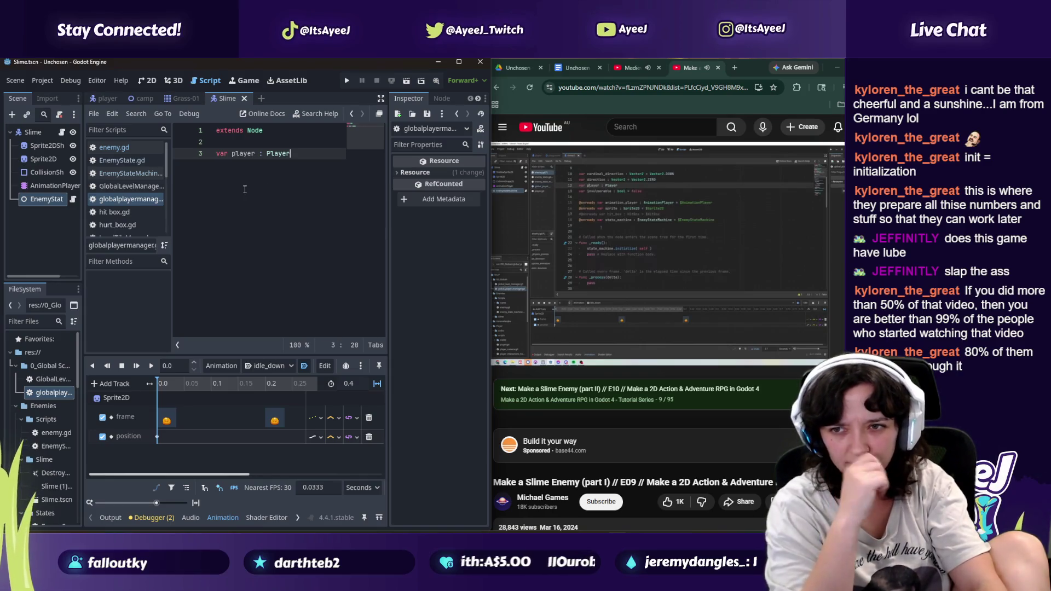
pyautogui.hotkey('ctrl', 's')
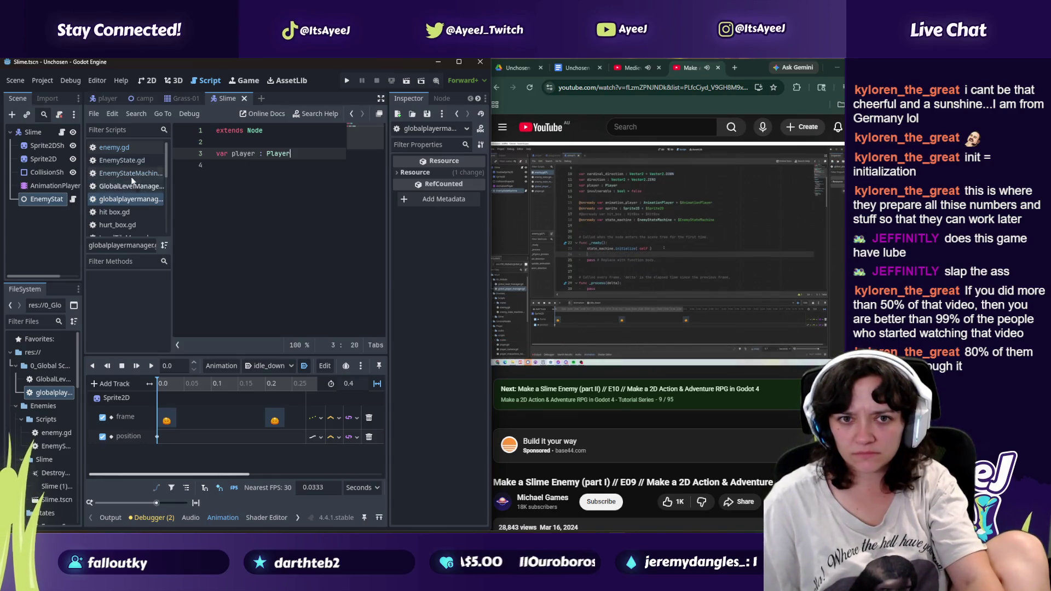
# Step: Compare EnemyStateMachine.gd and enemy.gd against the tutorial video, pausing it to check the code
pyautogui.click(121, 173)
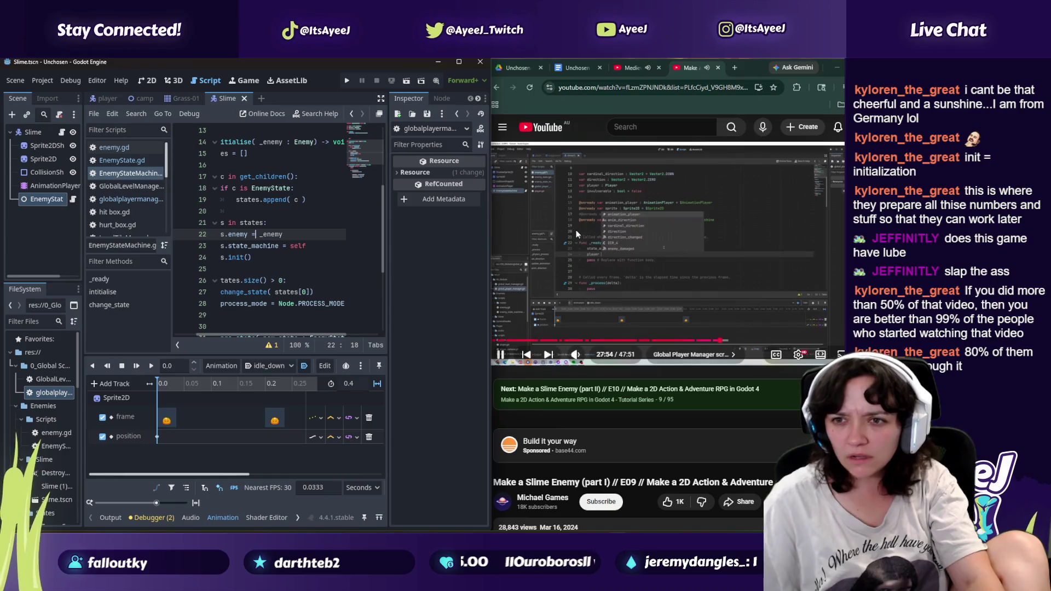
pyautogui.click(576, 230)
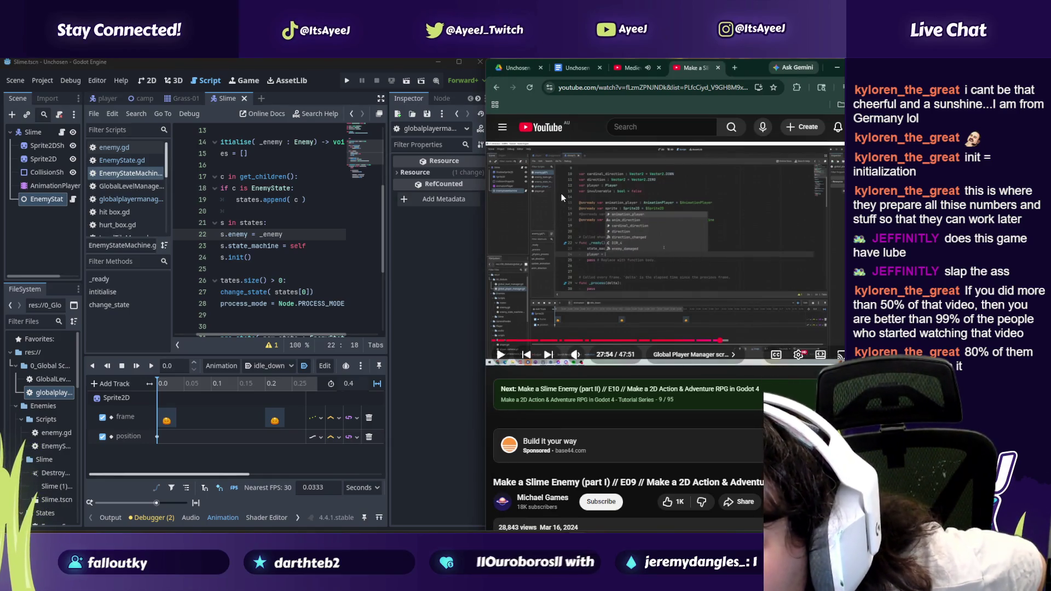
pyautogui.click(127, 149)
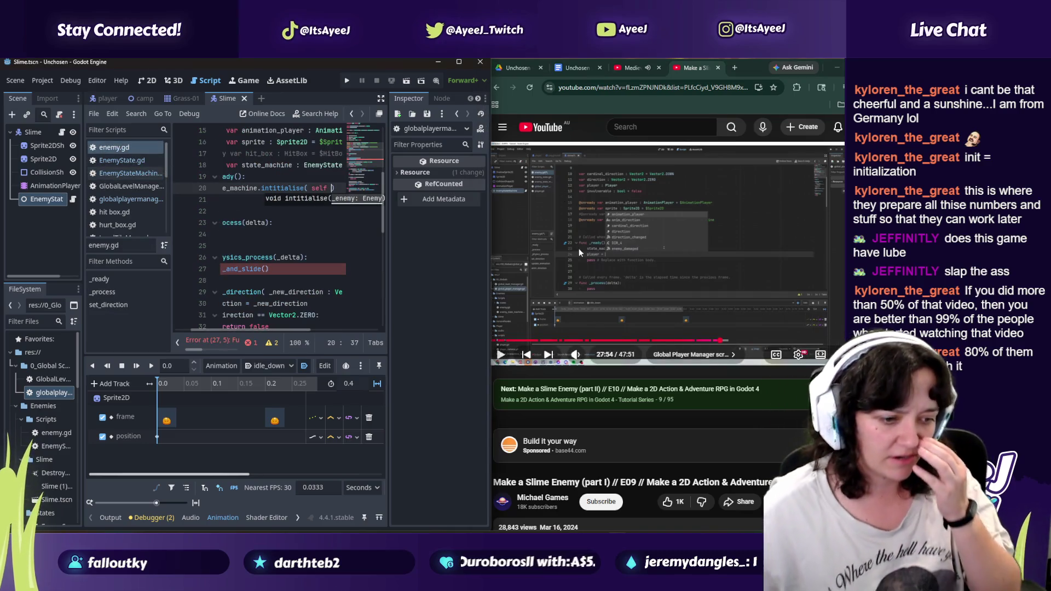
pyautogui.click(570, 277)
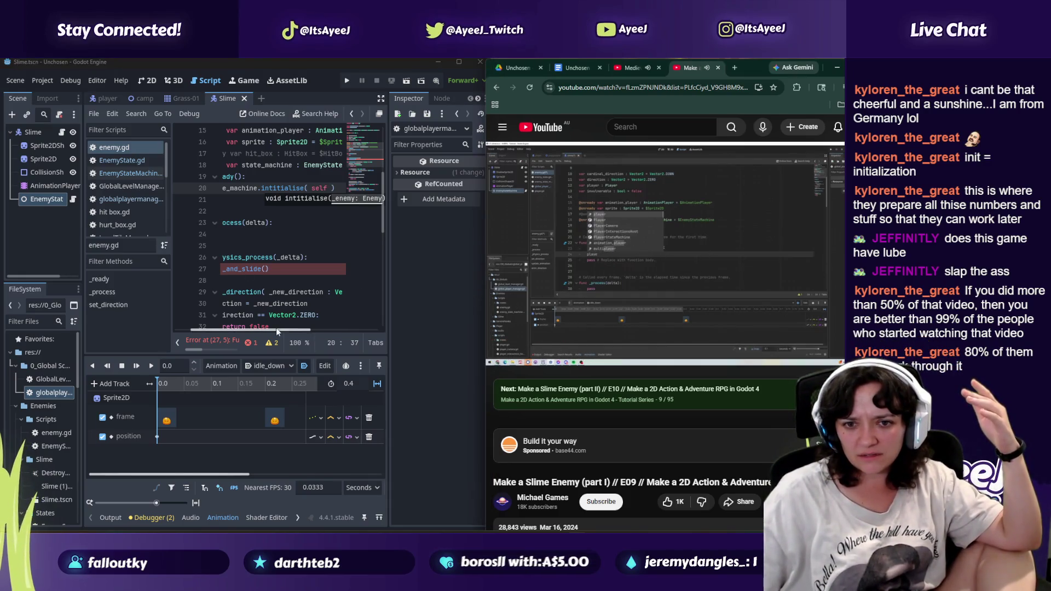
pyautogui.click(258, 330)
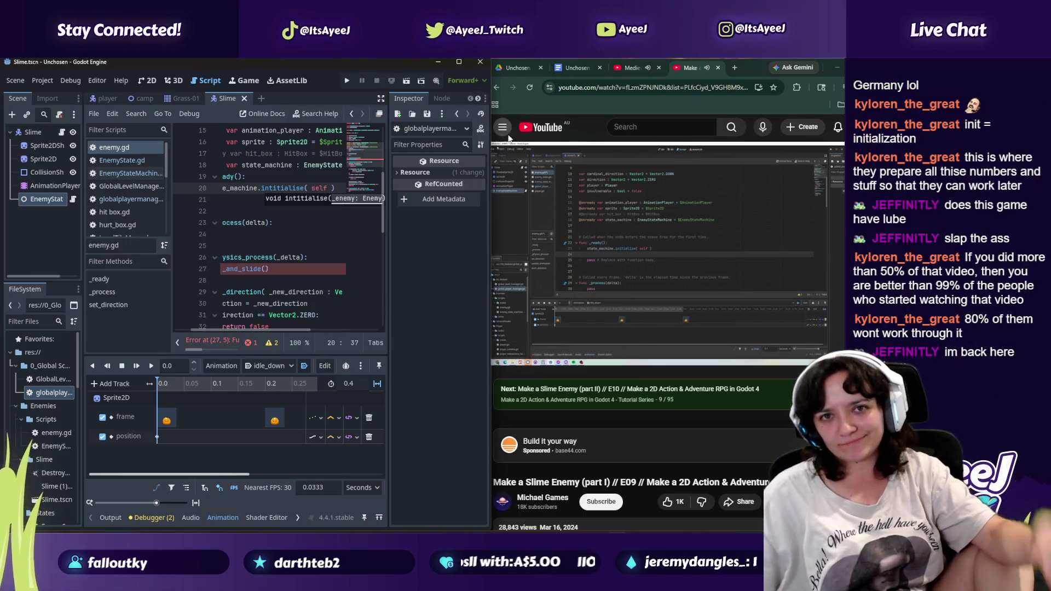
pyautogui.moveTo(528, 223)
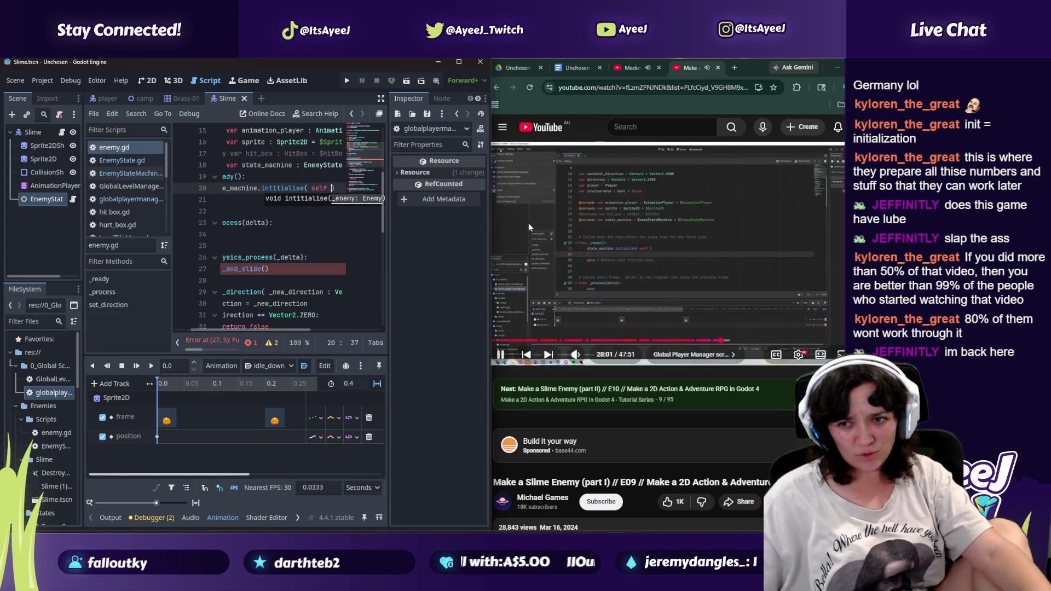
pyautogui.click(569, 248)
pyautogui.click(53, 83)
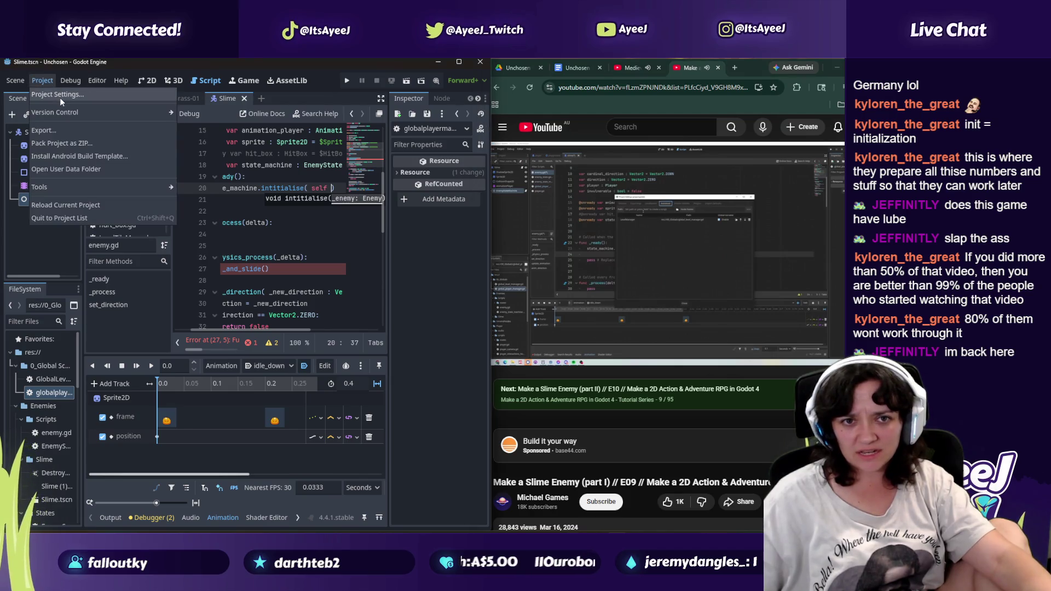
# Step: Open Project Settings and look through the Globals tabs to reach the Autoload list
pyautogui.click(67, 98)
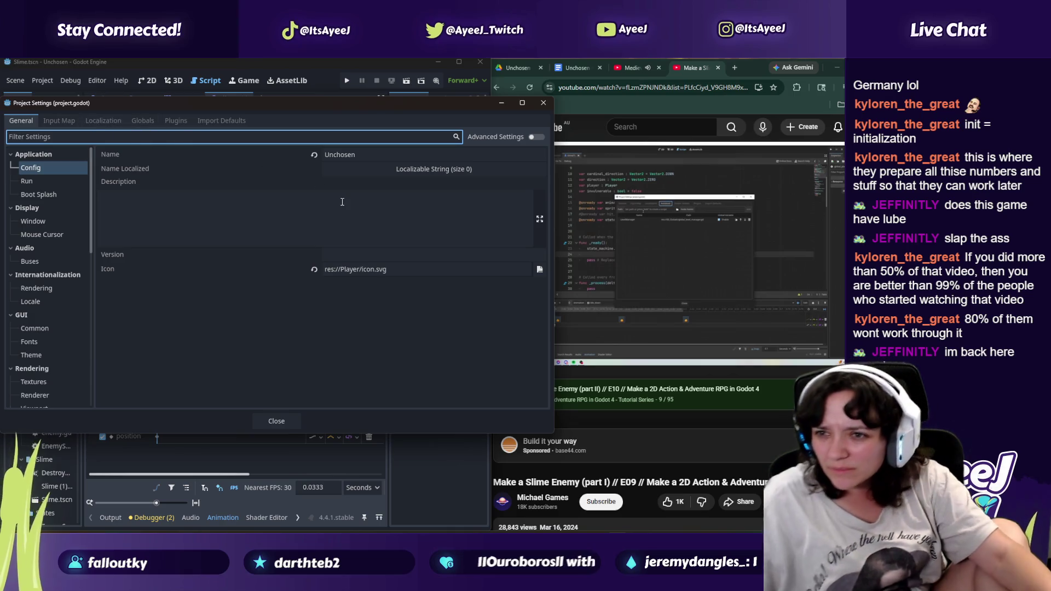
pyautogui.click(157, 121)
pyautogui.click(171, 126)
pyautogui.click(144, 121)
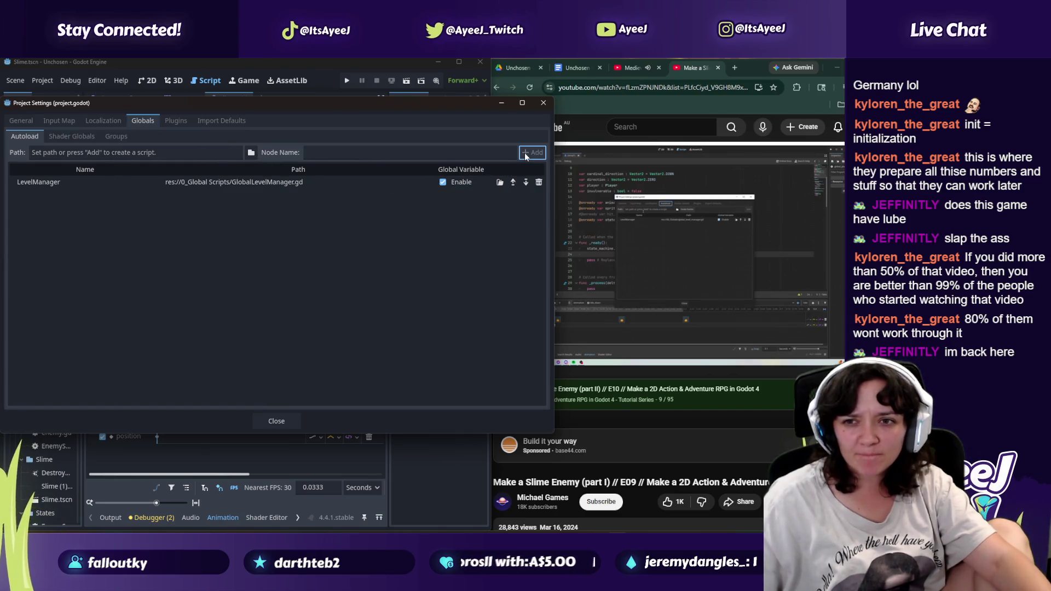
pyautogui.click(71, 135)
pyautogui.click(116, 136)
pyautogui.click(24, 136)
# Step: Choose 0_Global Scripts/globalplayermanager.gd as the autoload script path
pyautogui.click(89, 151)
pyautogui.click(620, 263)
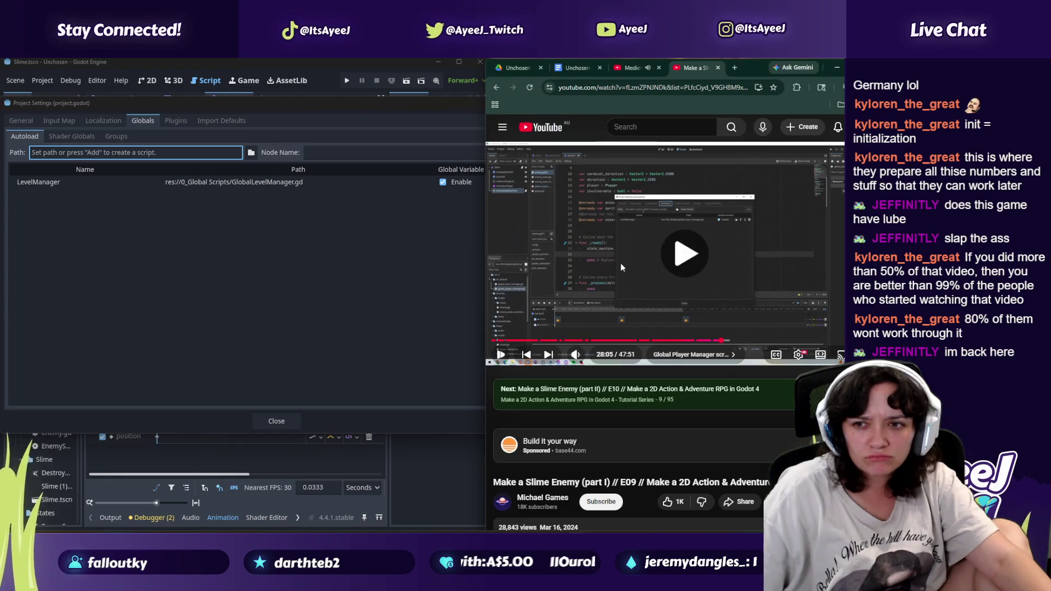
pyautogui.click(97, 154)
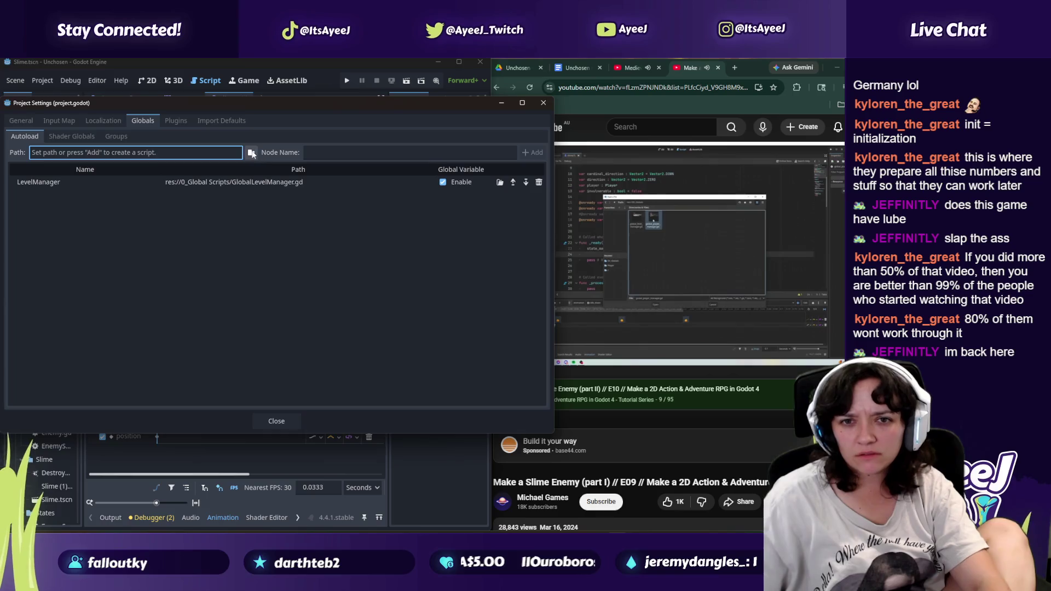
pyautogui.click(251, 152)
pyautogui.doubleClick(296, 206)
pyautogui.doubleClick(343, 201)
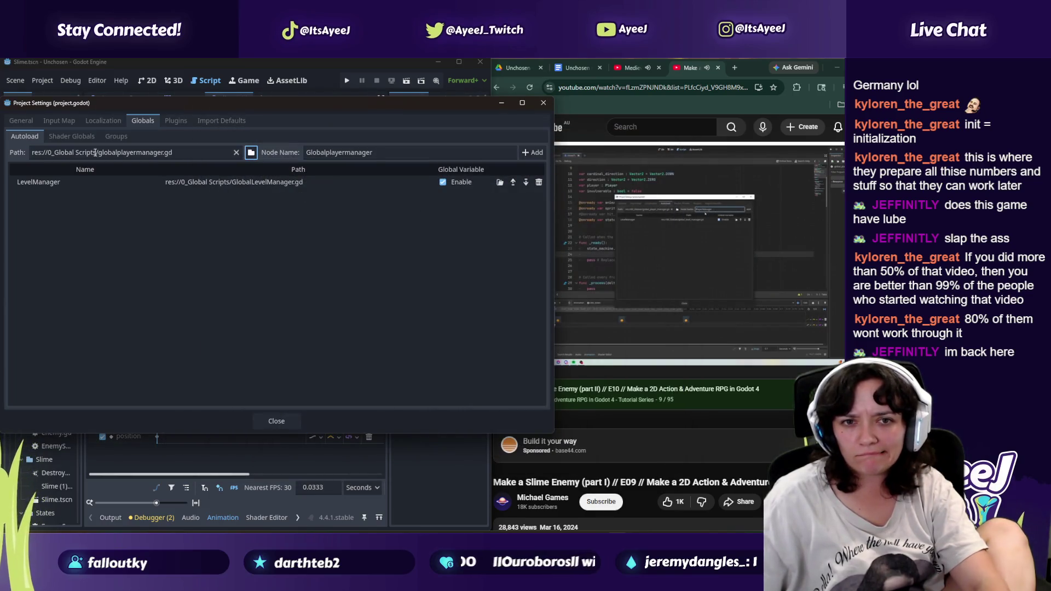
pyautogui.click(667, 243)
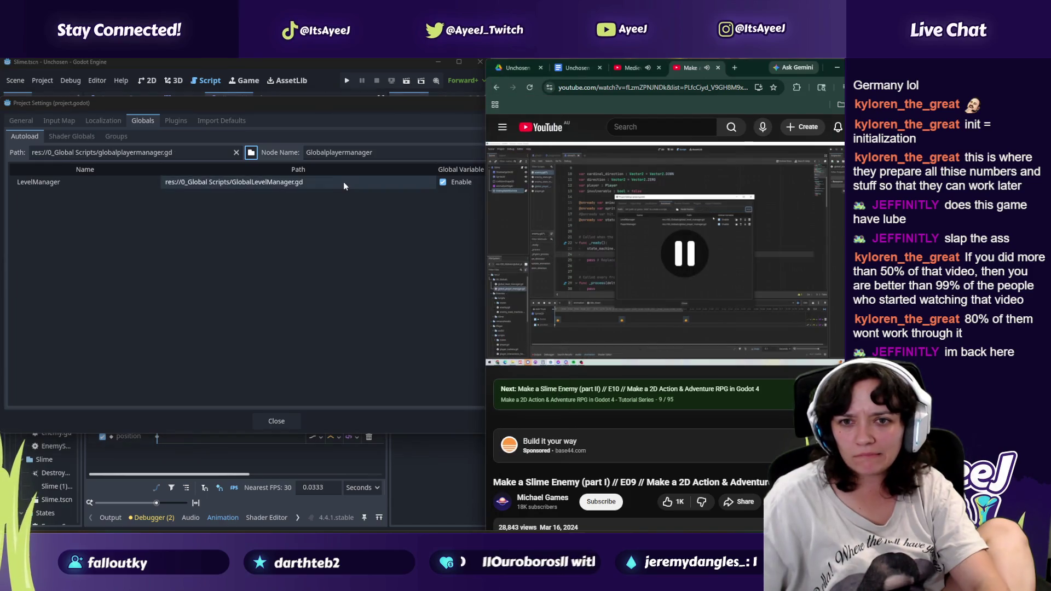
# Step: Name the autoload playermanager, add it to the list, and close Project Settings
pyautogui.doubleClick(316, 153)
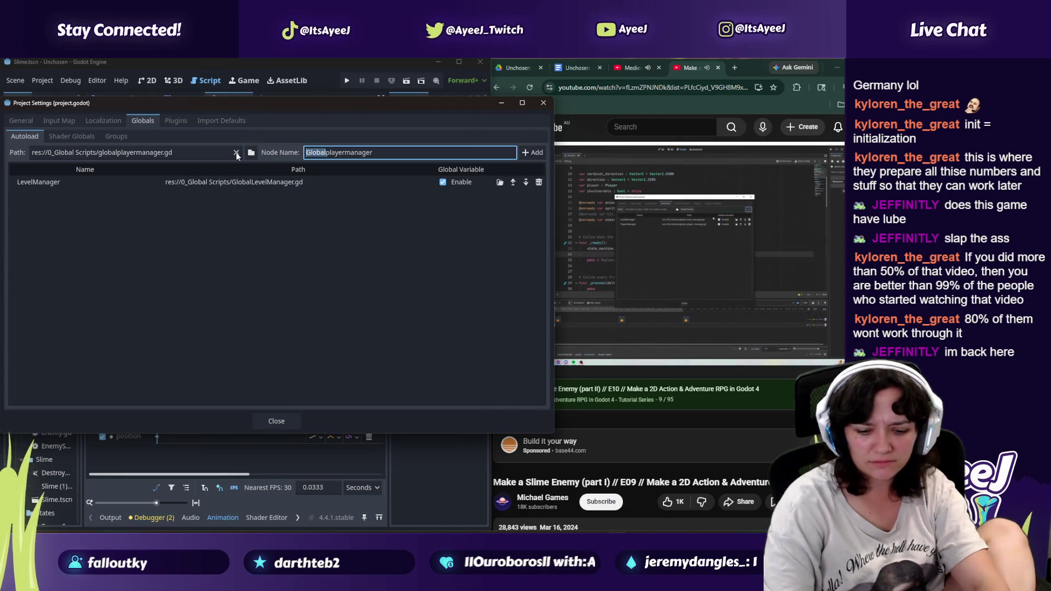
pyautogui.press('BackSpace')
pyautogui.click(720, 324)
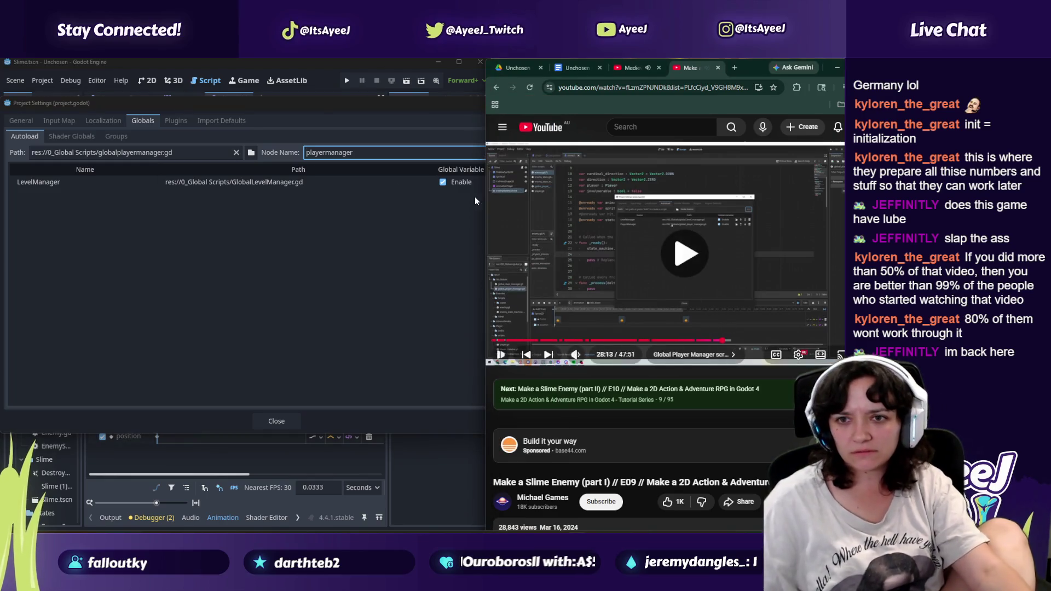
pyautogui.click(428, 155)
pyautogui.press('Return')
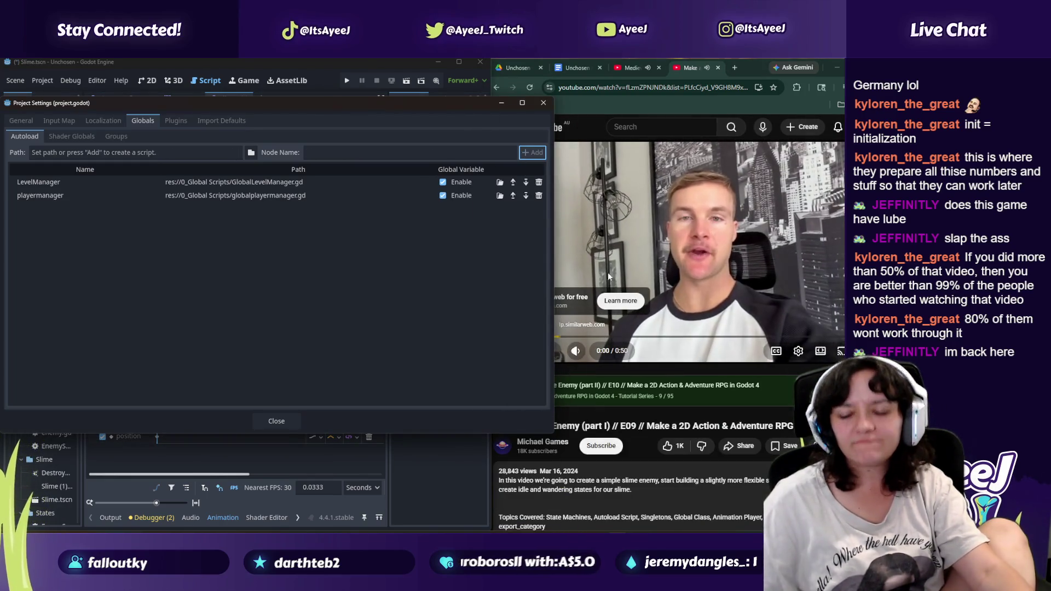
pyautogui.click(599, 266)
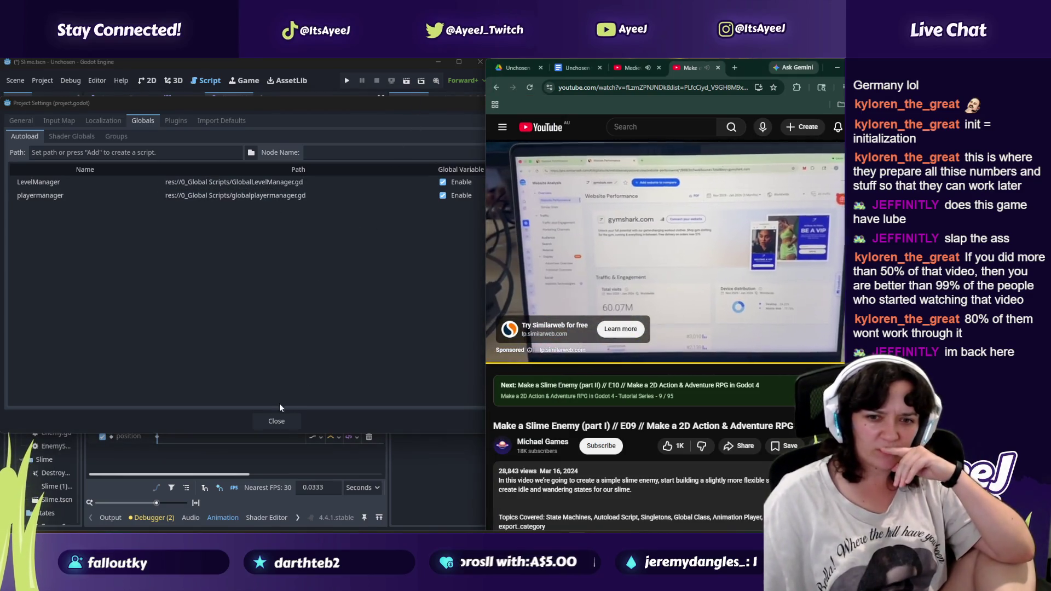
pyautogui.click(273, 420)
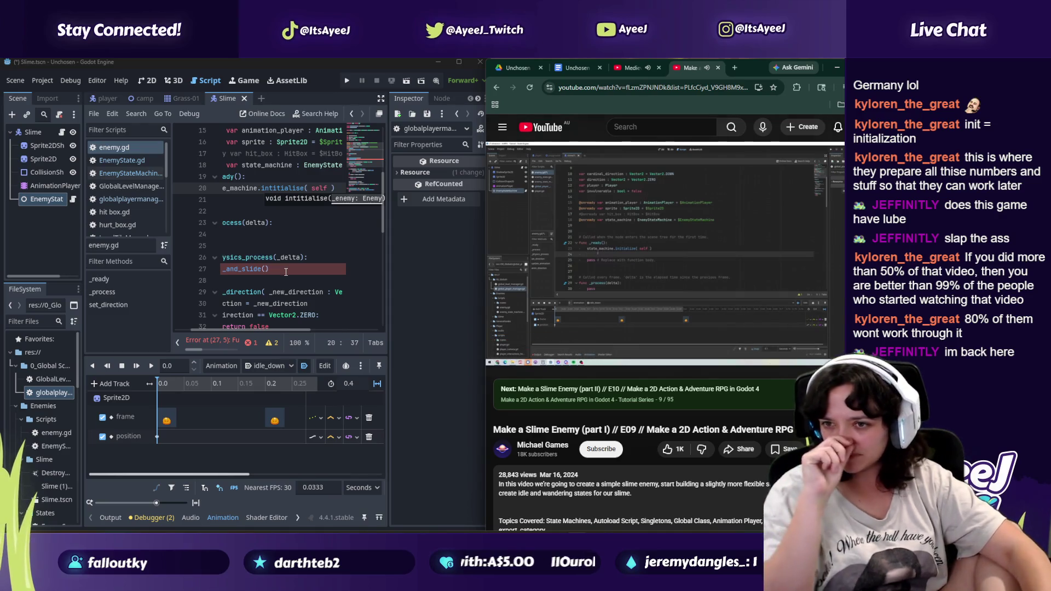
# Step: Insert a new line above pass in enemy.gd's _ready() function, muting the tutorial
pyautogui.click(595, 308)
pyautogui.click(209, 238)
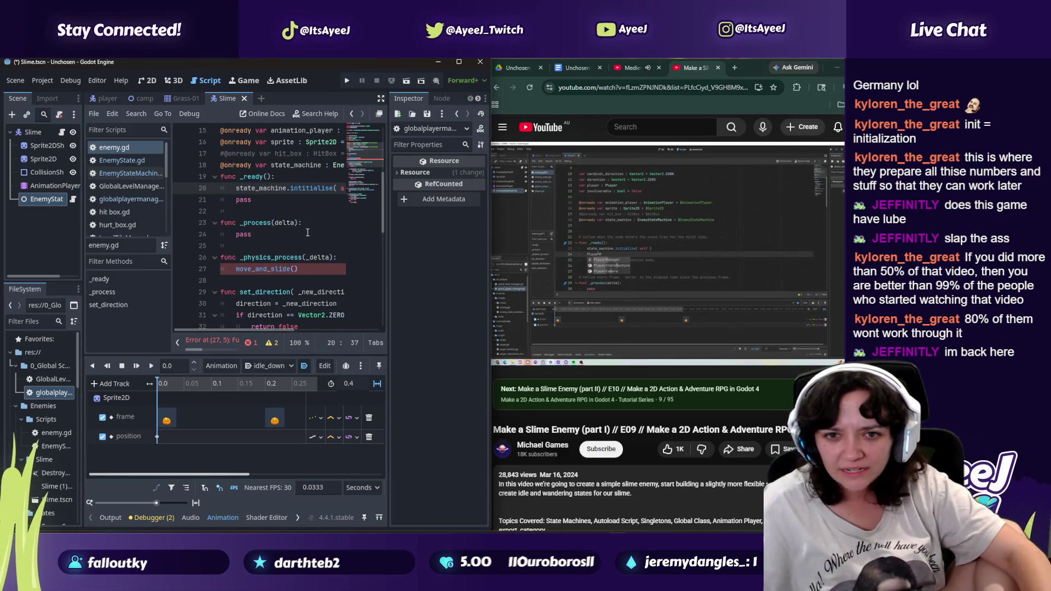
pyautogui.click(236, 200)
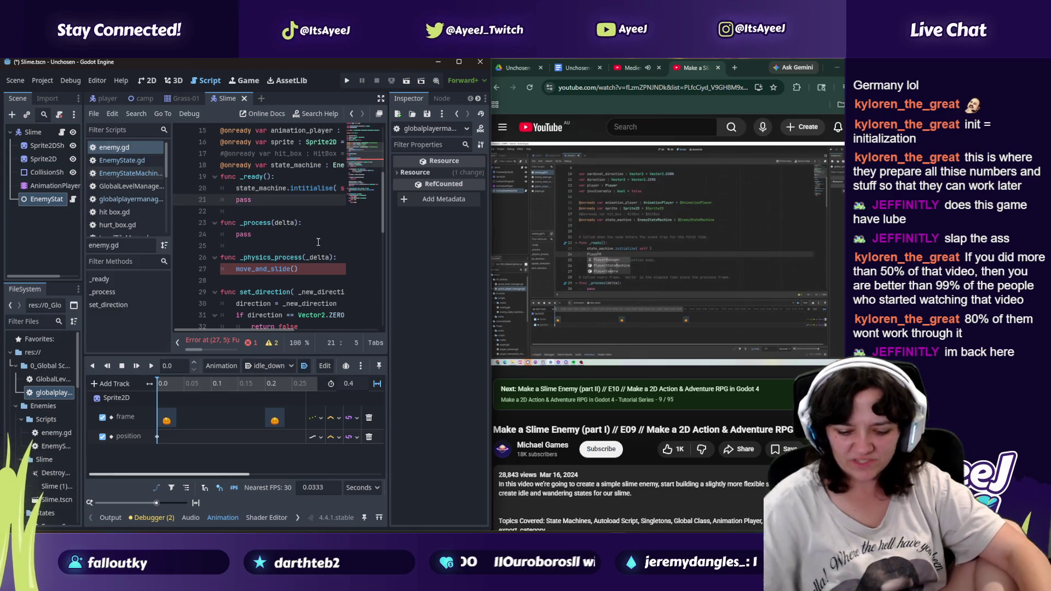
pyautogui.press('Return')
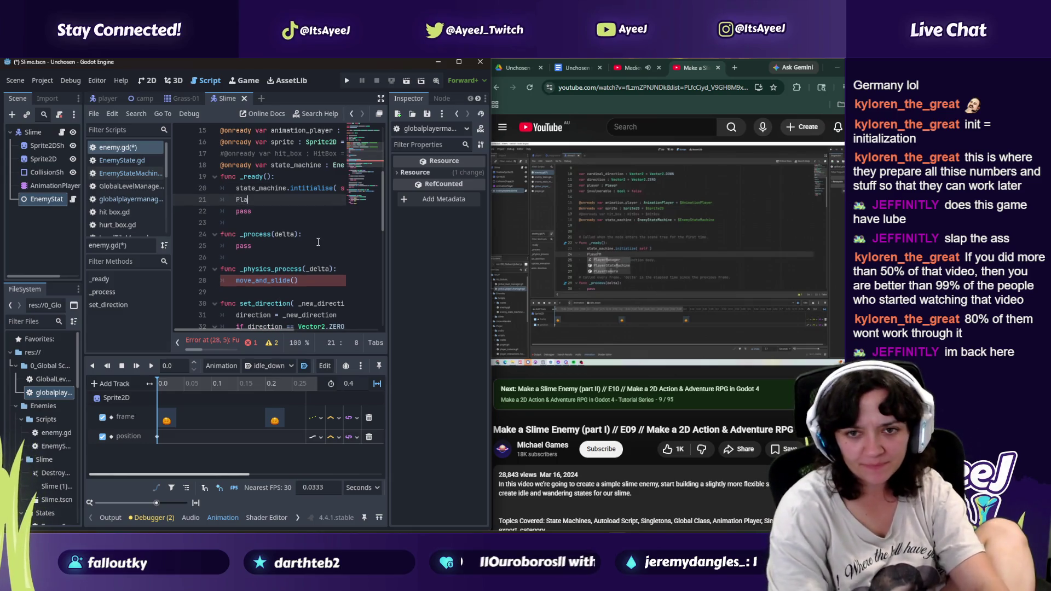
pyautogui.click(490, 305)
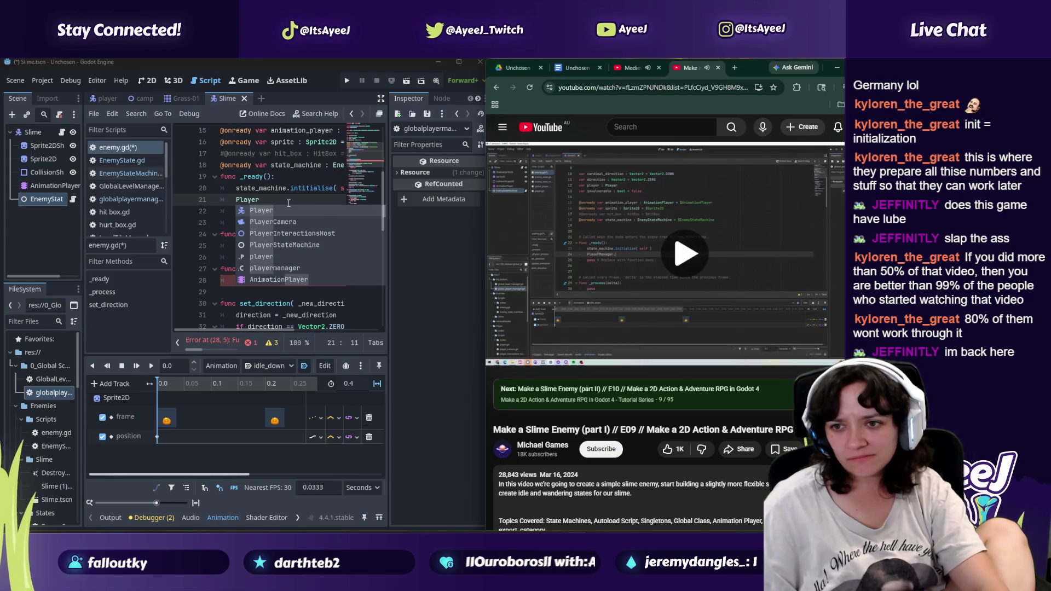
pyautogui.press('m')
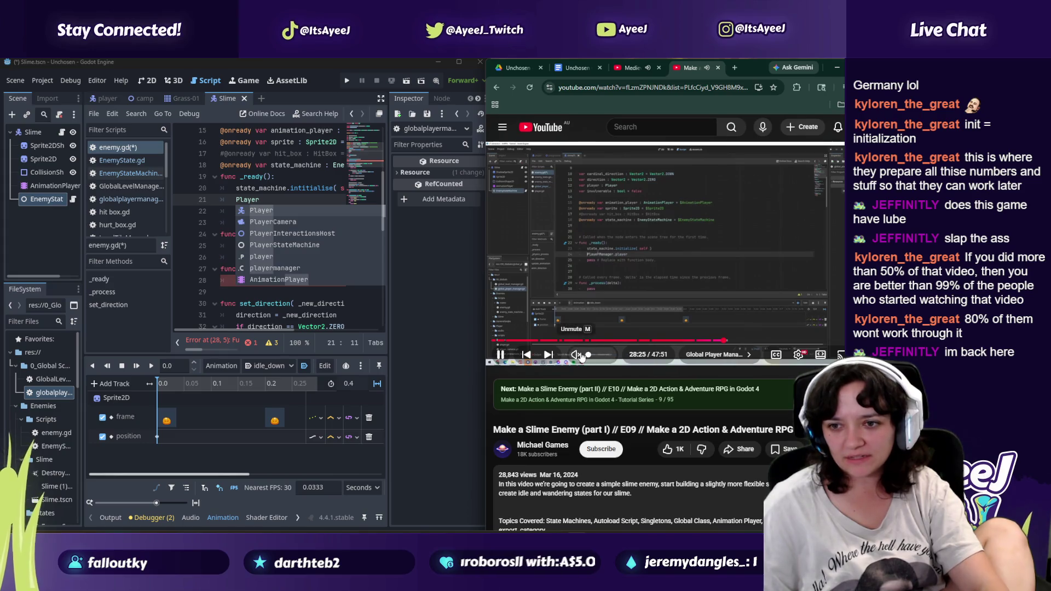
# Step: Enter player = playermanager.player on line 21 using code completion
pyautogui.click(273, 202)
pyautogui.write('na')
pyautogui.press('Return')
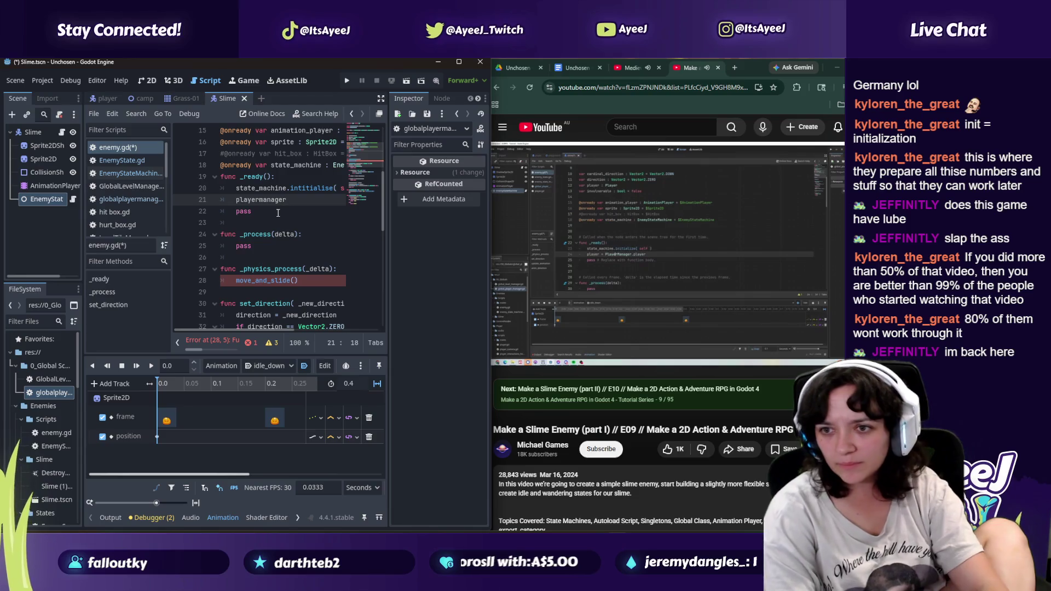
pyautogui.click(586, 264)
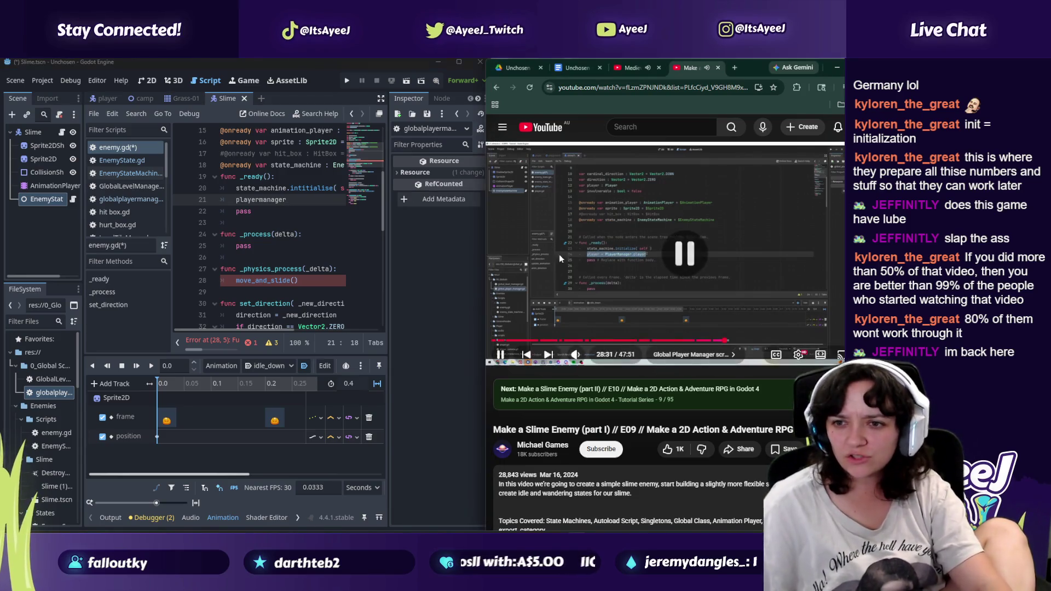
pyautogui.click(287, 201)
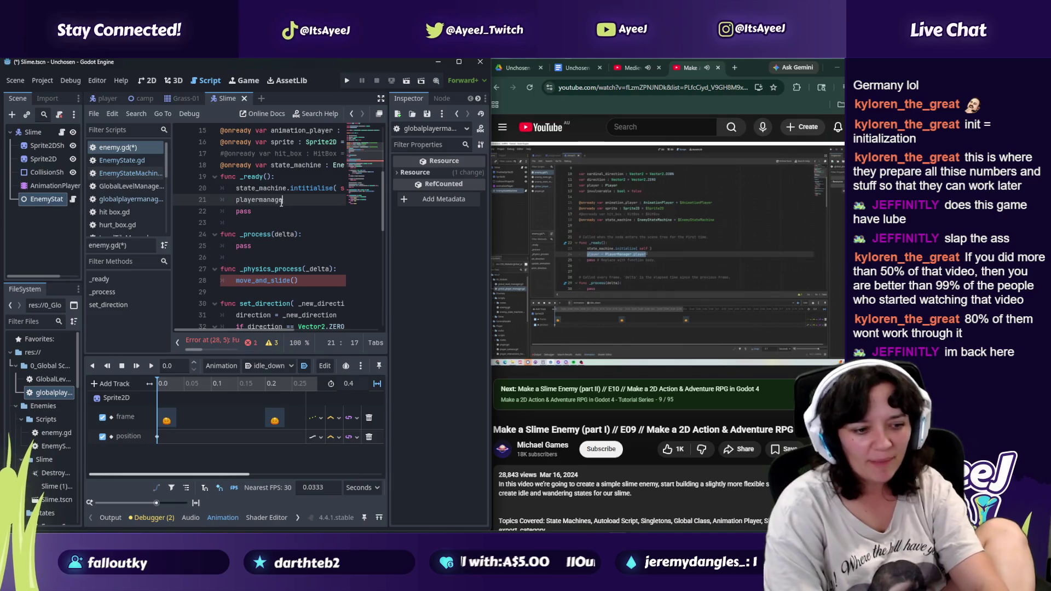
pyautogui.press('BackSpace')
pyautogui.press('BackSpace')
pyautogui.press('BackSpace')
pyautogui.hotkey('ctrl', 'space')
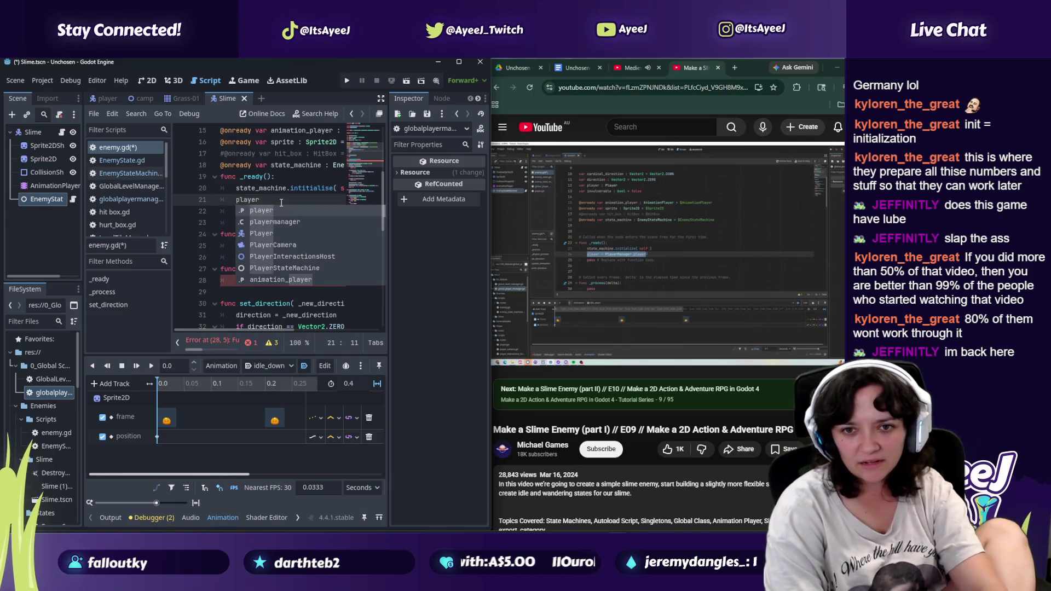
pyautogui.write(' = Player')
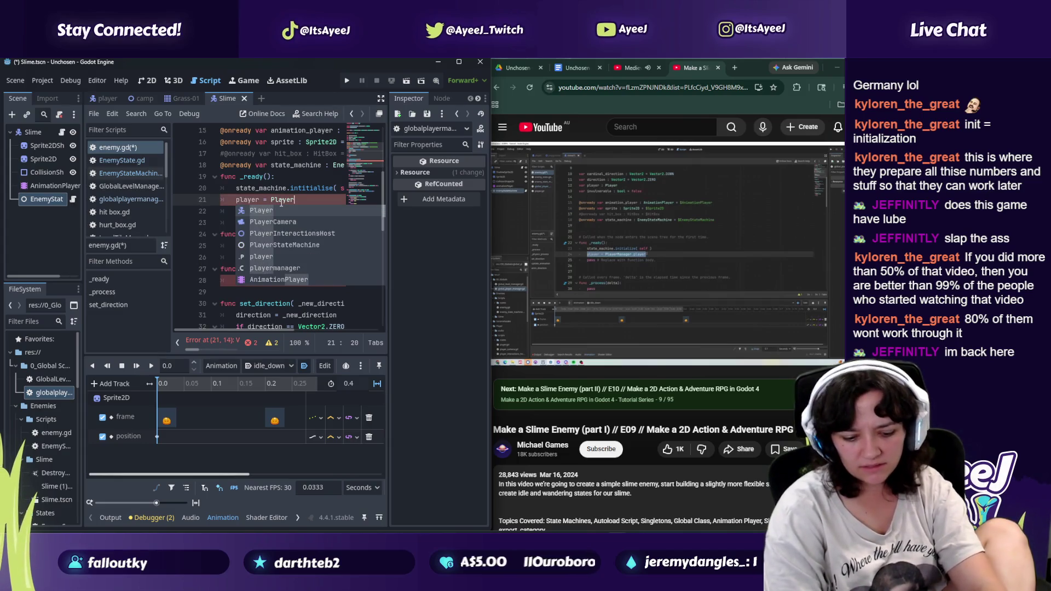
pyautogui.hotkey('ctrl', 'BackSpace')
pyautogui.write('playermanager.')
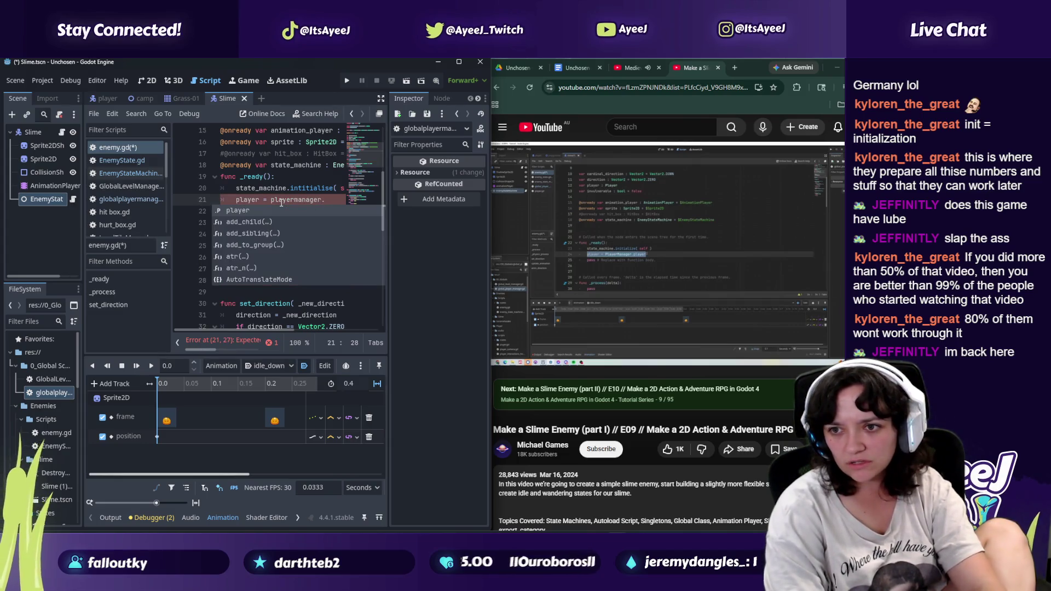
pyautogui.write('playuer')
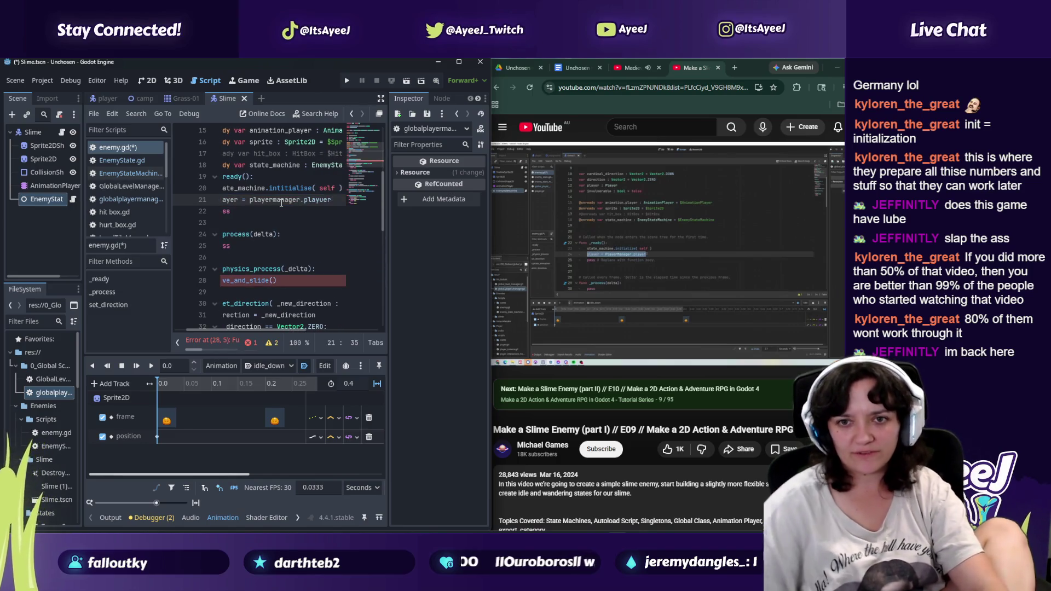
pyautogui.press('Down')
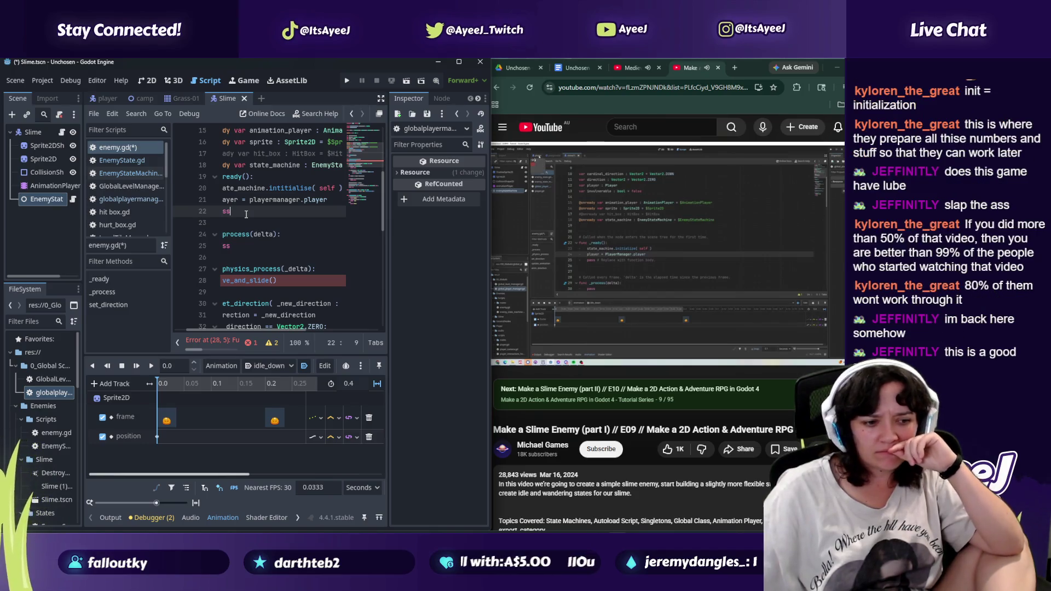
pyautogui.click(620, 243)
pyautogui.click(632, 68)
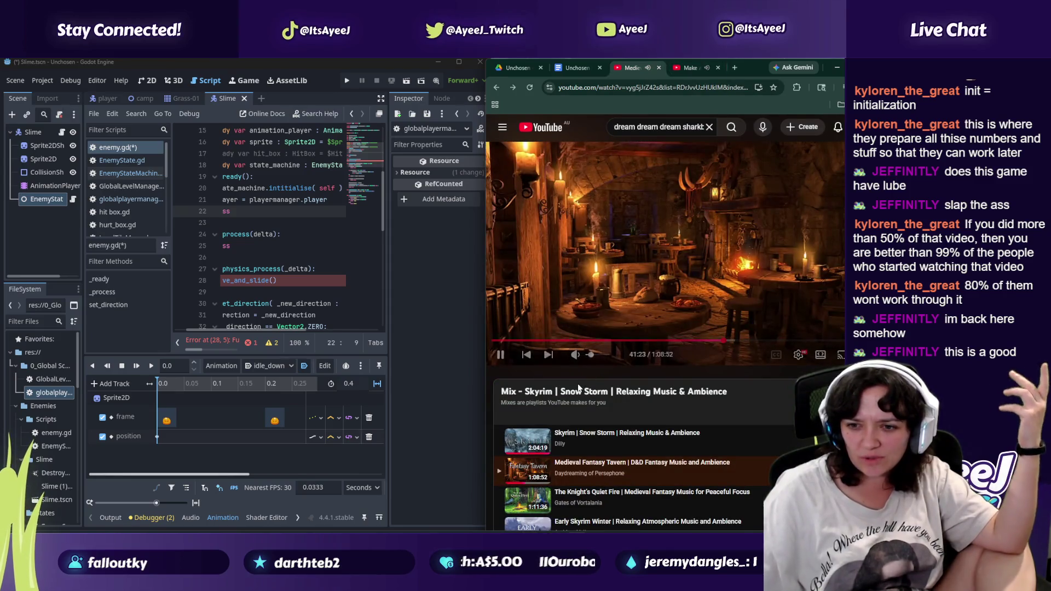
# Step: Rewind the Slime enemy tutorial from 28:48 to 28:36 and resume playback
pyautogui.click(689, 68)
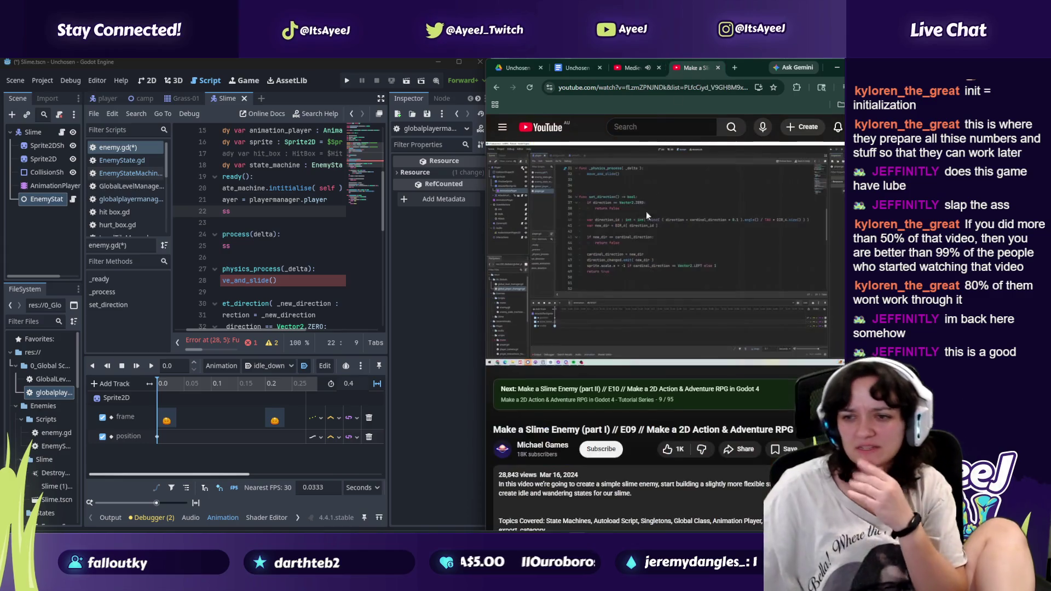
pyautogui.click(556, 296)
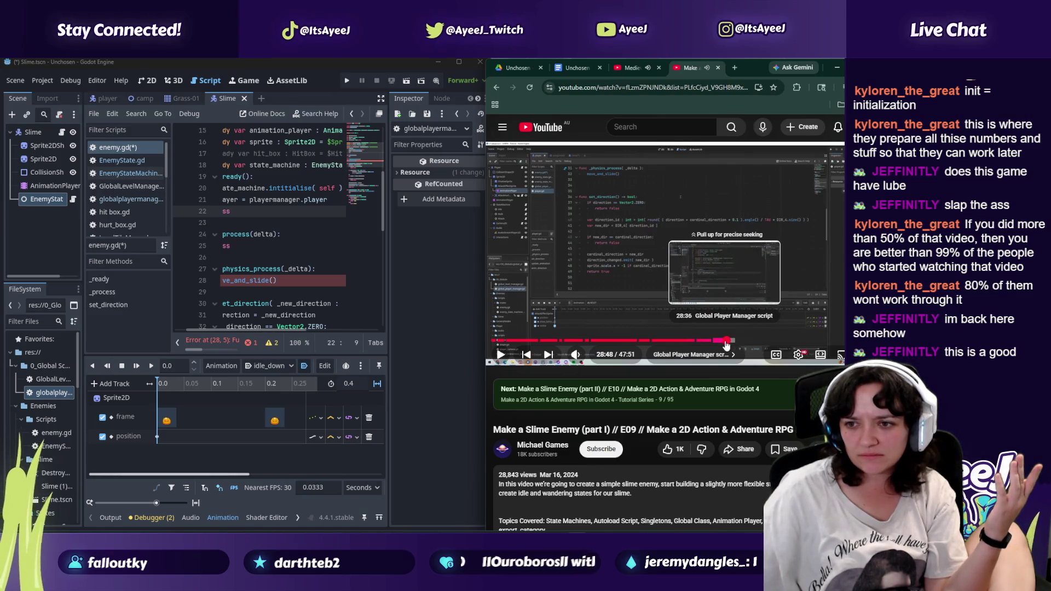
pyautogui.click(726, 342)
pyautogui.click(627, 258)
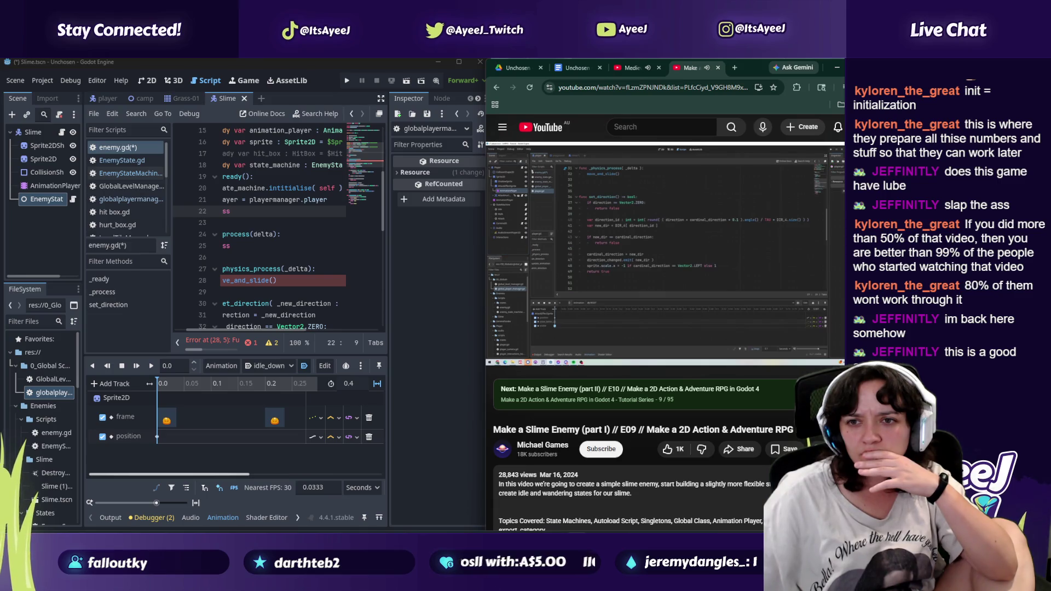
pyautogui.scroll(-3, 112, 218)
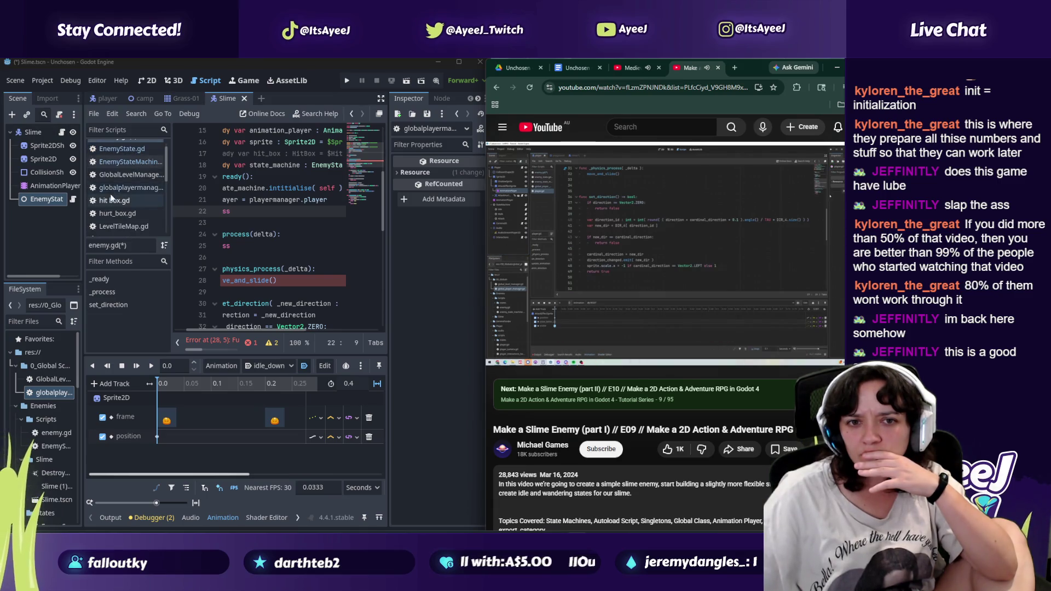
# Step: Open Player.gd and widen the code area by narrowing the script list
pyautogui.click(112, 218)
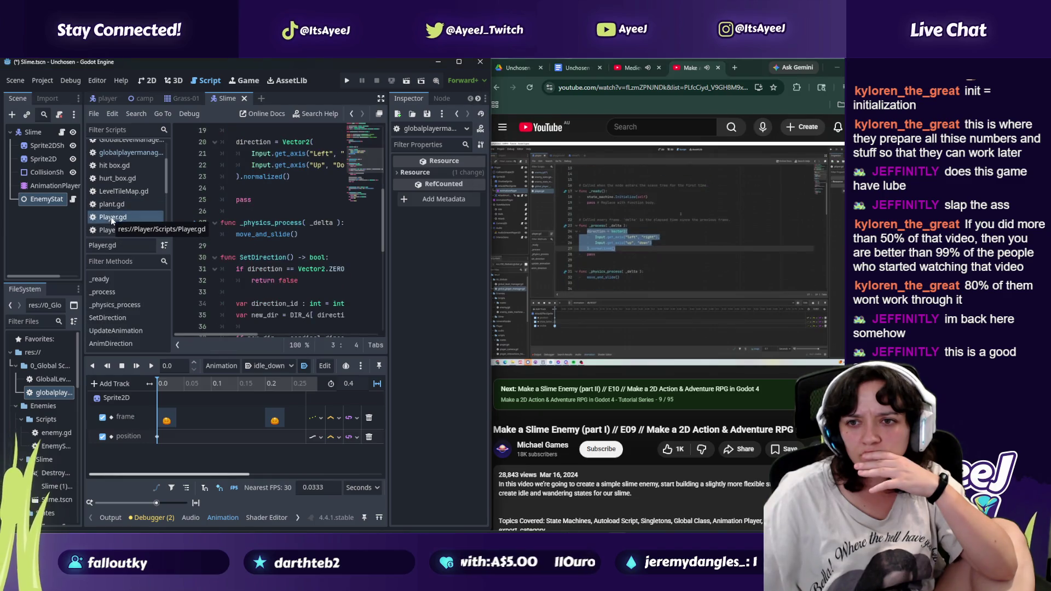
pyautogui.scroll(-2, 198, 222)
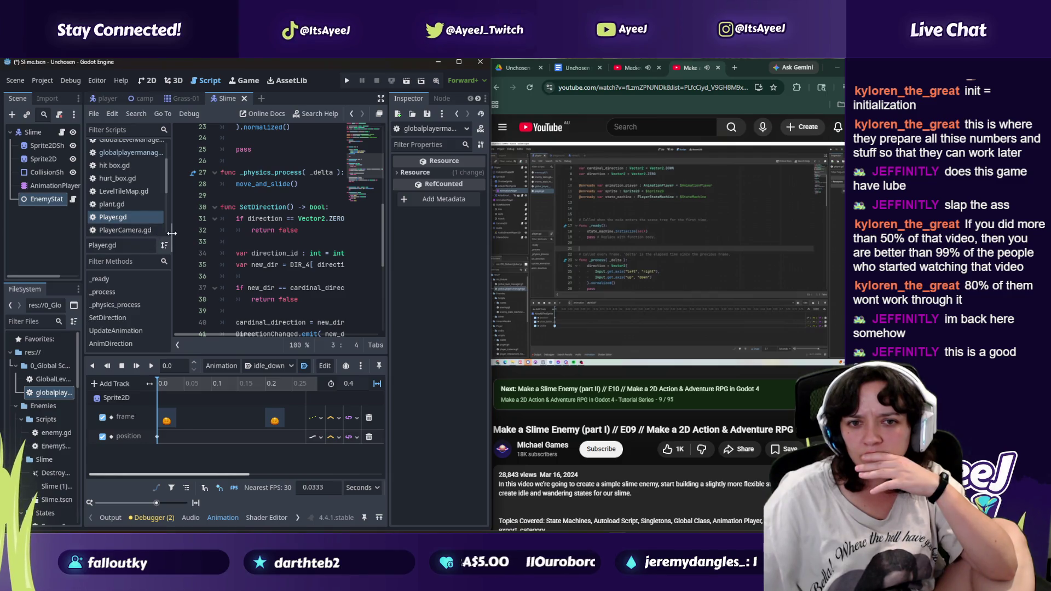
pyautogui.moveTo(170, 235); pyautogui.dragTo(127, 233)
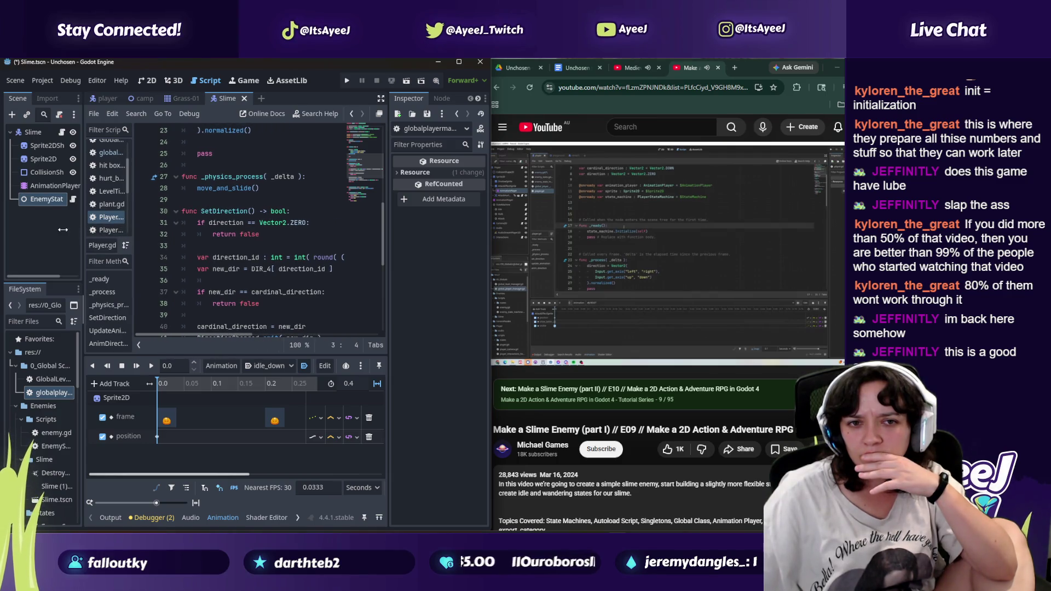
pyautogui.scroll(3, 244, 219)
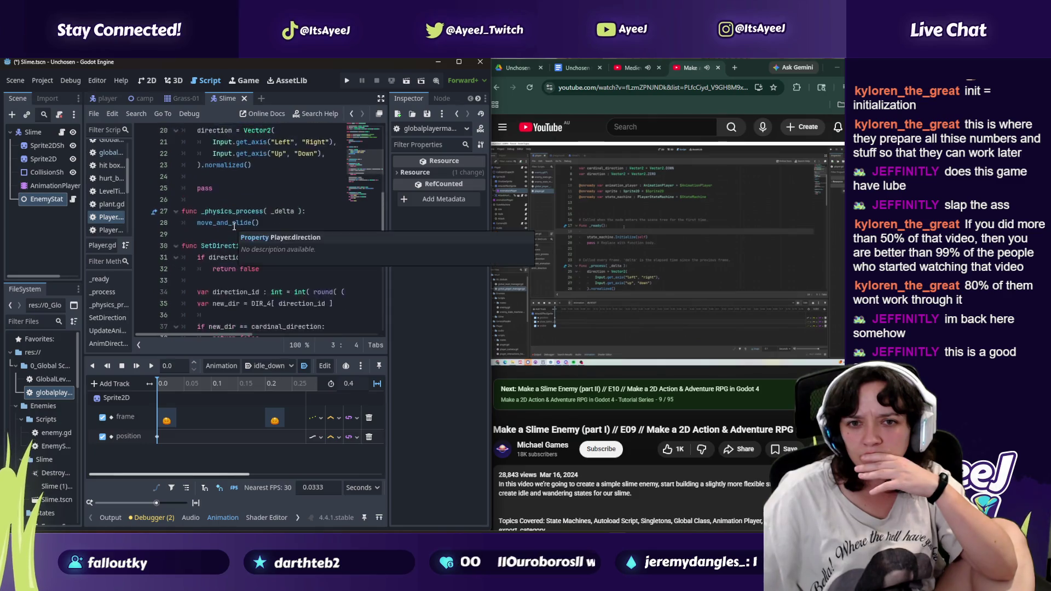
pyautogui.scroll(-3, 243, 209)
pyautogui.scroll(2, 244, 203)
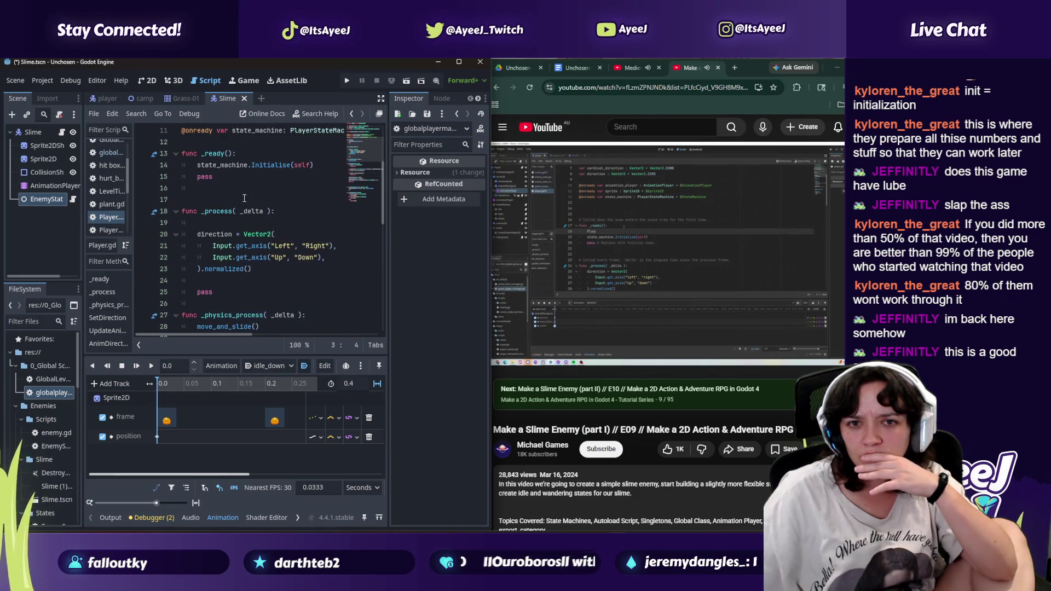
# Step: Add 'playermanager.player = self' at the top of _ready() on line 14 and save Player.gd
pyautogui.click(295, 158)
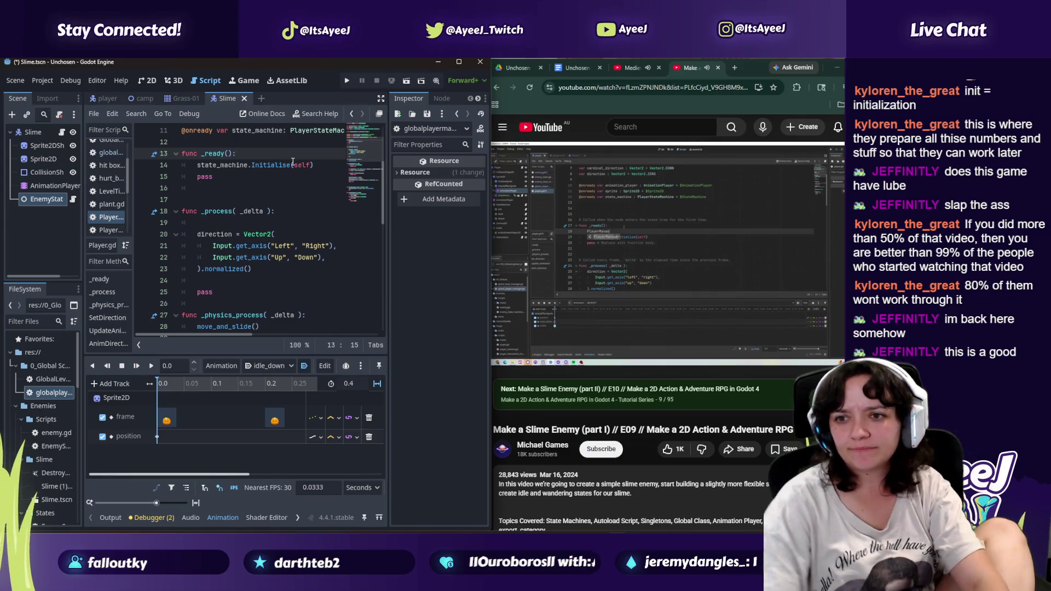
pyautogui.press('Return')
pyautogui.write('ayer')
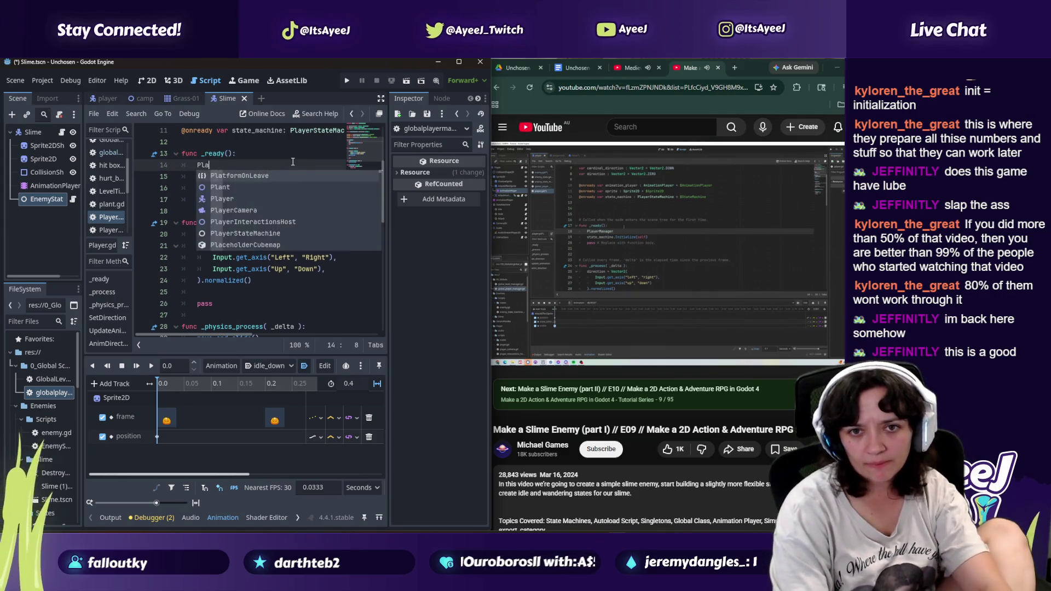
pyautogui.press('BackSpace')
pyautogui.press('BackSpace')
pyautogui.press('BackSpace')
pyautogui.write('playermanager')
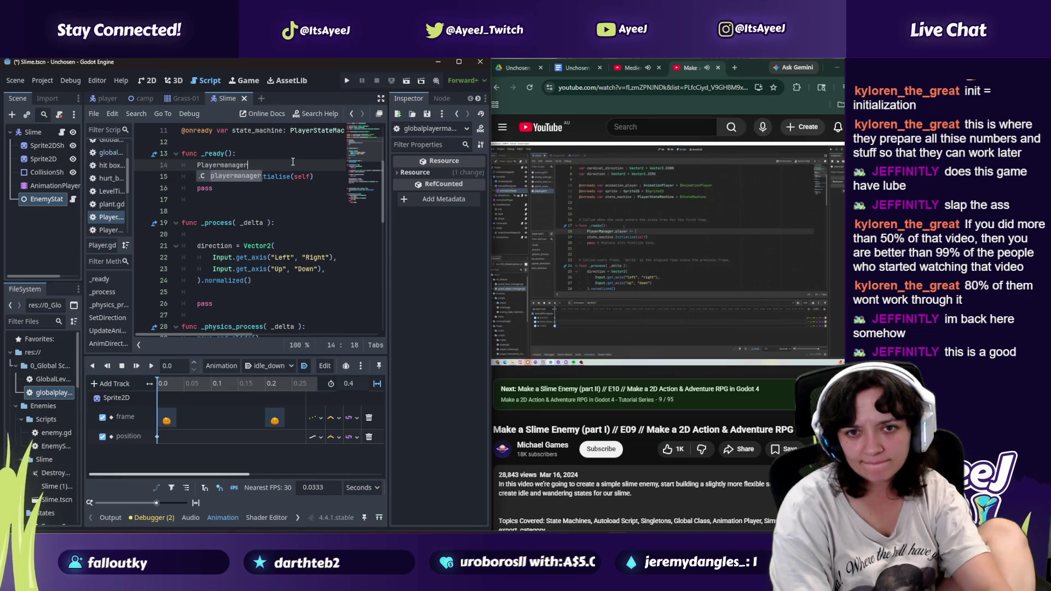
pyautogui.write('.pol')
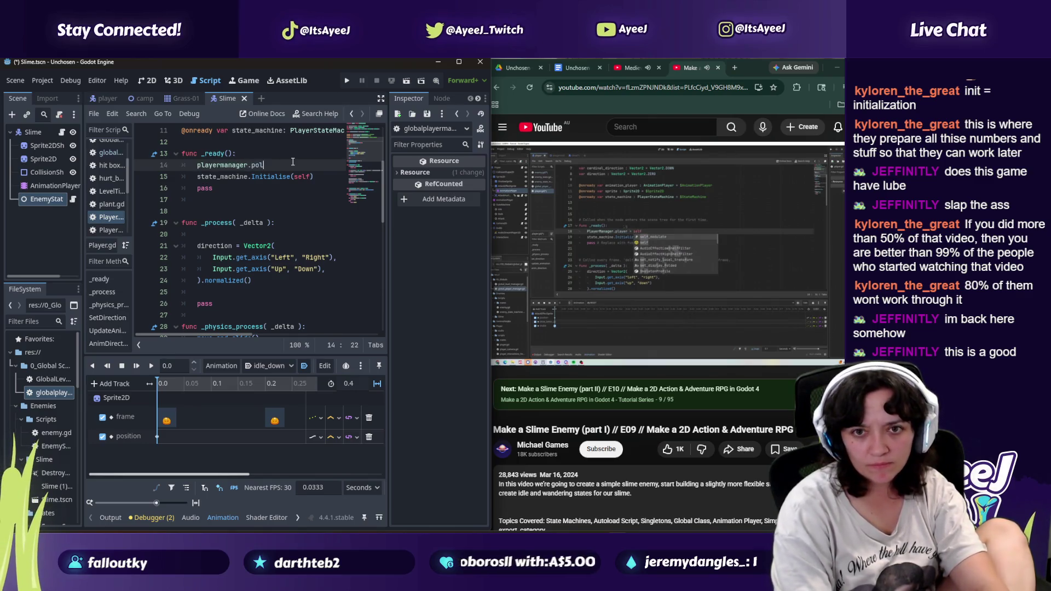
pyautogui.press('BackSpace')
pyautogui.press('BackSpace')
pyautogui.write('layer')
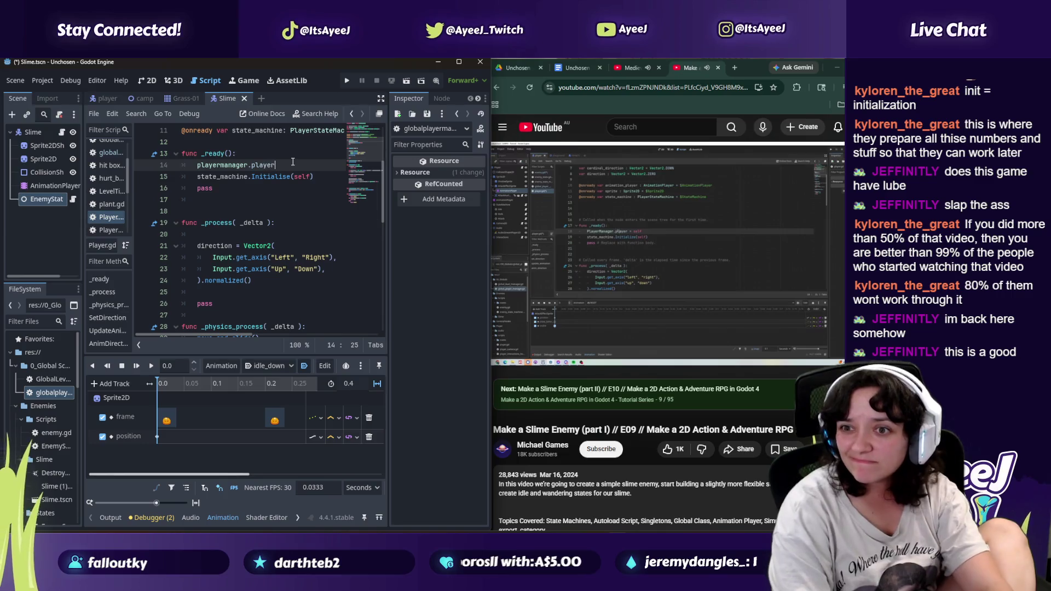
pyautogui.write(' = self')
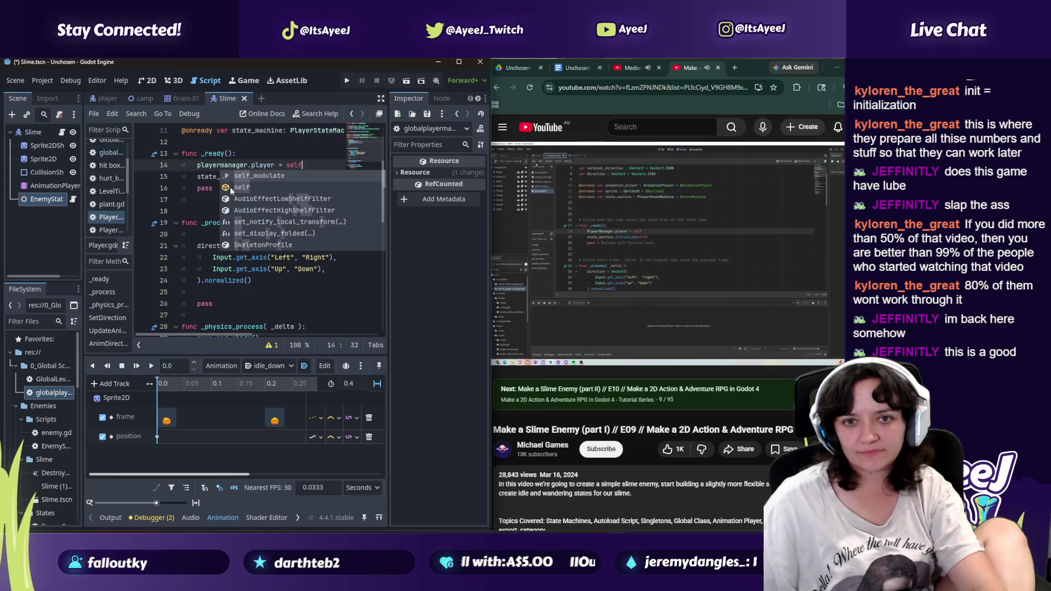
pyautogui.click(198, 165)
pyautogui.click(312, 163)
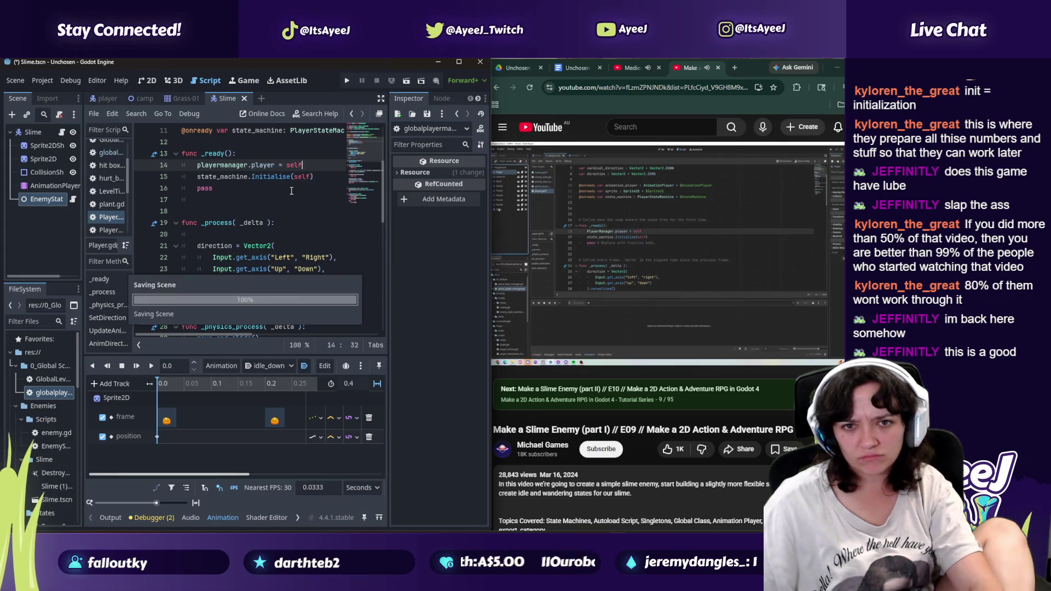
pyautogui.hotkey('ctrl', 's')
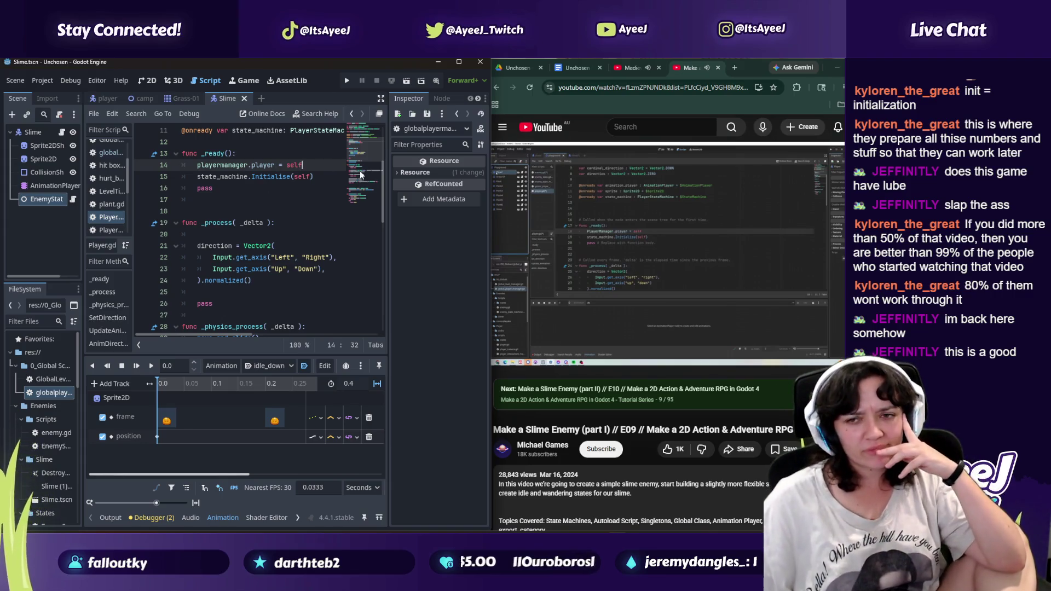
pyautogui.moveTo(491, 274); pyautogui.dragTo(488, 275)
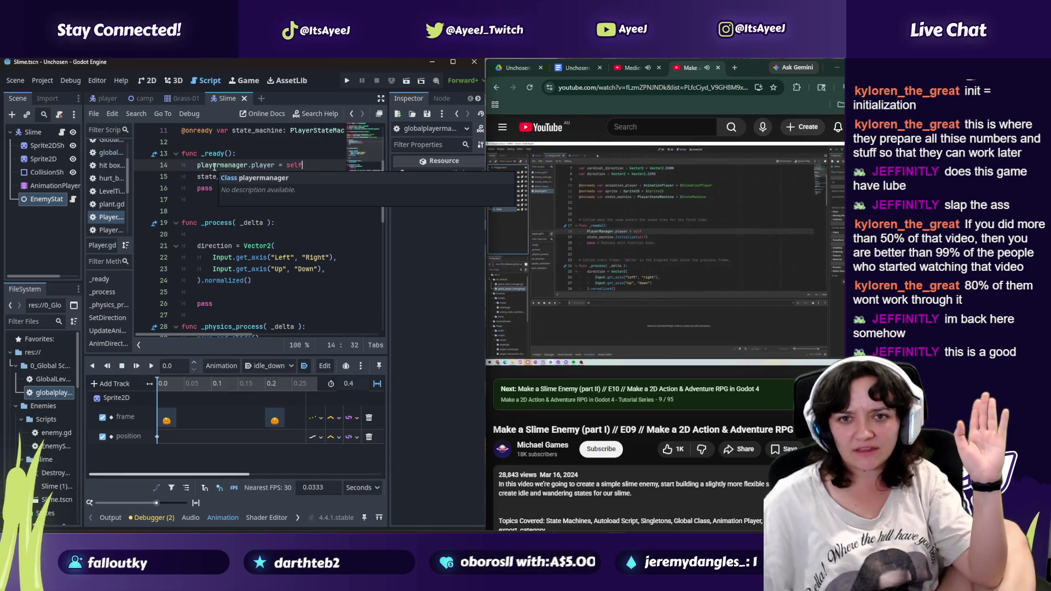
pyautogui.click(602, 215)
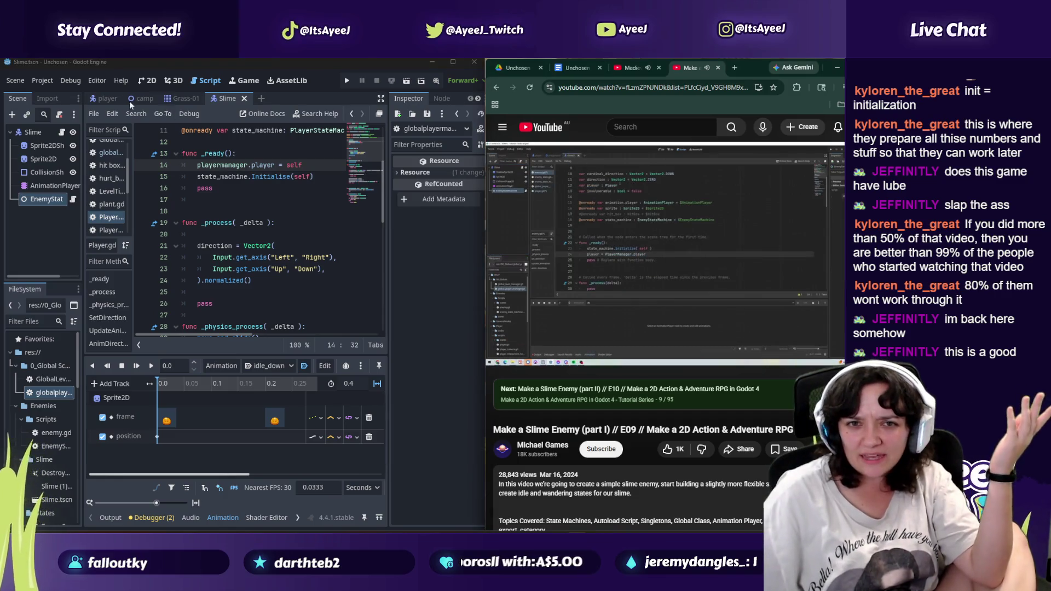
# Step: Rename the playermanager autoload to PlayerManager in the Autoload list and close Project Settings
pyautogui.click(42, 81)
pyautogui.click(60, 93)
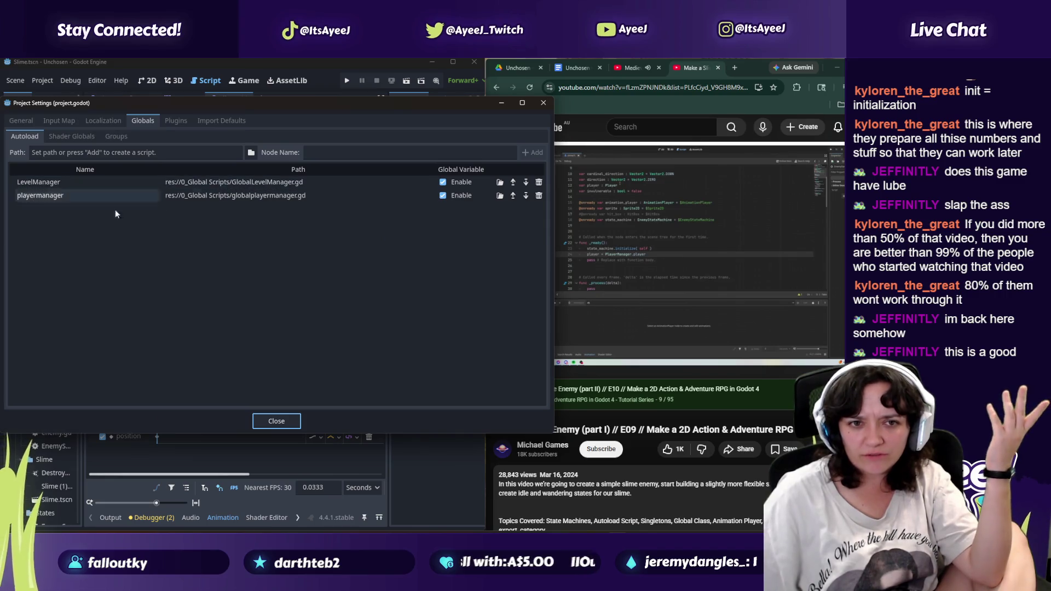
pyautogui.doubleClick(55, 195)
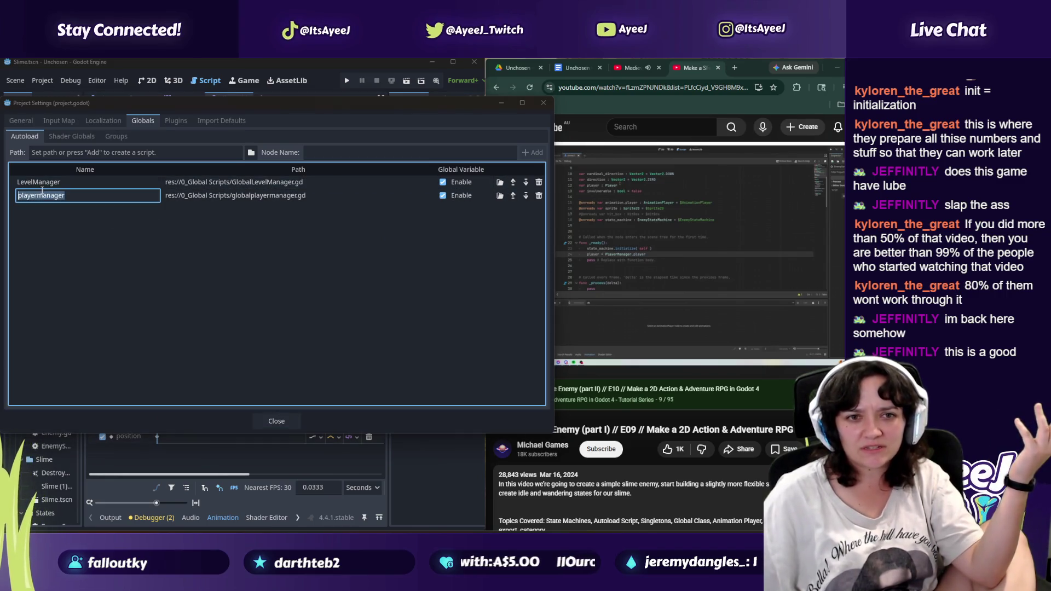
pyautogui.write('Playe')
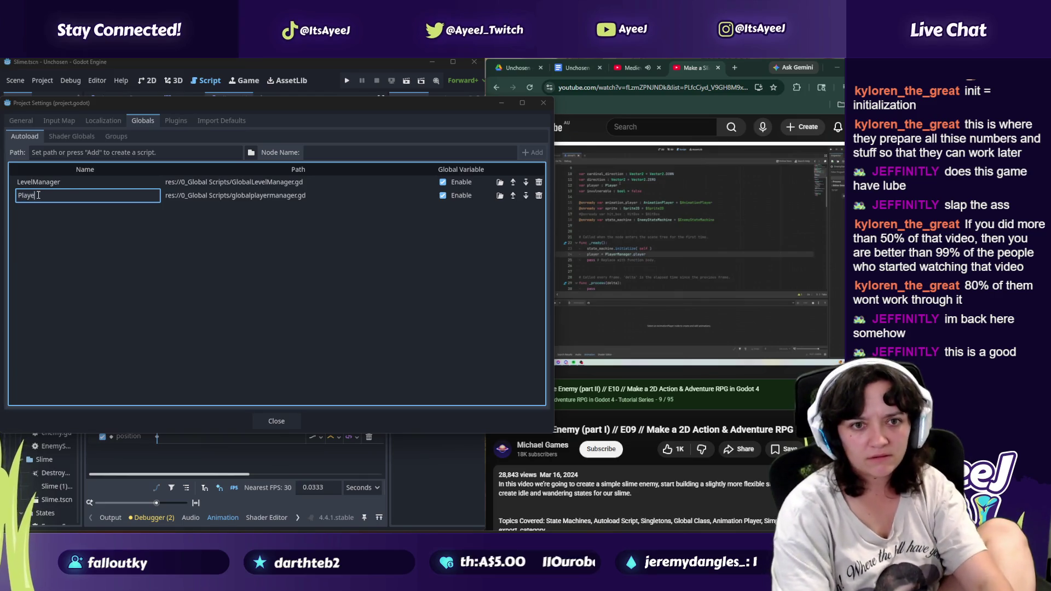
pyautogui.write('rManager')
pyautogui.press('Return')
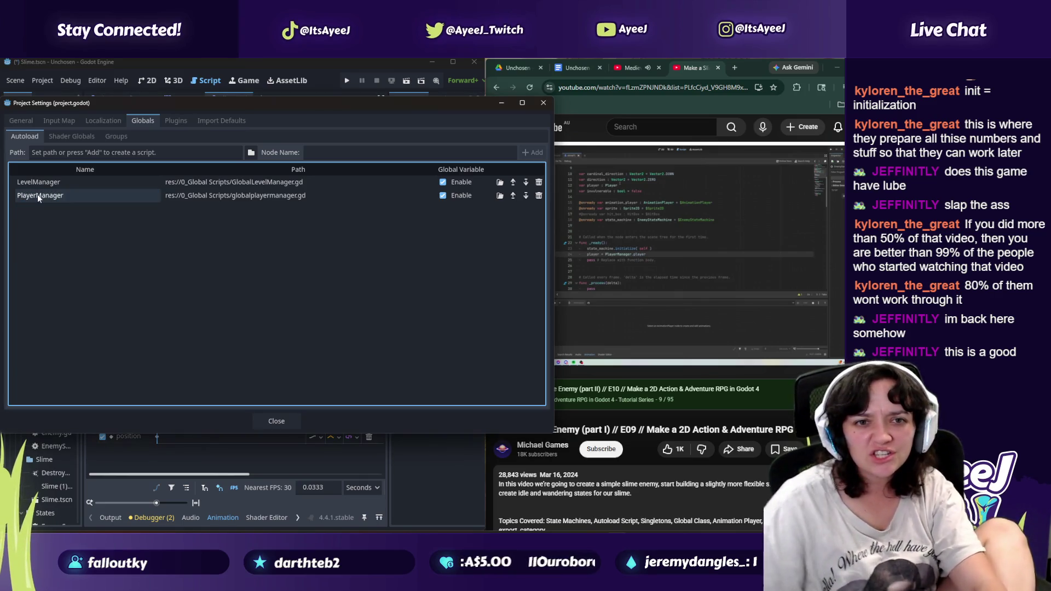
pyautogui.click(278, 423)
pyautogui.click(278, 423)
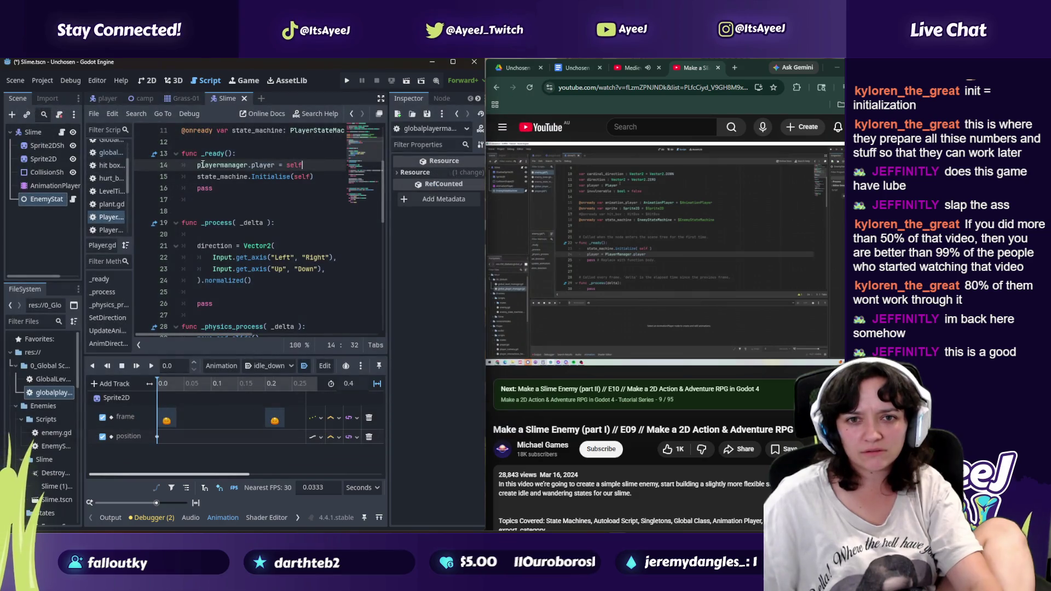
# Step: Change line 14 of Player.gd to PlayerManager.player = self and save
pyautogui.press('BackSpace')
pyautogui.write('P')
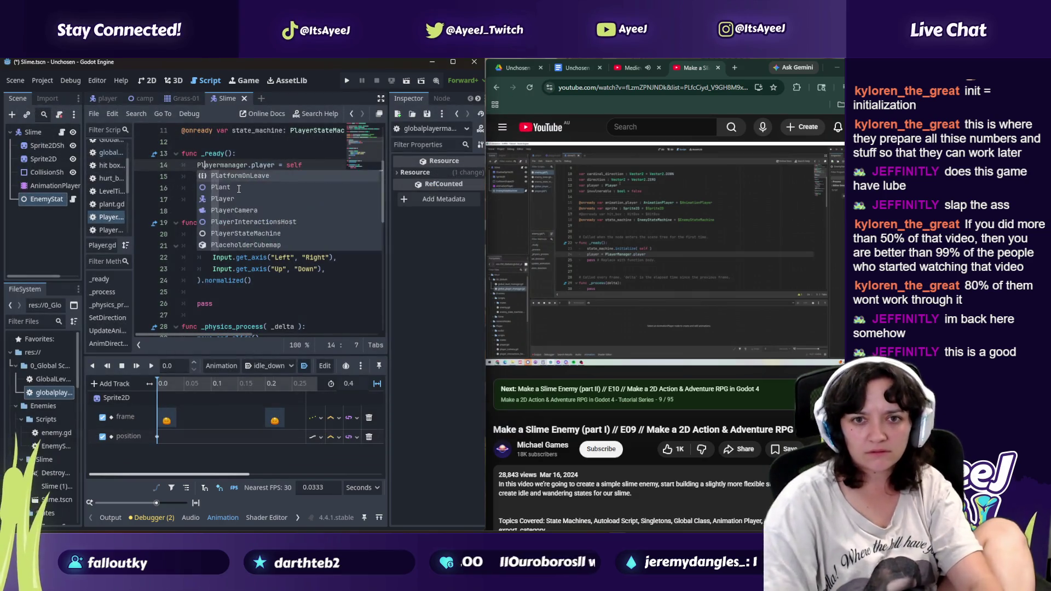
pyautogui.press('BackSpace')
pyautogui.write('M')
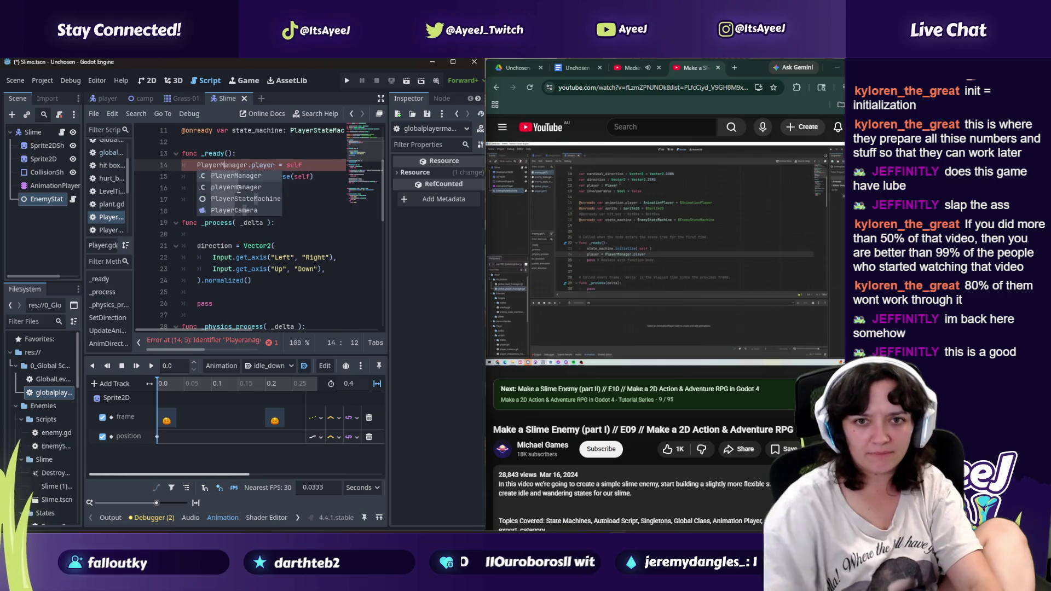
pyautogui.hotkey('ctrl', 's')
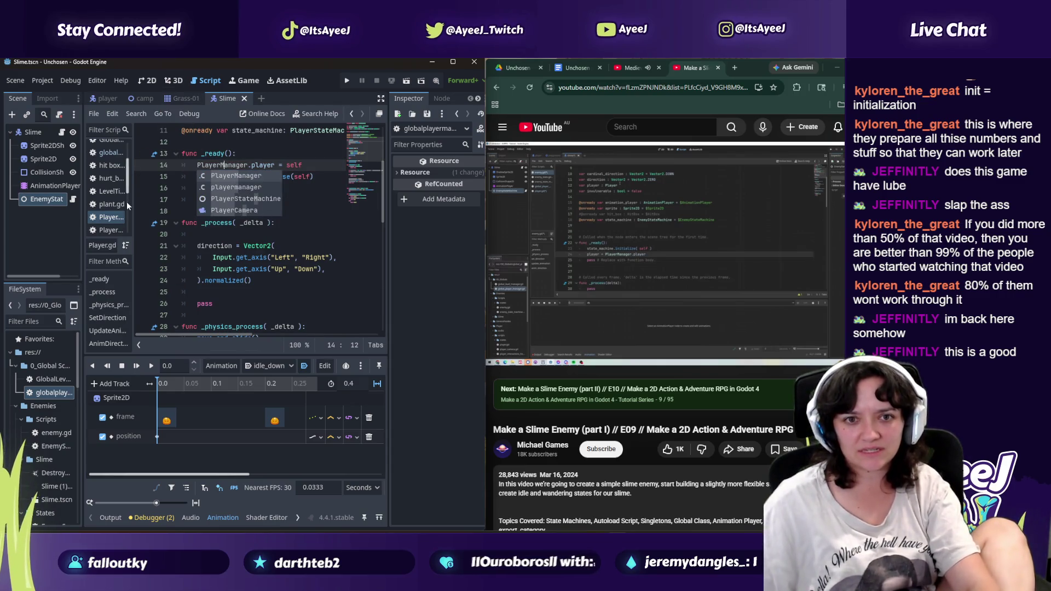
pyautogui.click(188, 181)
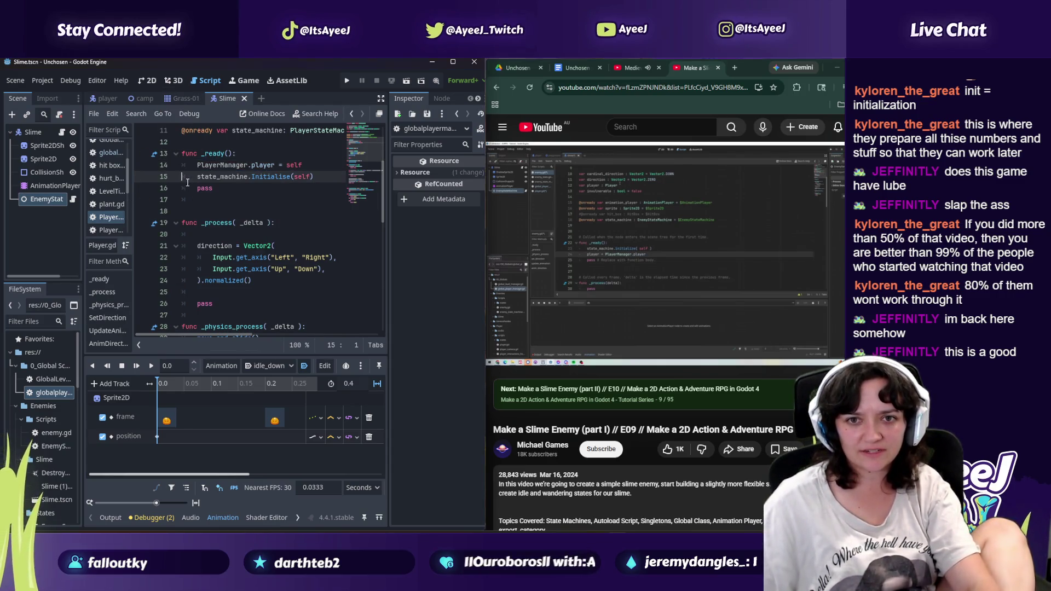
# Step: Switch to enemy.gd and change line 21 to player = PlayerManager.player
pyautogui.scroll(1, 107, 219)
pyautogui.click(109, 164)
pyautogui.click(109, 151)
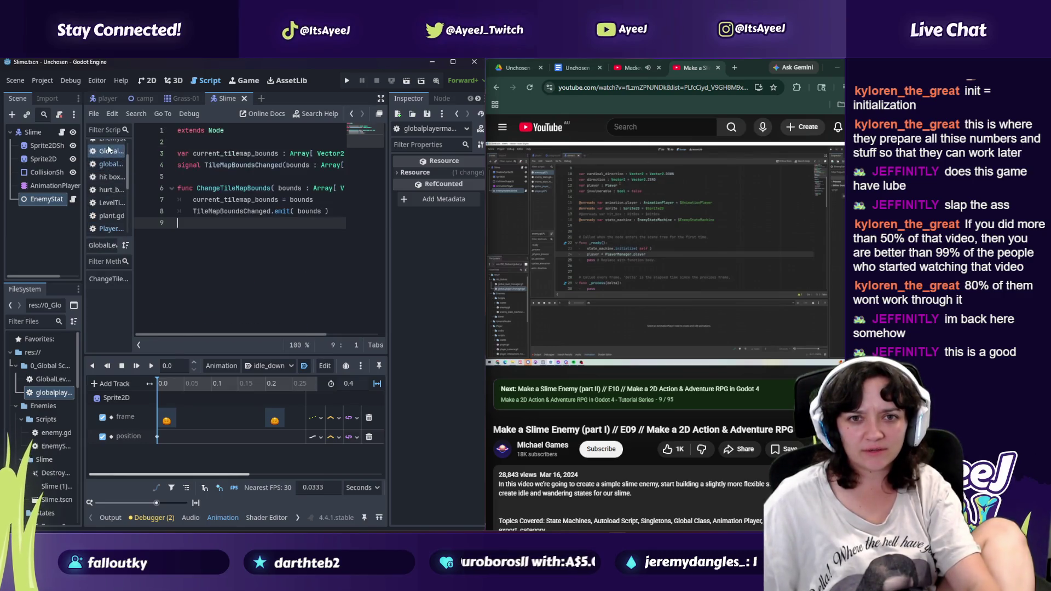
pyautogui.scroll(3, 110, 169)
pyautogui.click(109, 165)
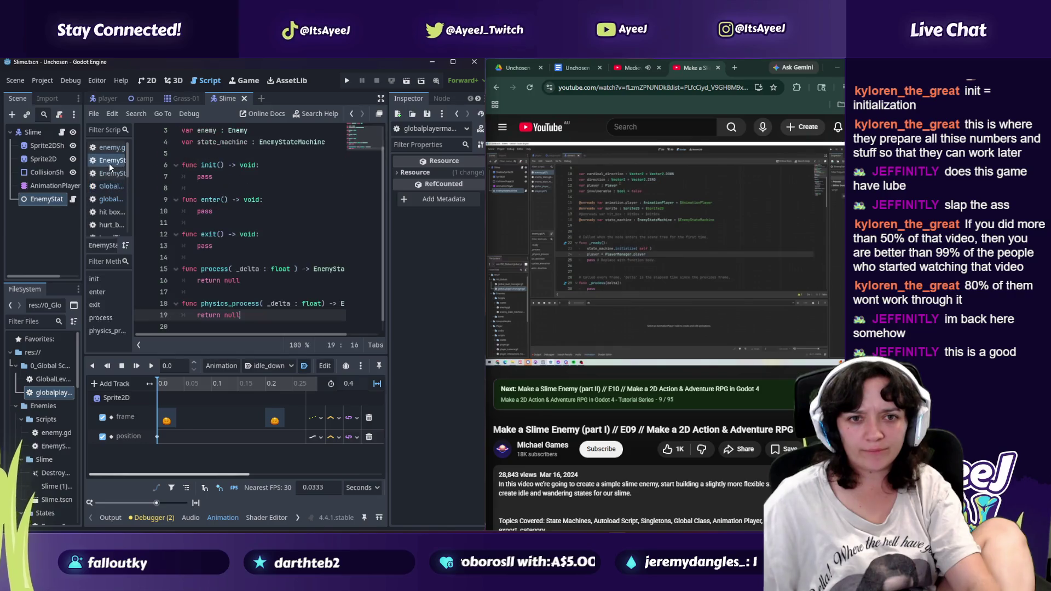
pyautogui.click(111, 151)
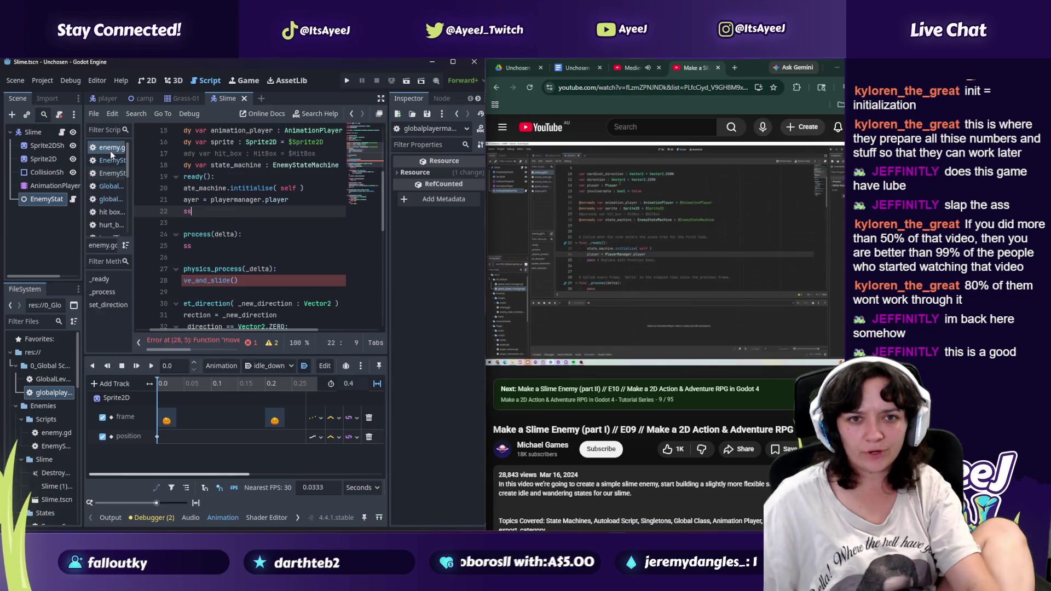
pyautogui.click(214, 200)
pyautogui.write('P')
pyautogui.press('Right')
pyautogui.press('Right')
pyautogui.press('Right')
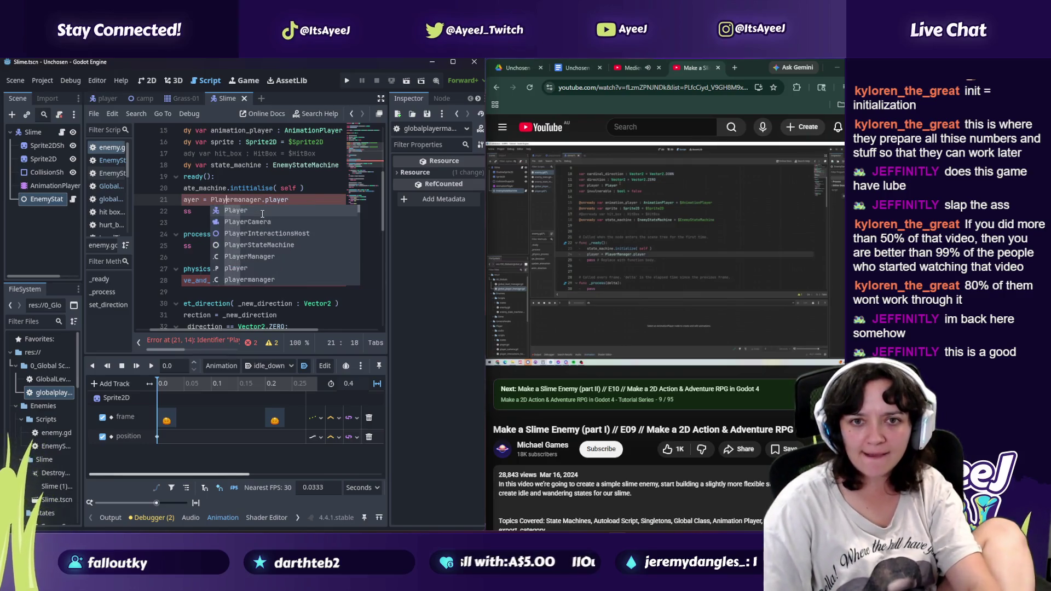
pyautogui.hotkey('shift', 'Right')
pyautogui.write('M')
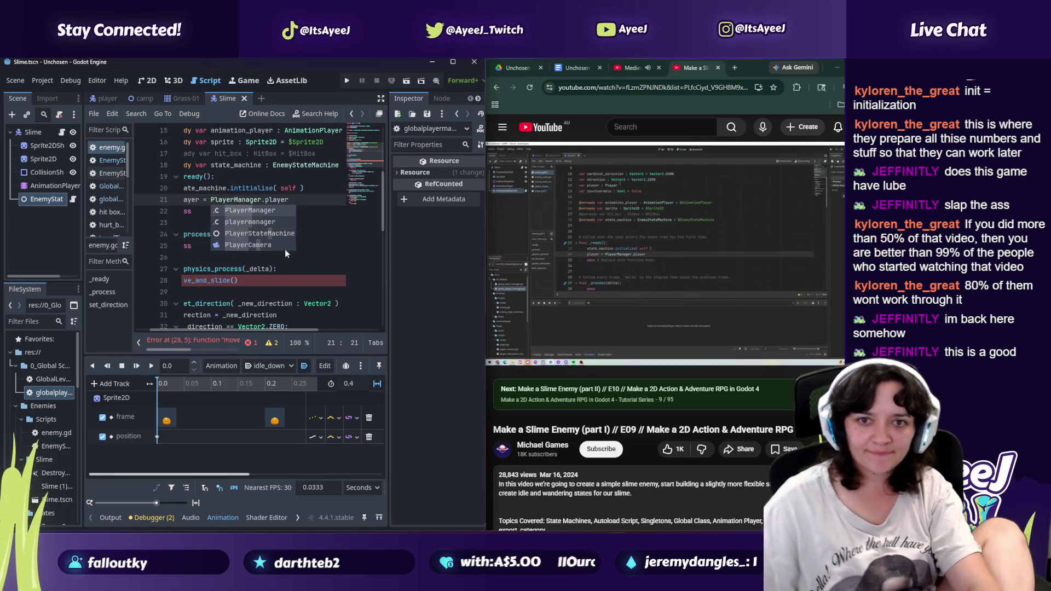
pyautogui.moveTo(249, 330); pyautogui.dragTo(229, 329)
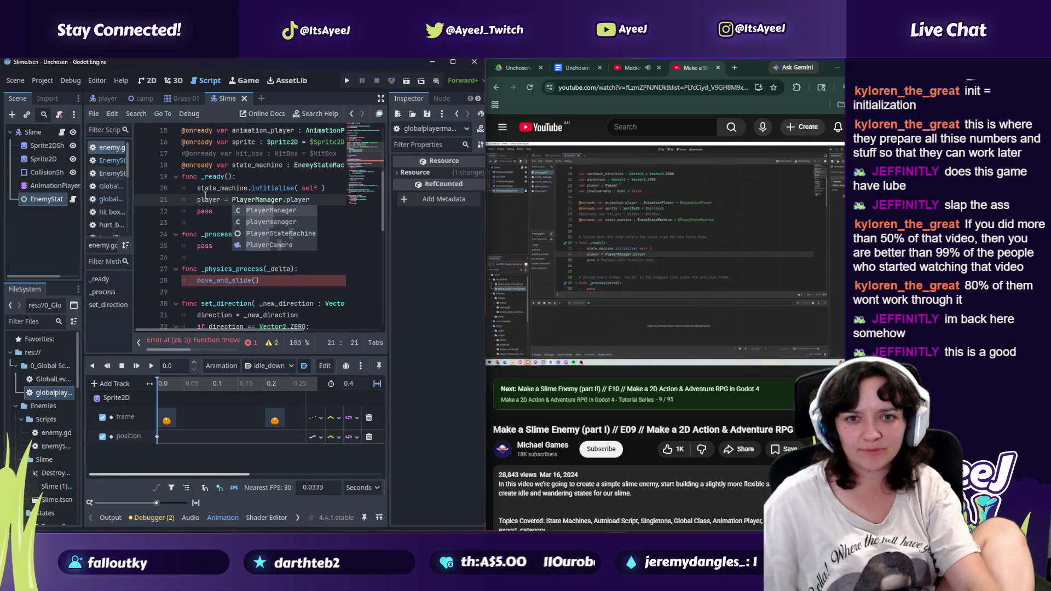
pyautogui.click(602, 220)
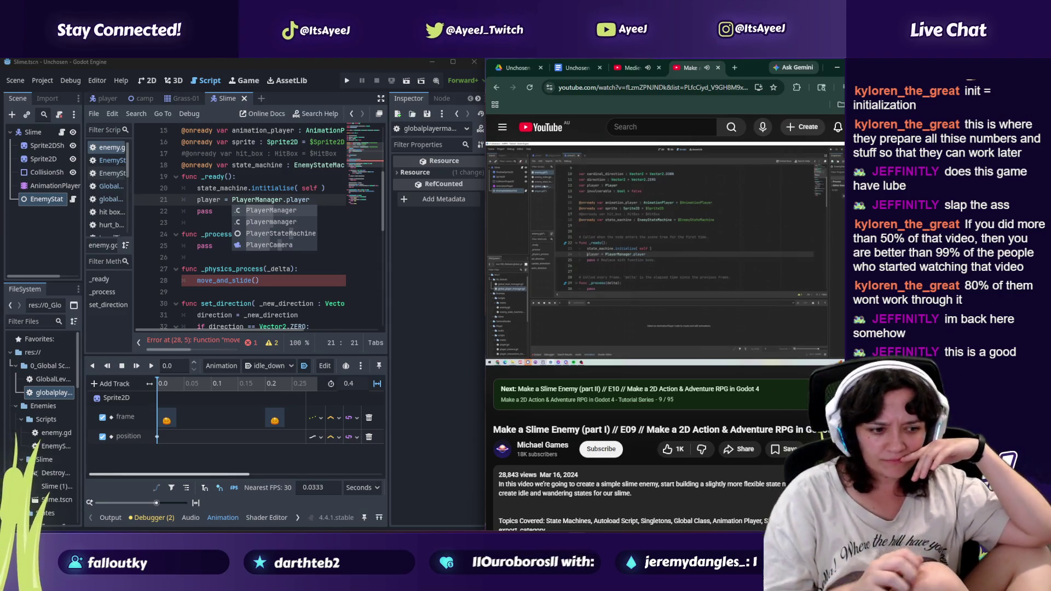
# Step: Play and pause the tutorial around 30:00 to study its enemy state machine code
pyautogui.moveTo(812, 188)
pyautogui.click(688, 284)
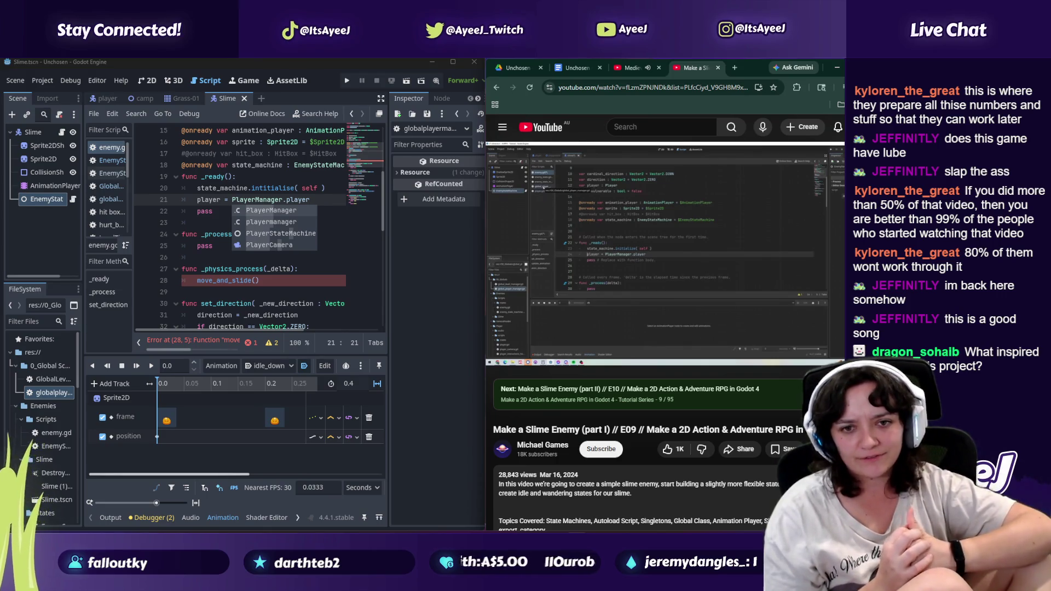
pyautogui.moveTo(749, 224)
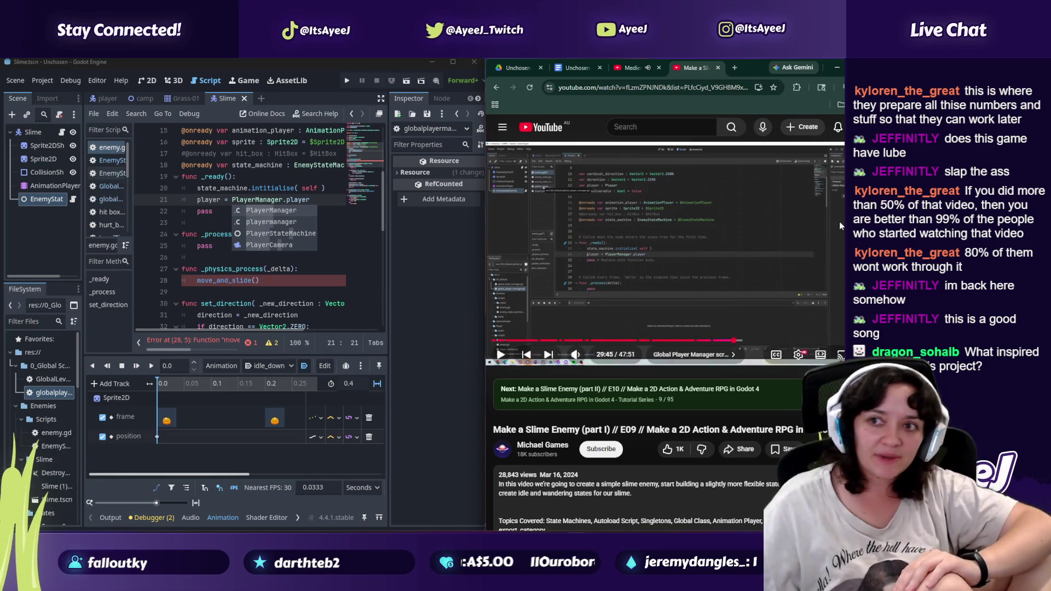
pyautogui.click(660, 291)
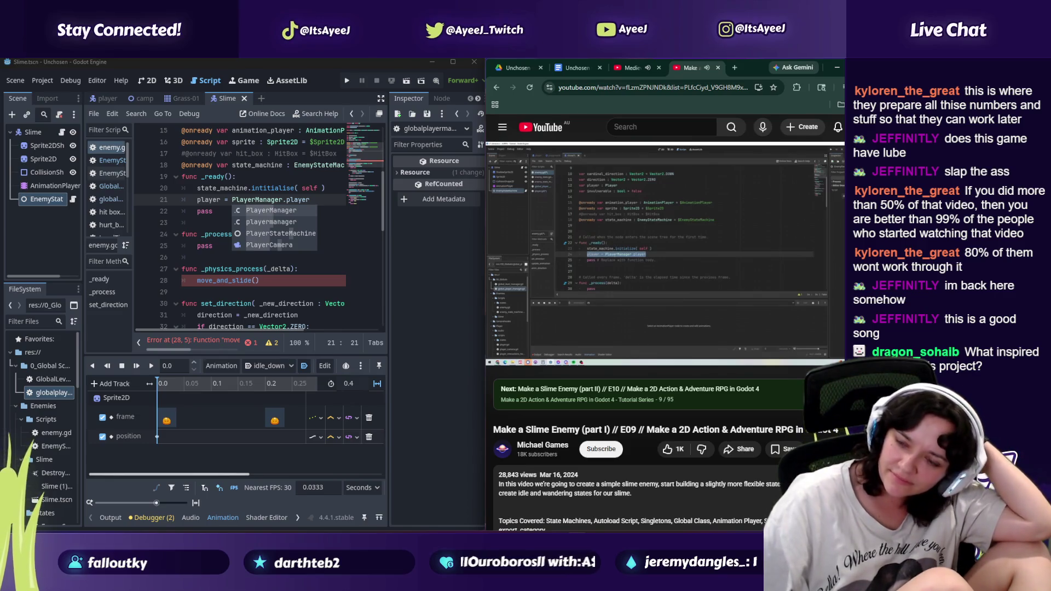
pyautogui.moveTo(669, 277)
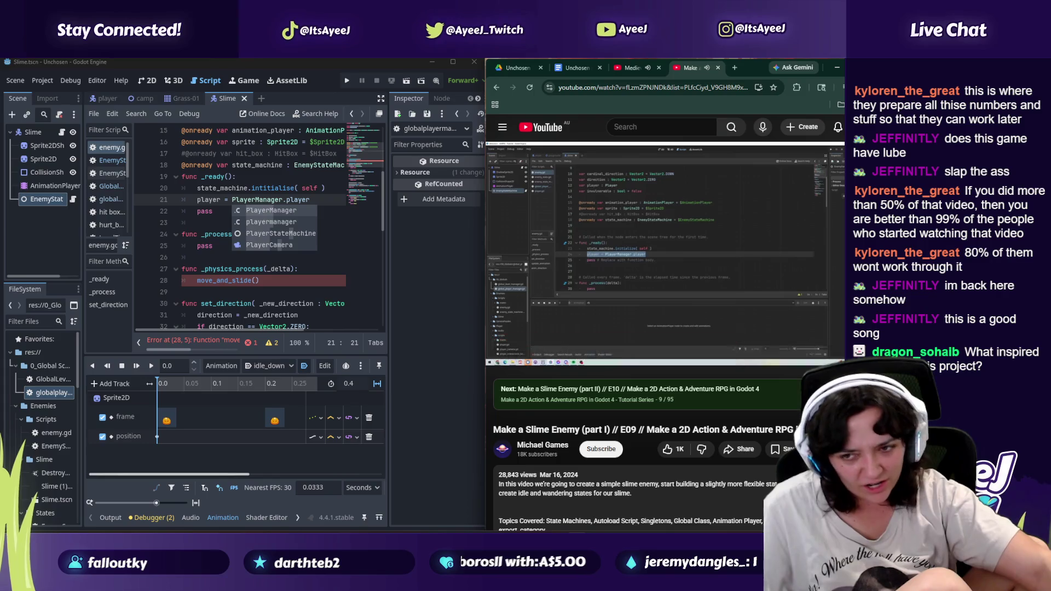
pyautogui.click(609, 239)
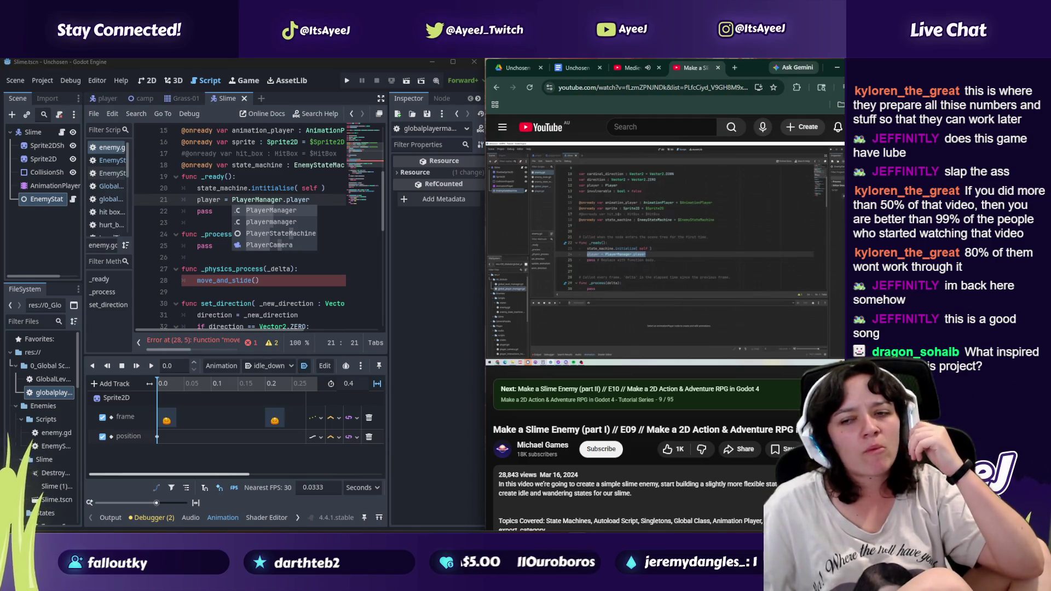
pyautogui.moveTo(744, 246)
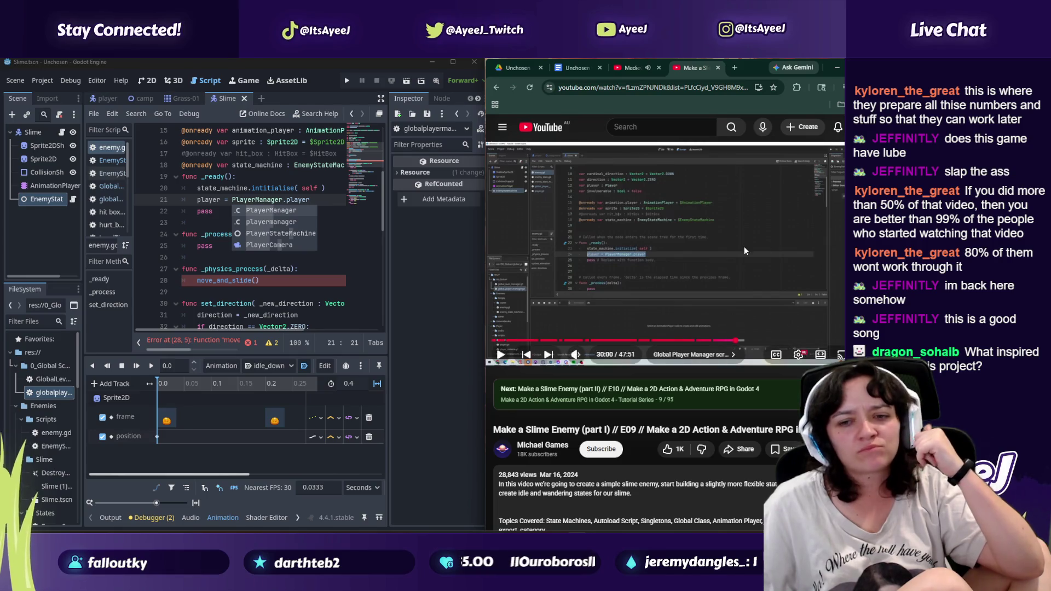
pyautogui.click(707, 255)
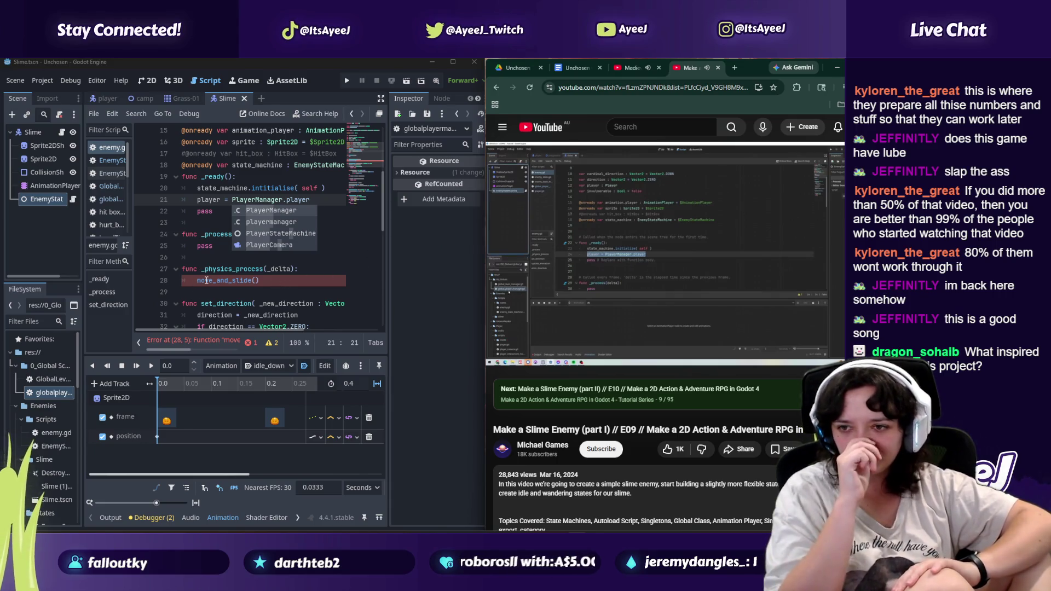
pyautogui.moveTo(582, 290)
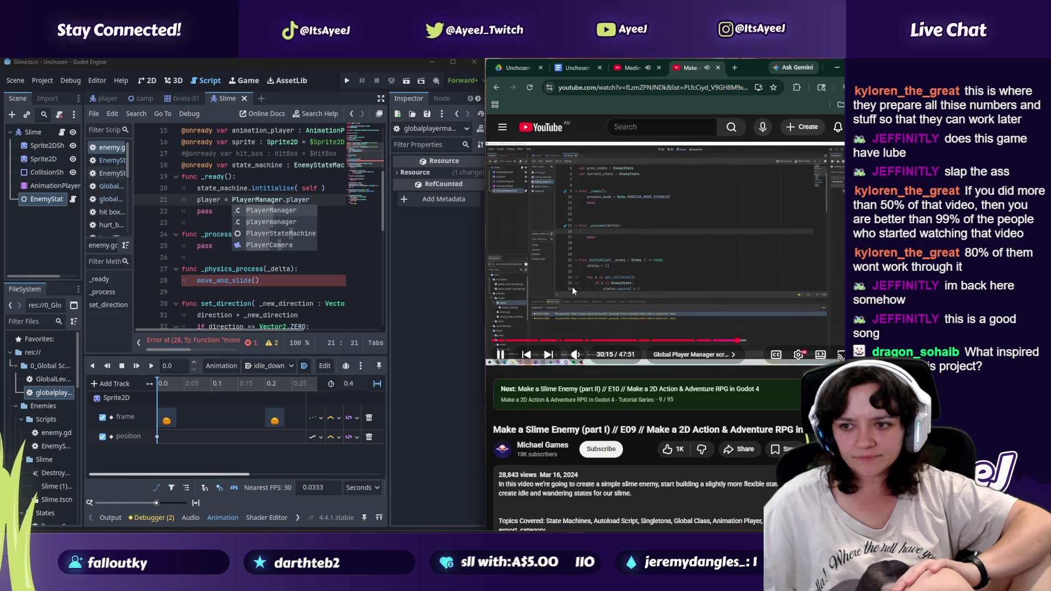
pyautogui.moveTo(644, 253)
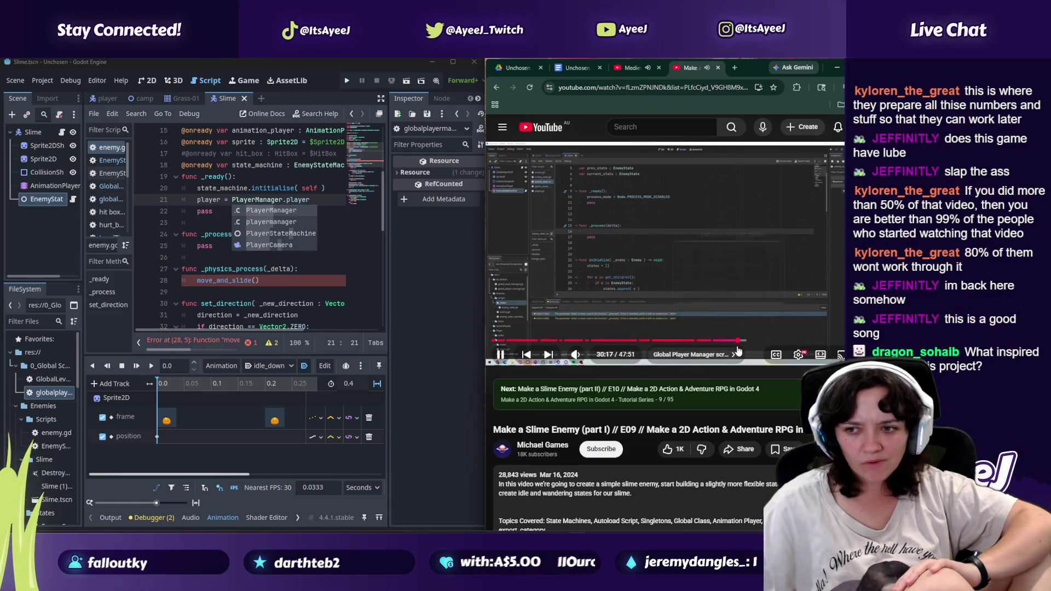
pyautogui.click(595, 264)
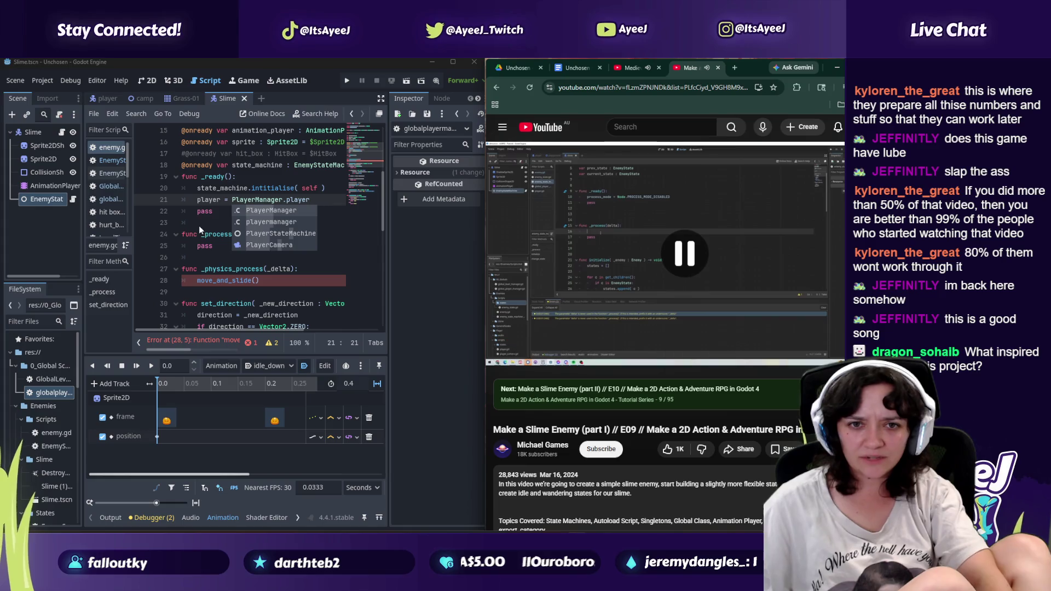
pyautogui.click(113, 160)
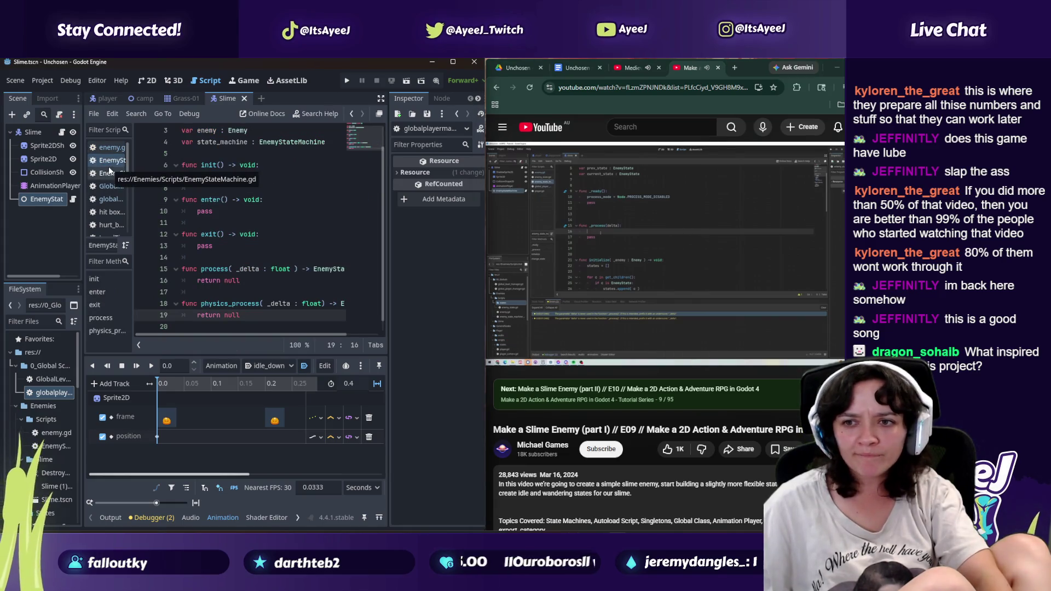
# Step: Resume the tutorial video to follow its next EnemyState change
pyautogui.scroll(2, 246, 230)
pyautogui.click(617, 240)
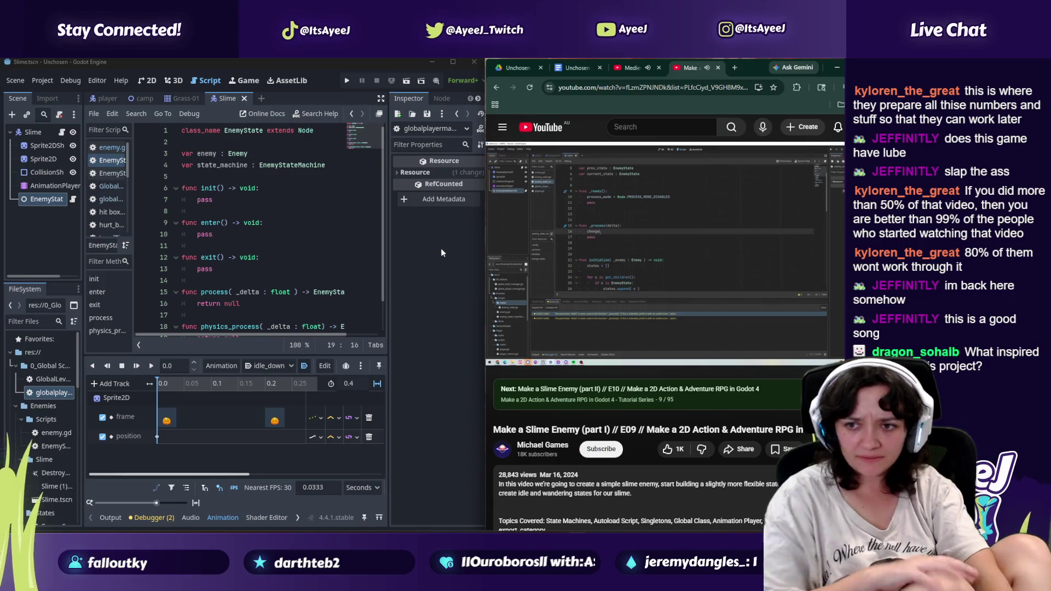
pyautogui.moveTo(575, 265)
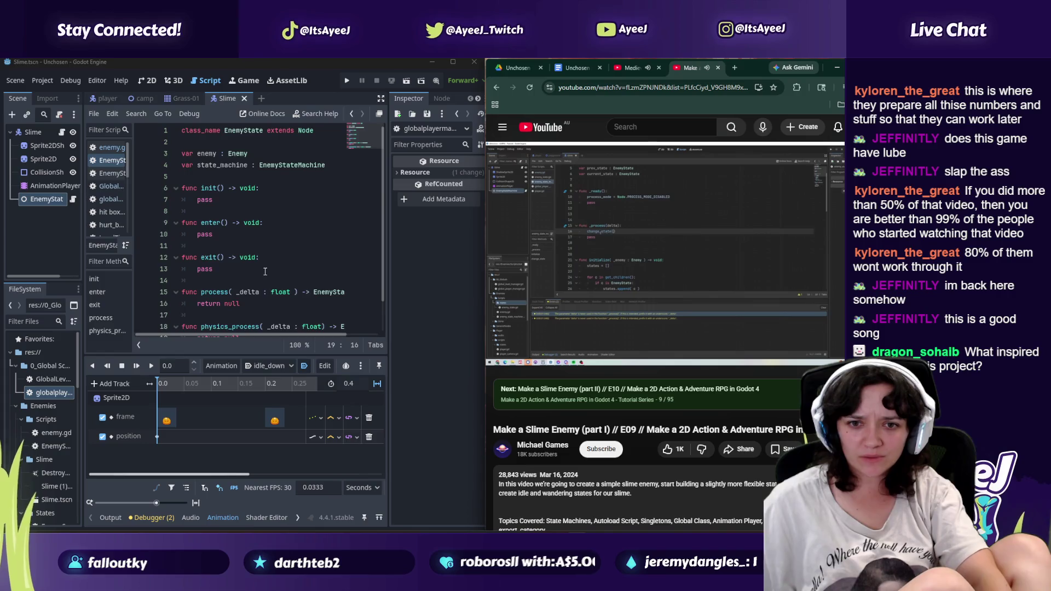
pyautogui.scroll(-1, 258, 241)
# Step: Insert change_state( current_state.rpocess( delta) above return null in process()
pyautogui.click(209, 269)
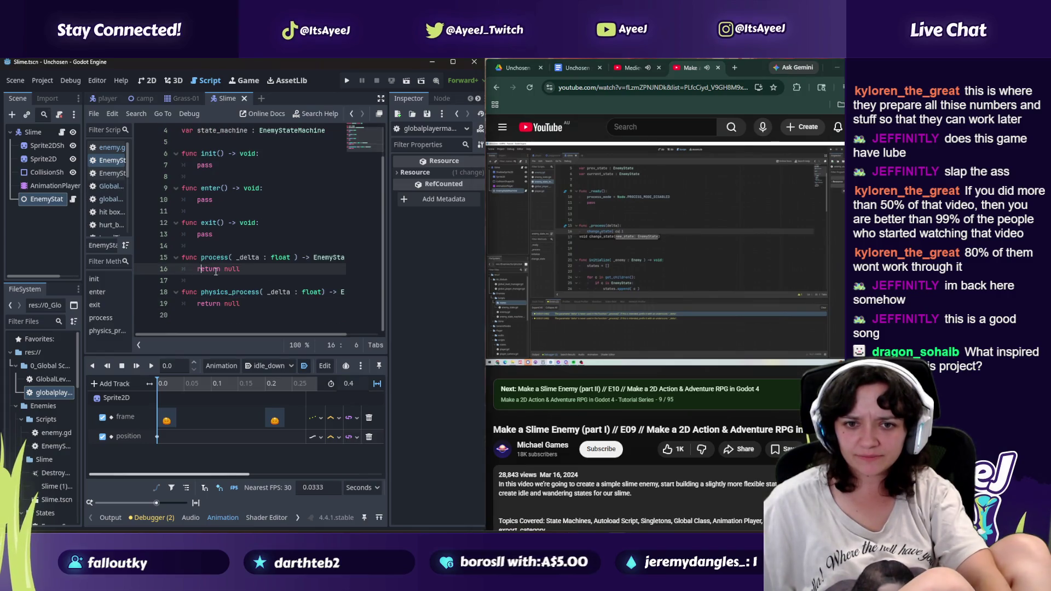
pyautogui.press('Return')
pyautogui.press('Up')
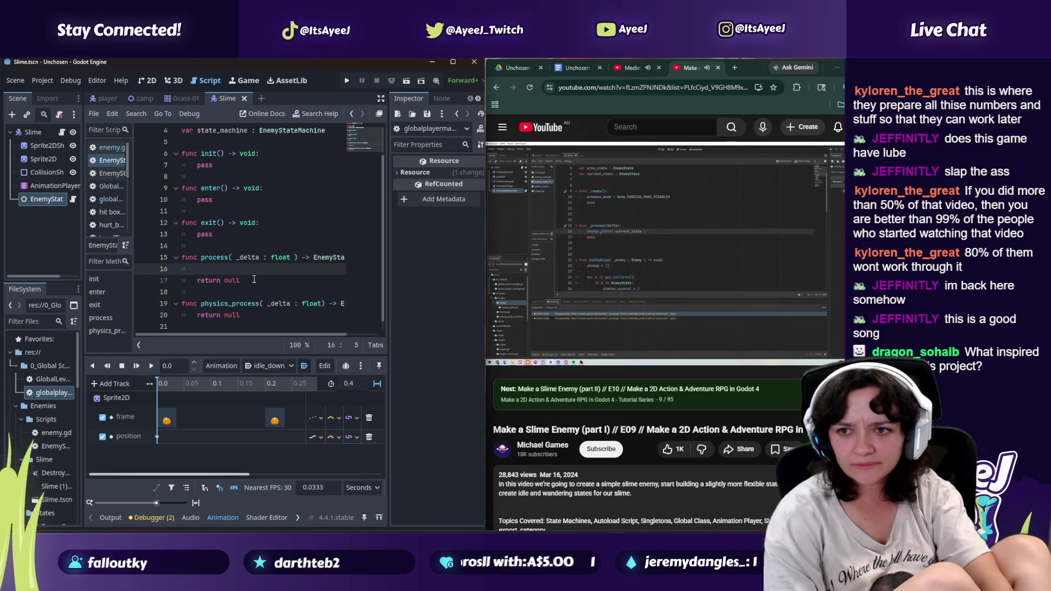
pyautogui.write('cghabg')
pyautogui.press('BackSpace')
pyautogui.press('BackSpace')
pyautogui.press('BackSpace')
pyautogui.write('hange')
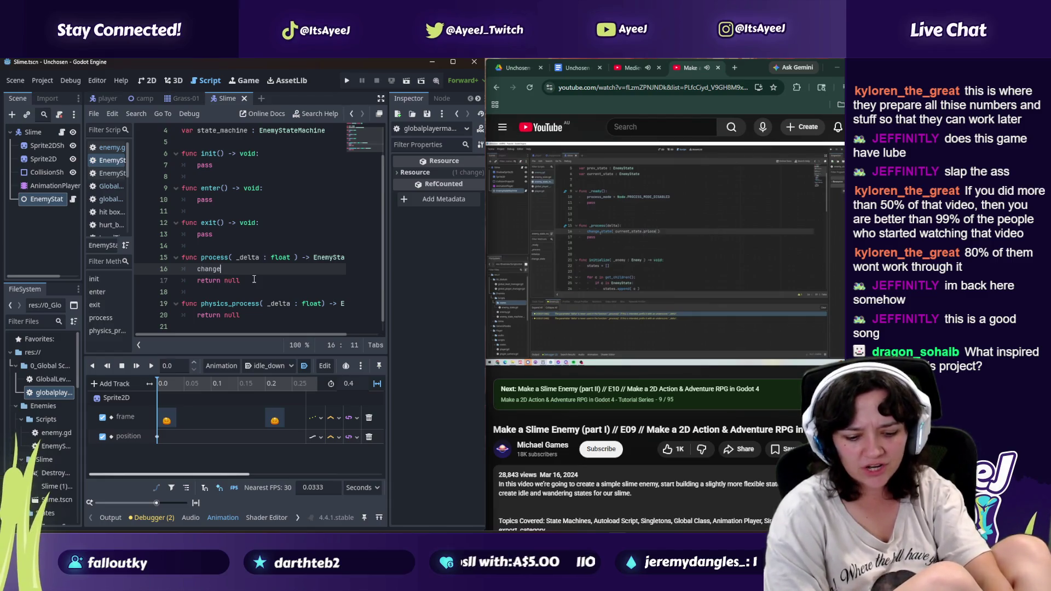
pyautogui.write('_state')
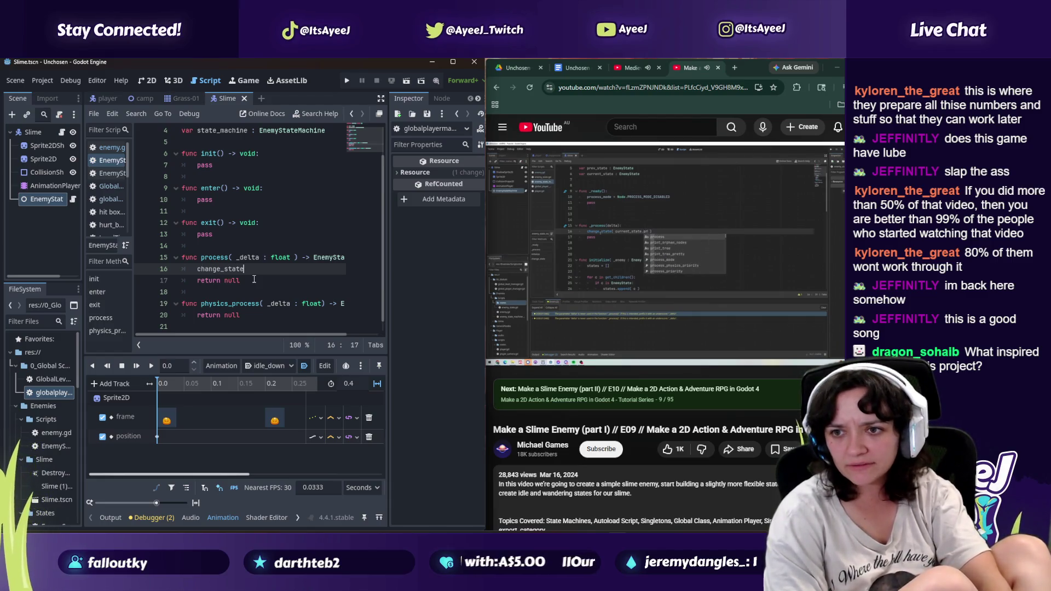
pyautogui.write('( current')
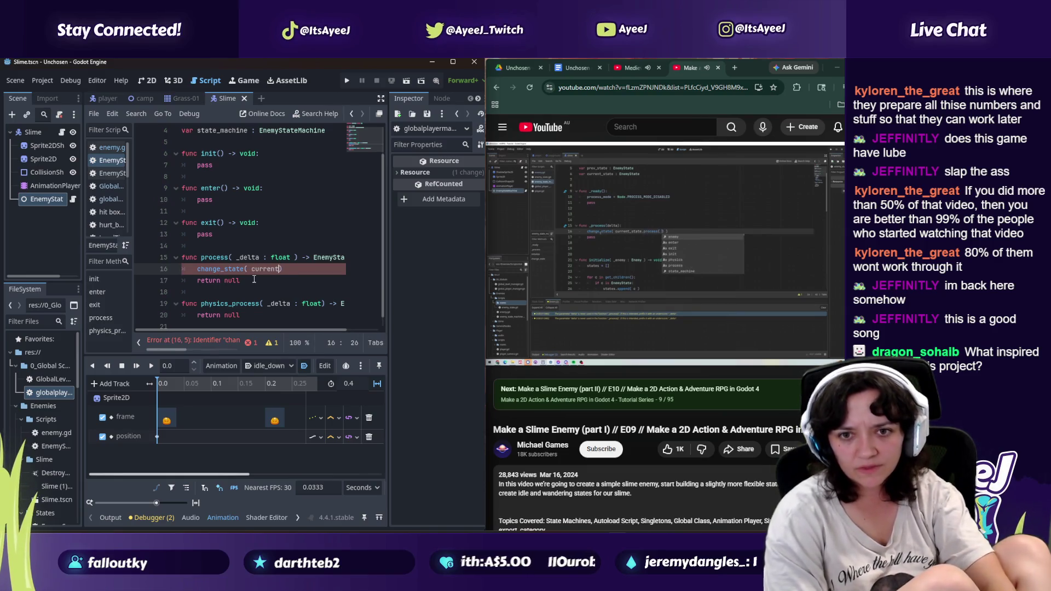
pyautogui.write('_state')
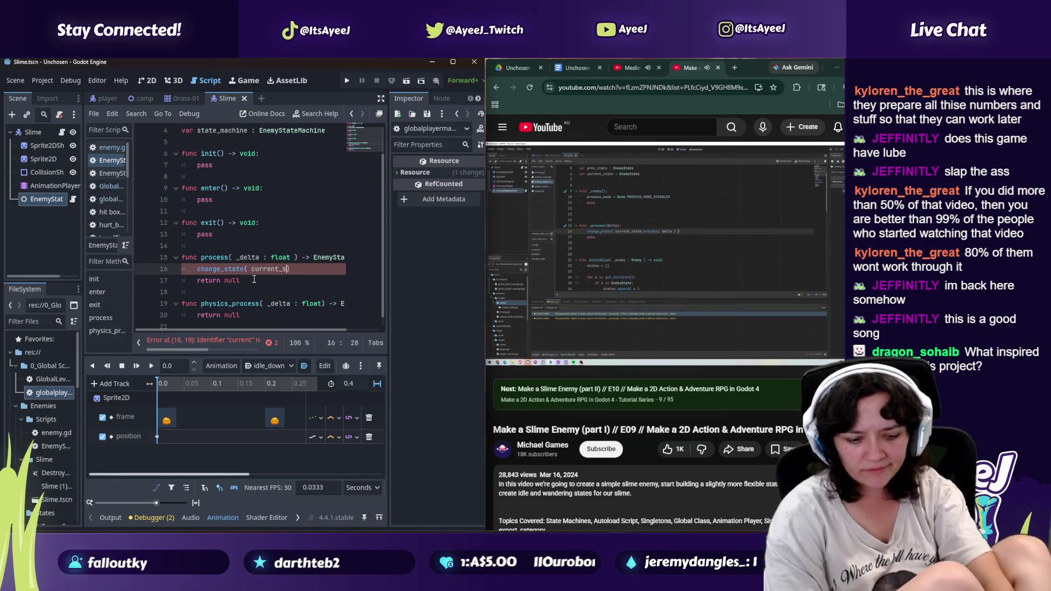
pyautogui.write('.rpocess')
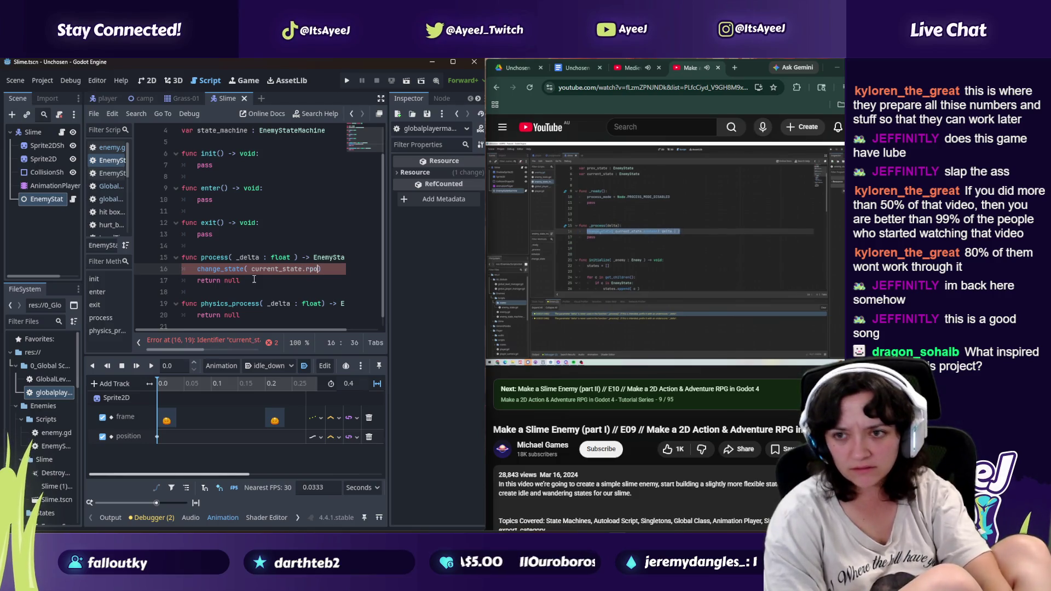
pyautogui.write('( delta')
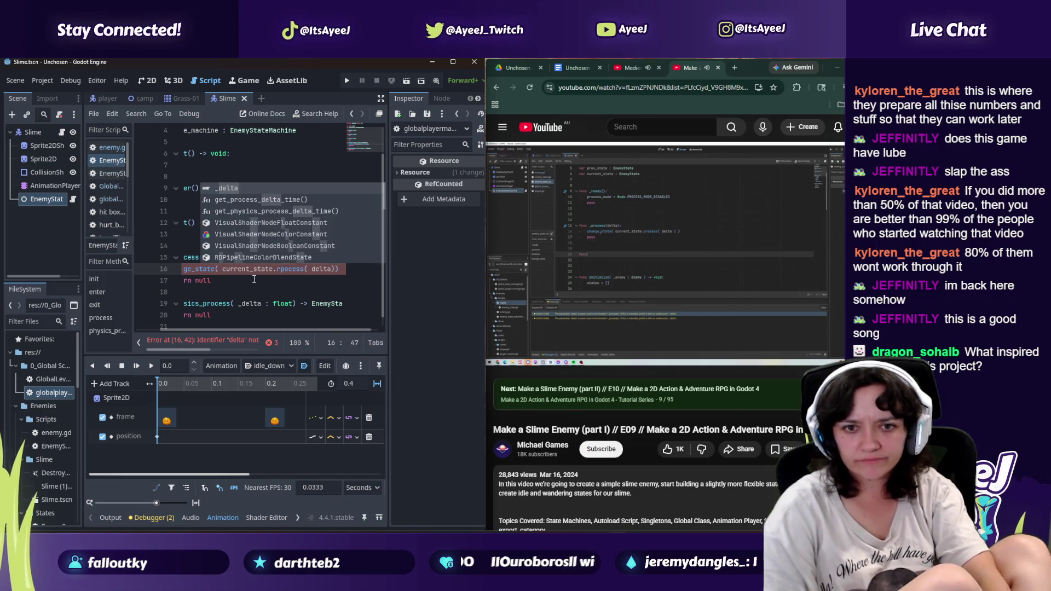
pyautogui.press('Escape')
pyautogui.press('Down')
pyautogui.scroll(-1, 254, 279)
pyautogui.click(593, 251)
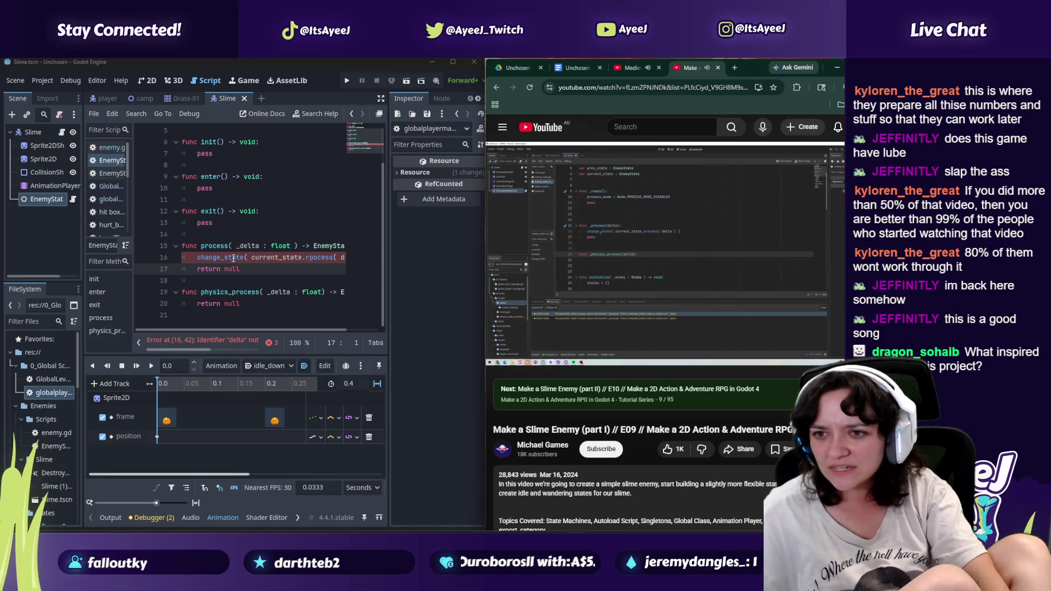
# Step: Fix the typo so the call reads current_state.process( delta)
pyautogui.moveTo(235, 258)
pyautogui.mouseDown()
pyautogui.moveTo(333, 258)
pyautogui.moveTo(312, 258)
pyautogui.mouseUp()
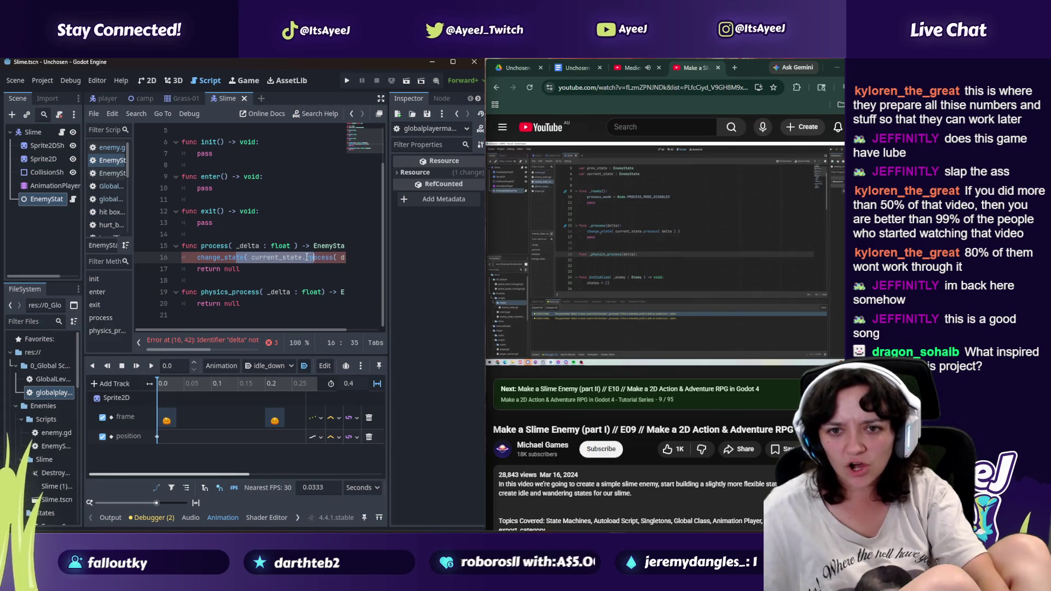
pyautogui.click(305, 258)
pyautogui.write('pr')
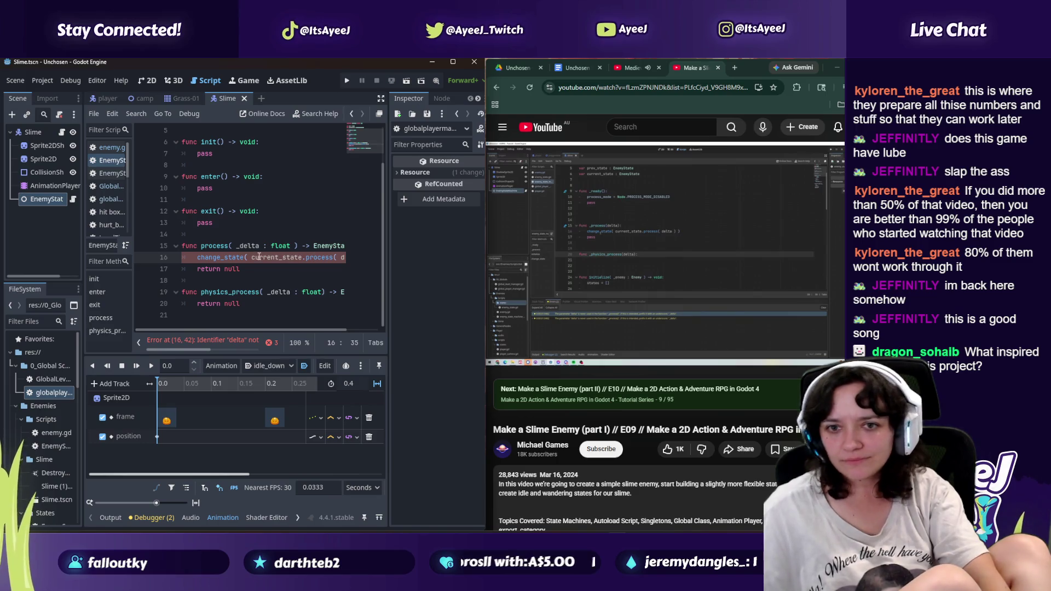
pyautogui.press('Right')
pyautogui.press('Right')
pyautogui.press('Right')
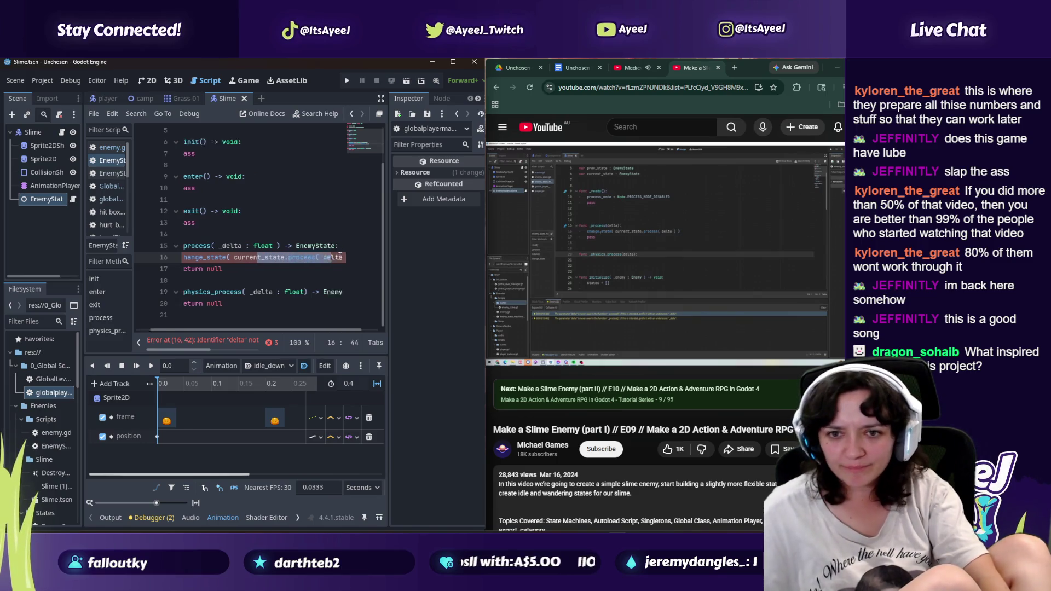
pyautogui.click(305, 257)
# Step: Select the change_state line to copy it, comparing against the tutorial
pyautogui.moveTo(239, 258); pyautogui.dragTo(186, 261)
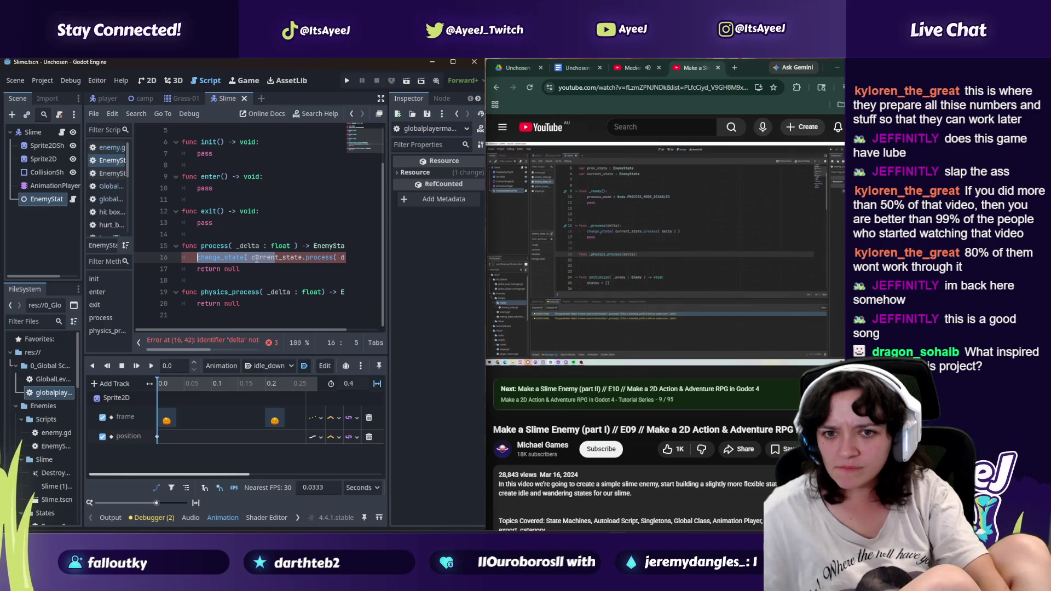
pyautogui.moveTo(285, 263); pyautogui.dragTo(345, 258)
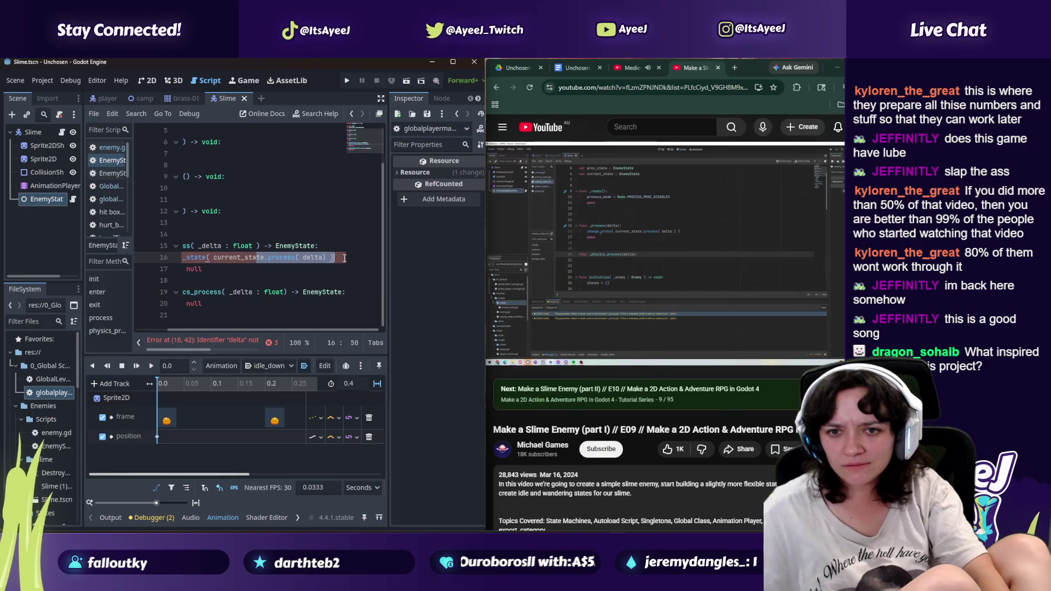
pyautogui.press('XF86AudioPlay')
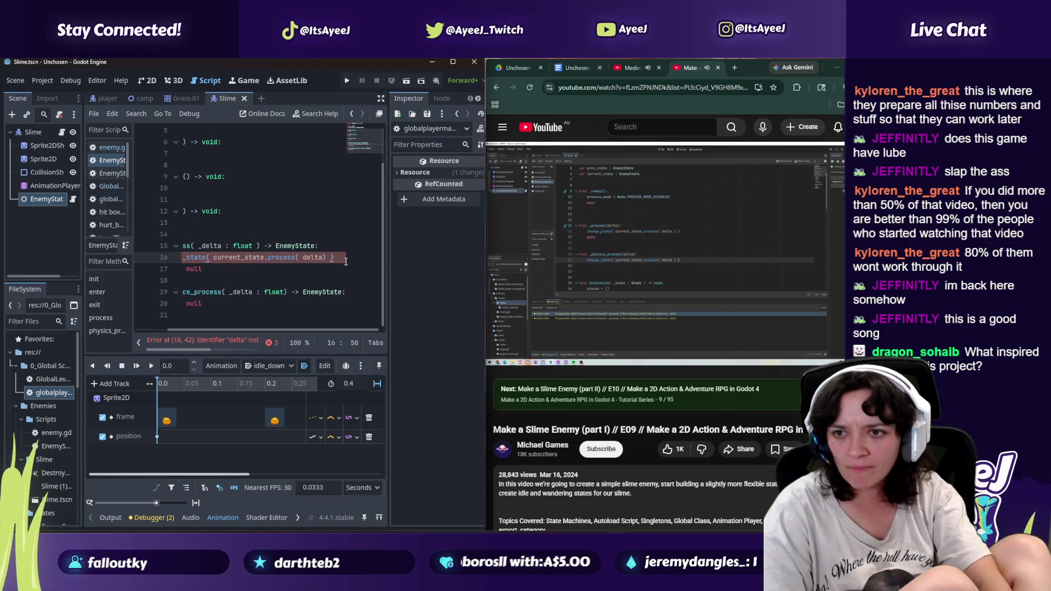
pyautogui.press('XF86AudioPlay')
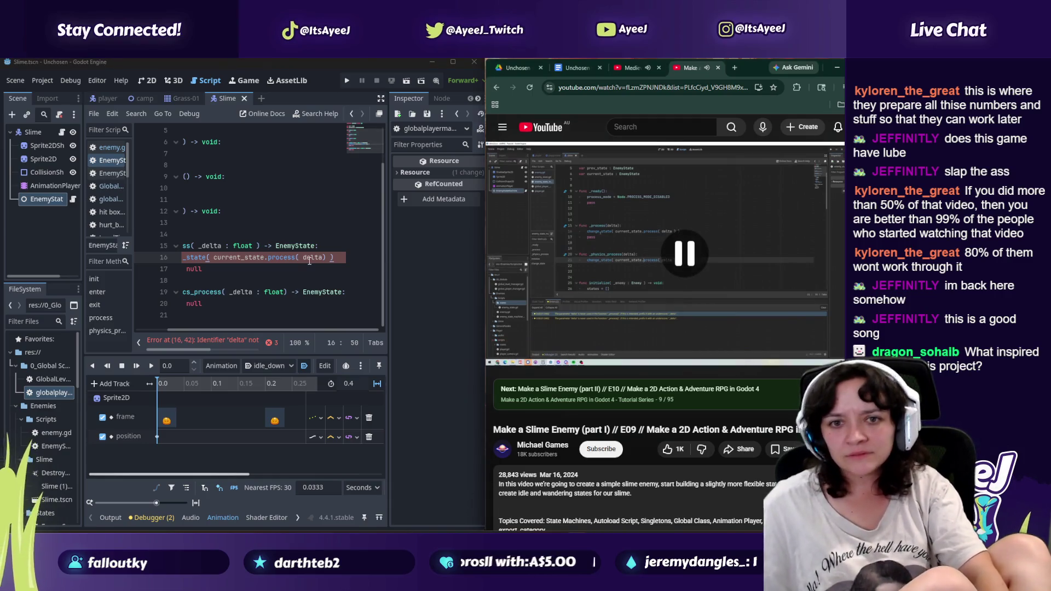
pyautogui.moveTo(309, 262)
pyautogui.mouseDown()
pyautogui.moveTo(186, 258)
pyautogui.moveTo(199, 257)
pyautogui.mouseUp()
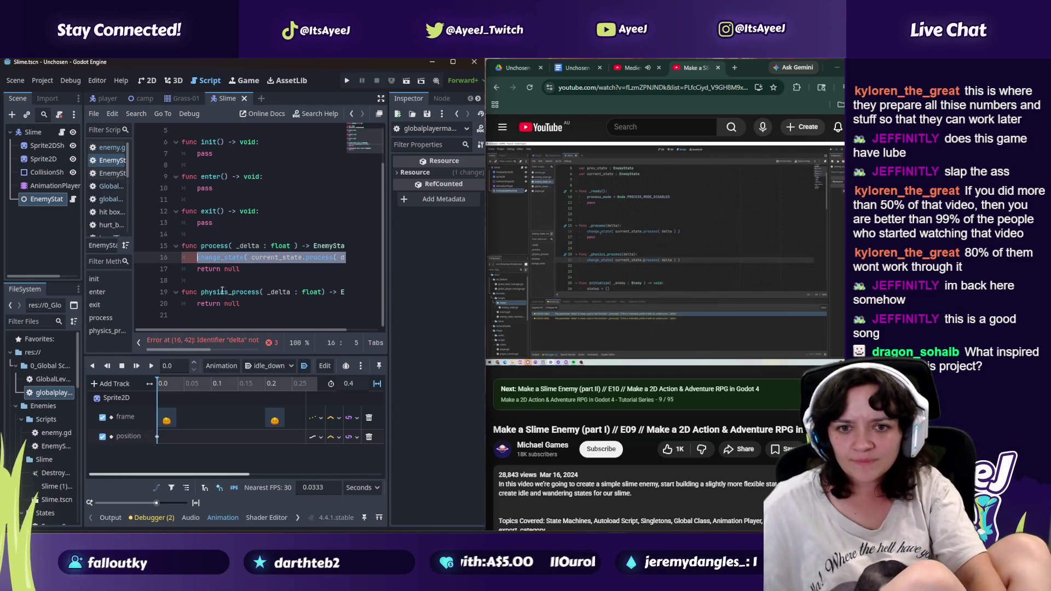
pyautogui.click(196, 303)
pyautogui.press('Return')
pyautogui.press('Up')
pyautogui.write('change_state( current_state.process( delta) )')
pyautogui.click(590, 271)
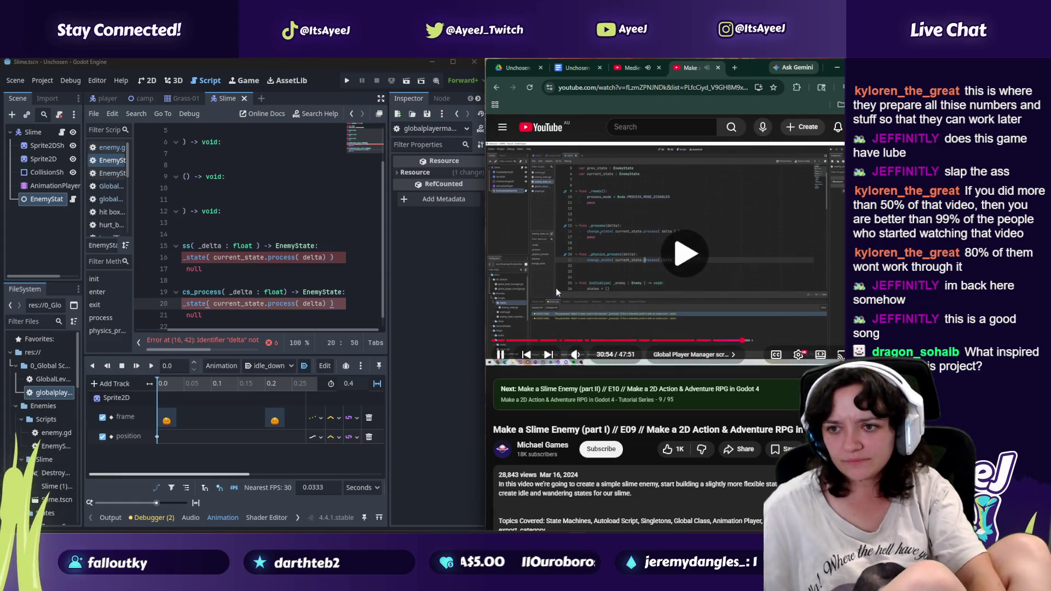
pyautogui.doubleClick(281, 304)
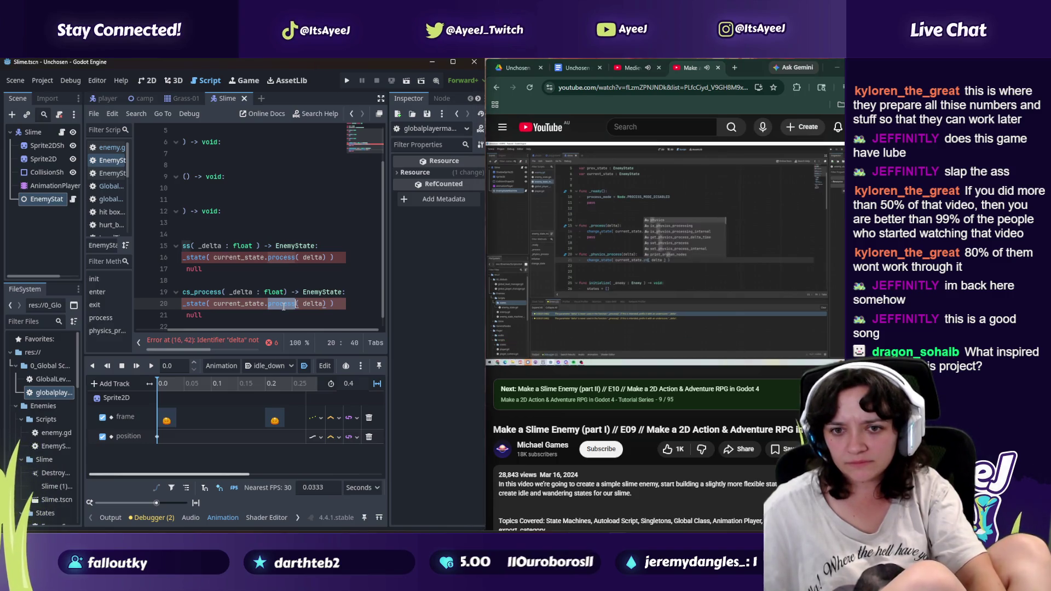
pyautogui.write('physica')
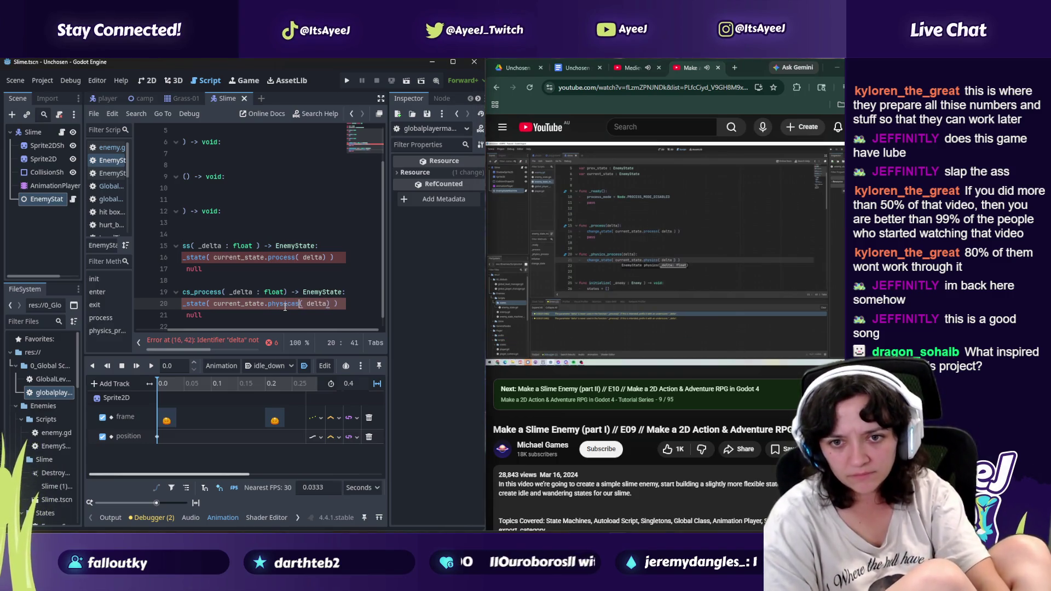
pyautogui.press('BackSpace')
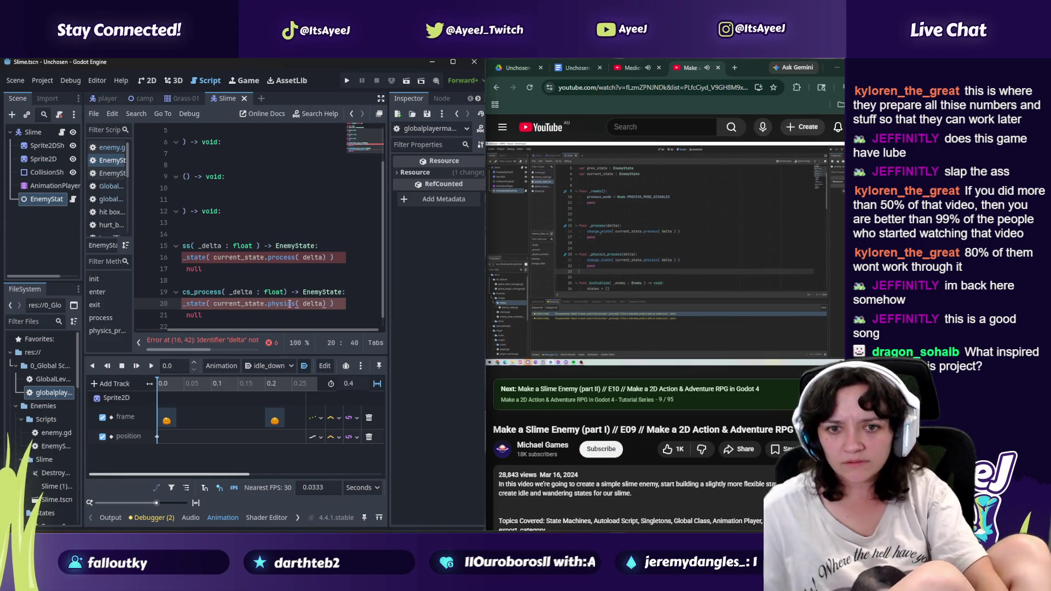
pyautogui.click(210, 270)
pyautogui.click(502, 355)
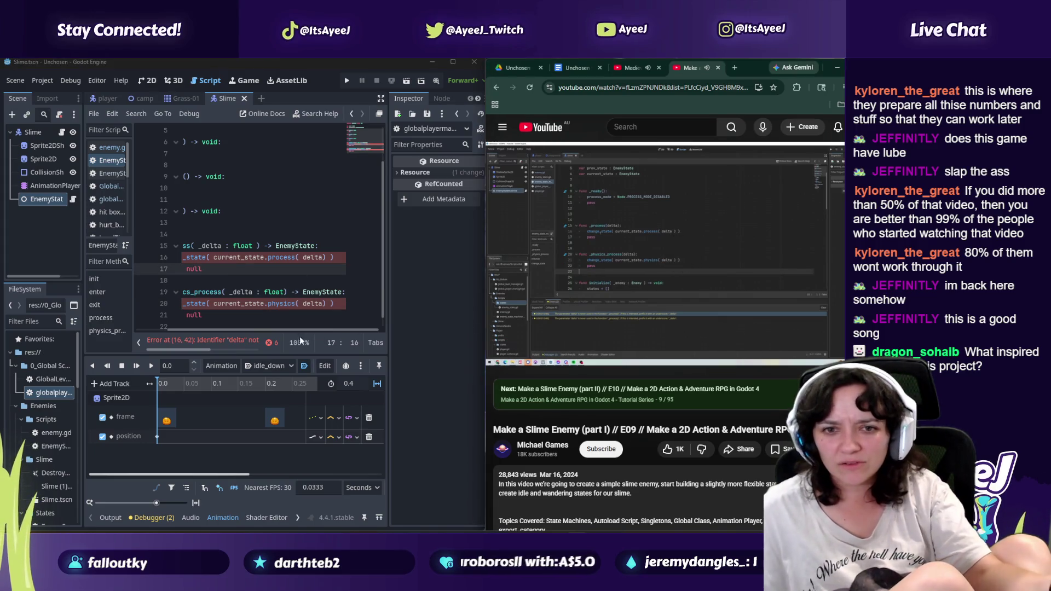
pyautogui.hscroll(-3, 219, 331)
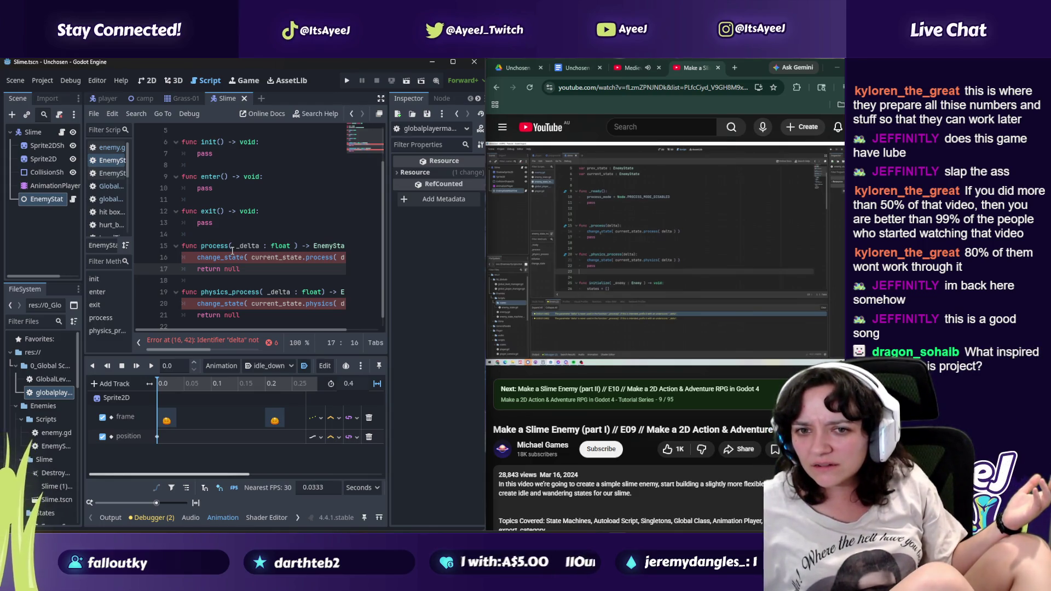
pyautogui.scroll(2, 262, 178)
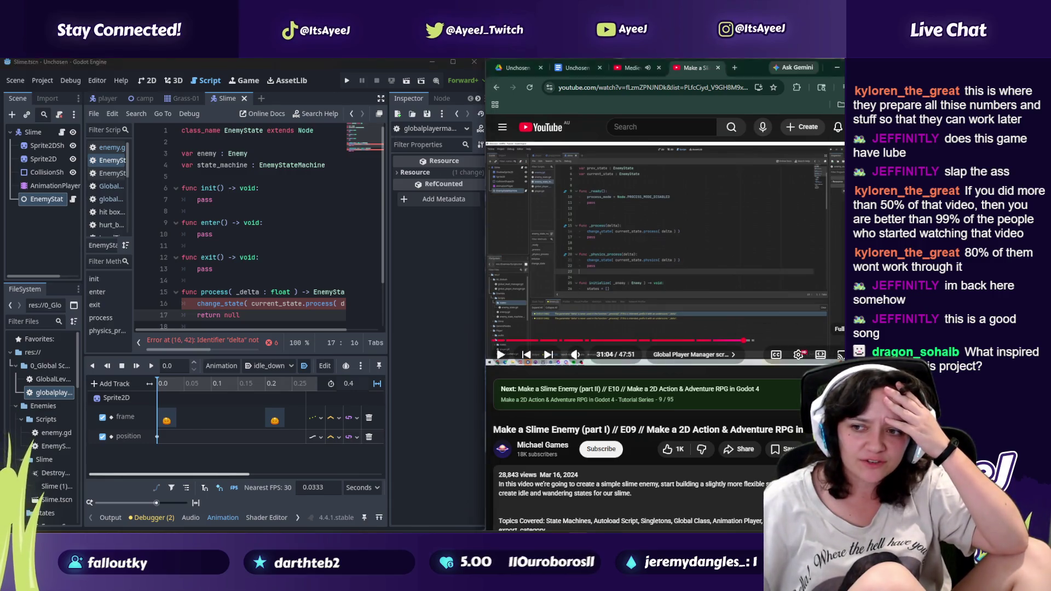
# Step: Compare with the enlarged tutorial and delete the change_state call from process()
pyautogui.press('f')
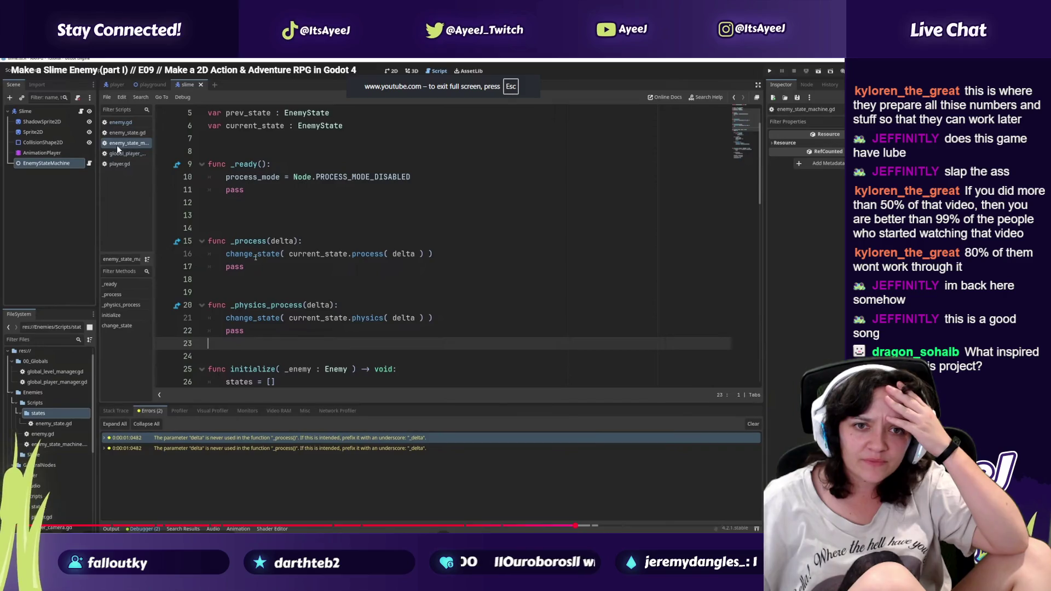
pyautogui.press('Escape')
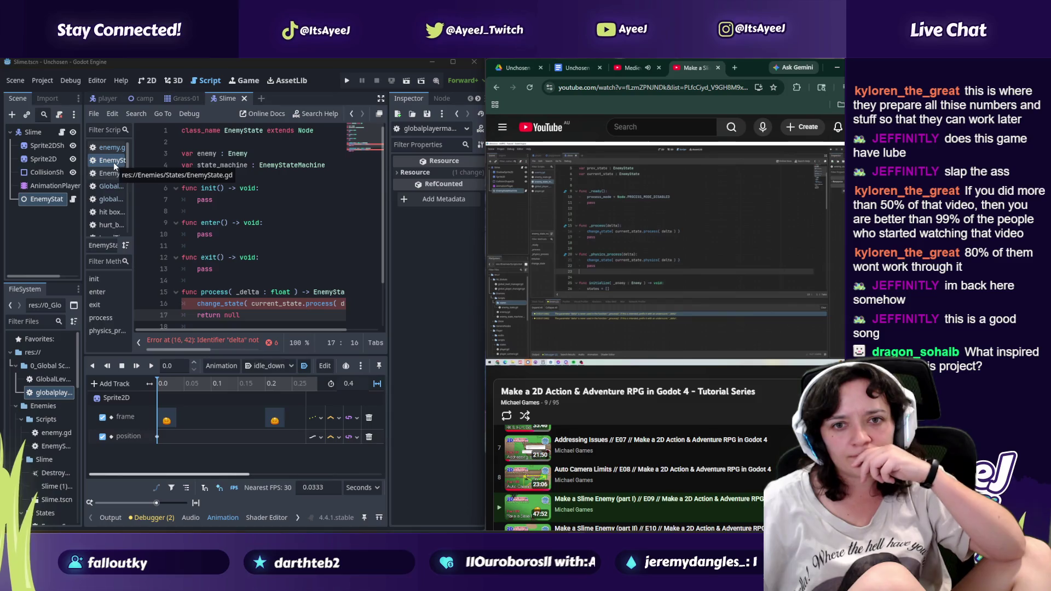
pyautogui.scroll(-2, 269, 262)
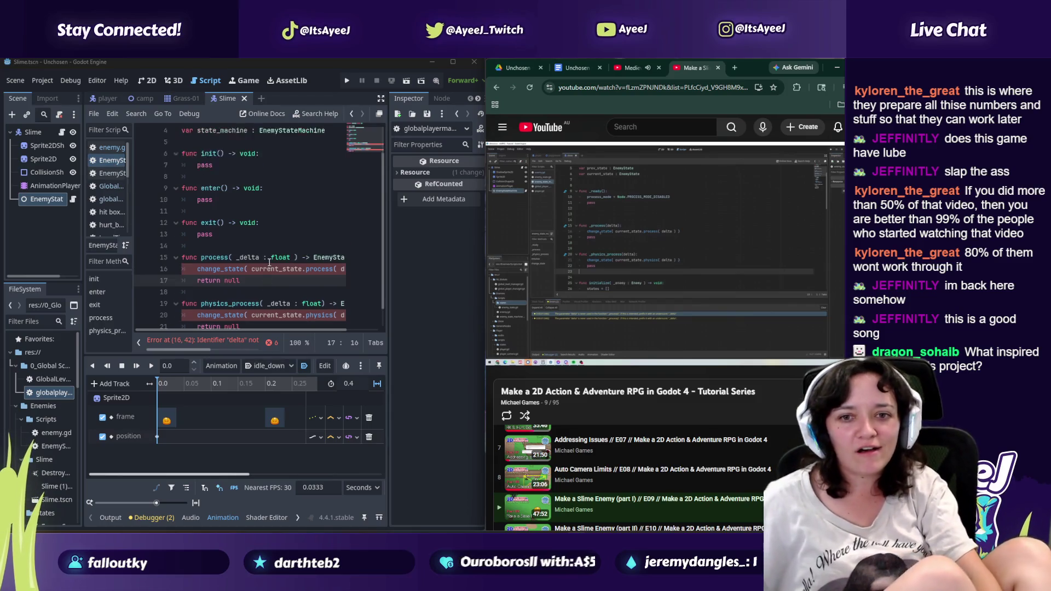
pyautogui.click(194, 247)
pyautogui.hotkey('shift', 'End')
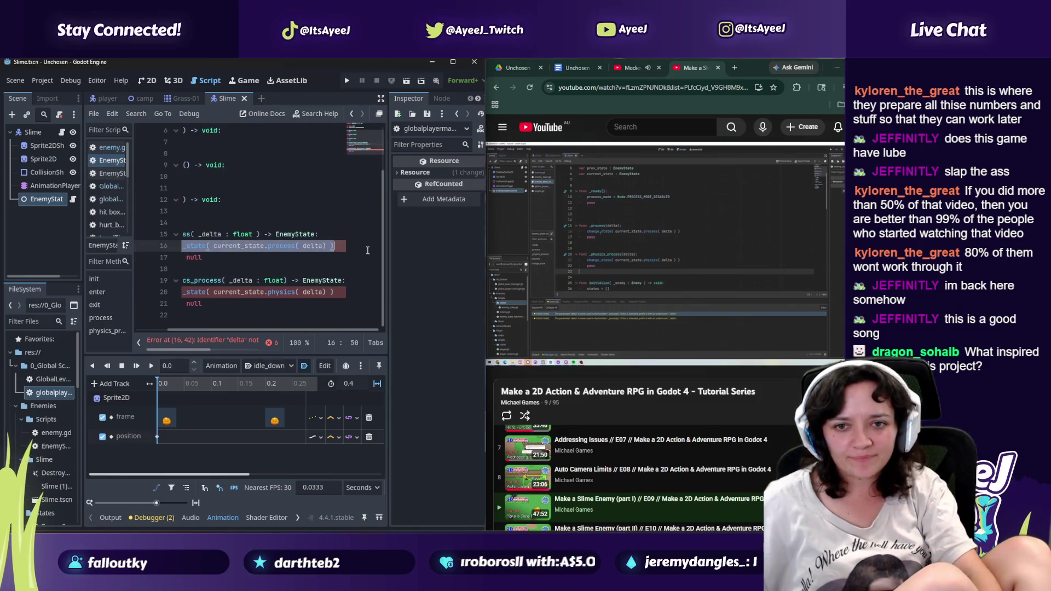
pyautogui.press('Delete')
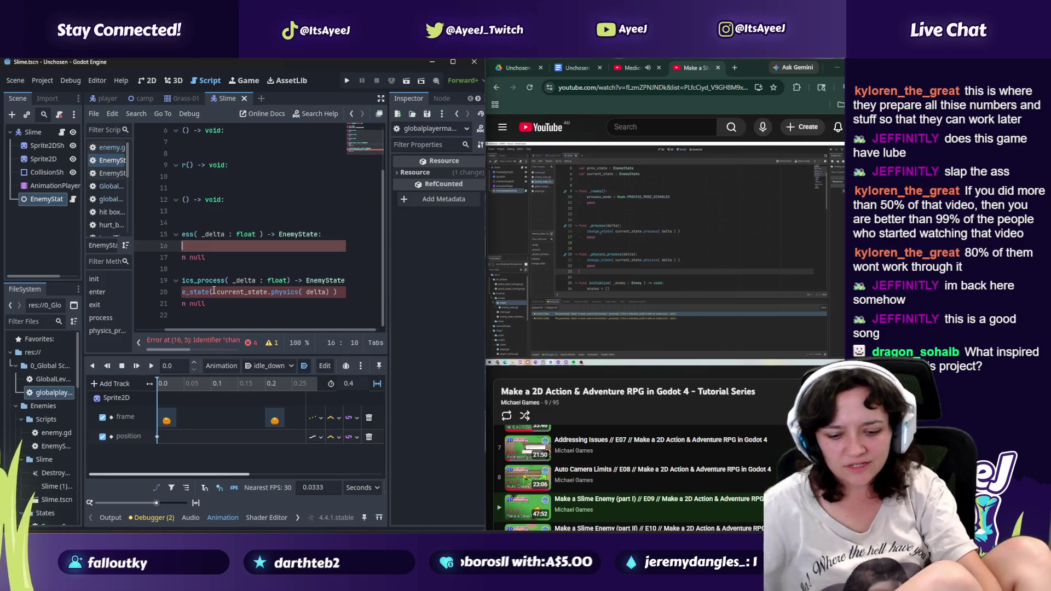
pyautogui.press('BackSpace')
pyautogui.press('BackSpace')
pyautogui.press('BackSpace')
pyautogui.press('BackSpace')
pyautogui.press('BackSpace')
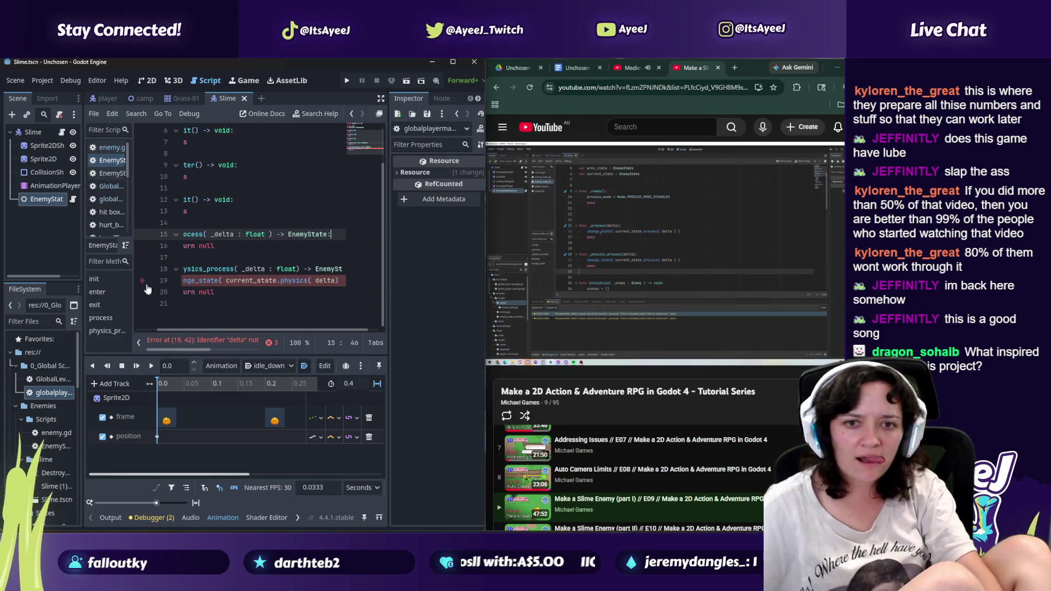
# Step: Delete the change_state call from physics_process(), leaving return null
pyautogui.moveTo(335, 280); pyautogui.dragTo(156, 293)
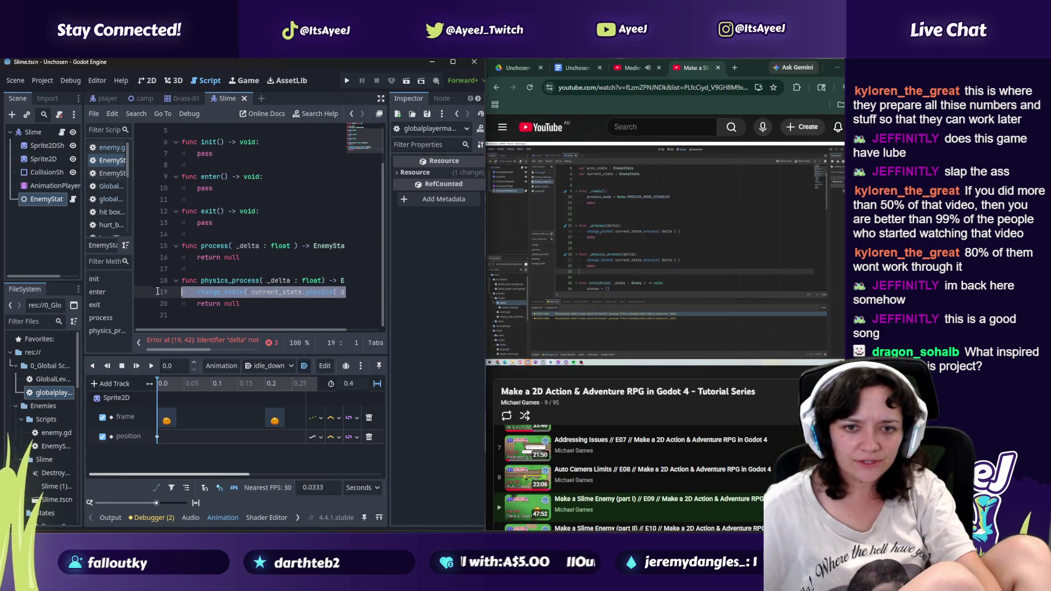
pyautogui.press('BackSpace')
pyautogui.press('BackSpace')
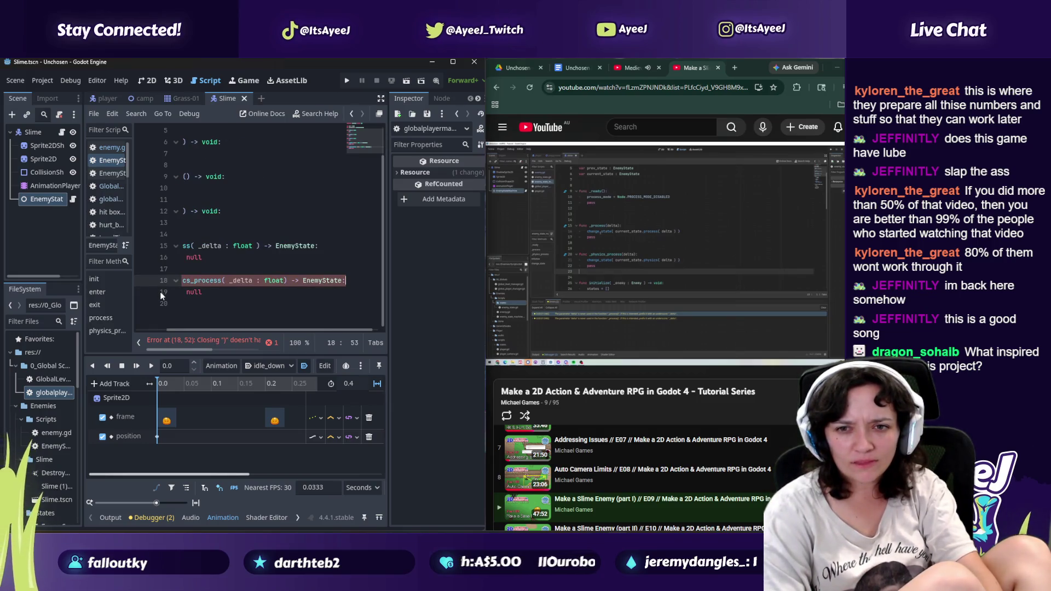
pyautogui.scroll(1, 266, 329)
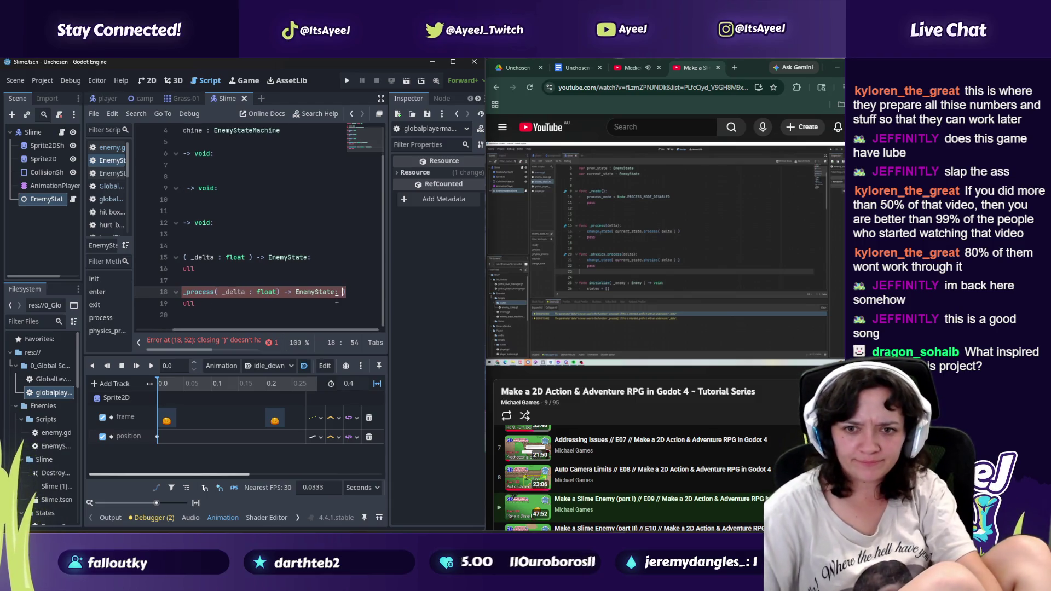
# Step: Remove the stray ')' from the physics_process header and open EnemyStateMachine
pyautogui.press('BackSpace')
pyautogui.press('BackSpace')
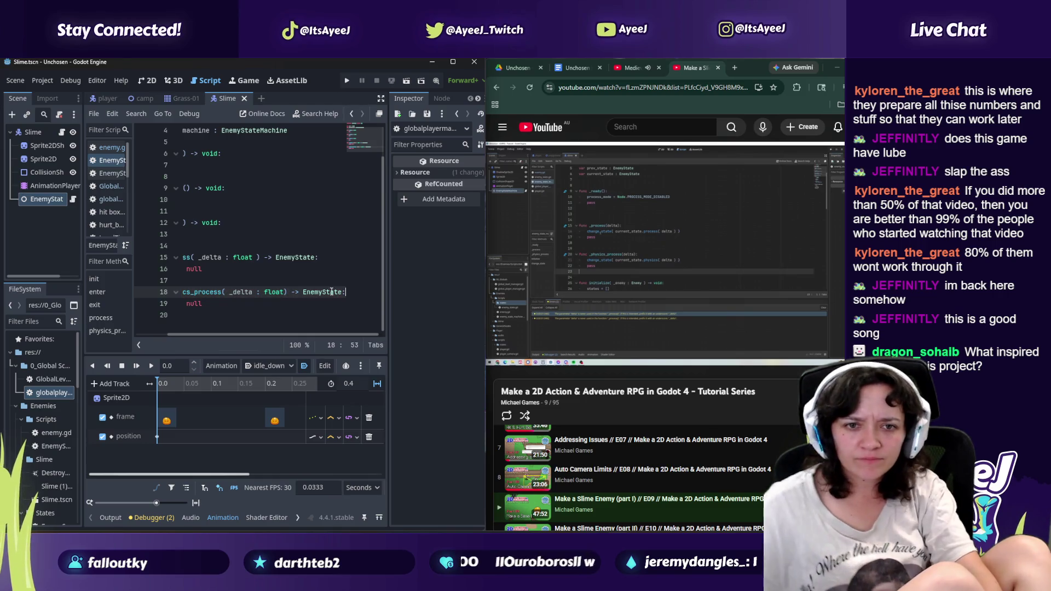
pyautogui.click(108, 173)
pyautogui.scroll(5, 229, 165)
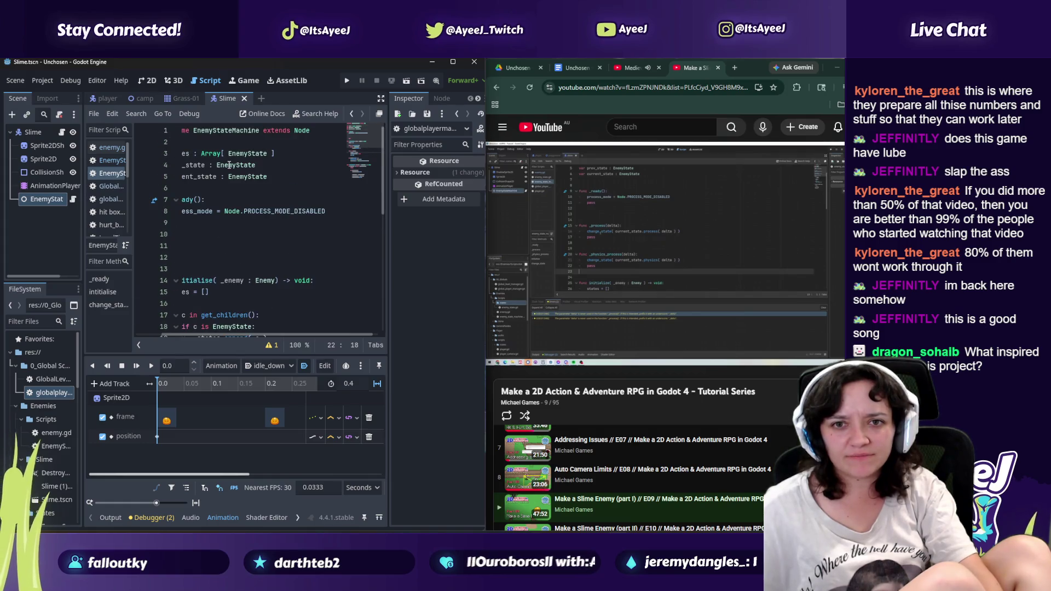
pyautogui.scroll(-2, 235, 183)
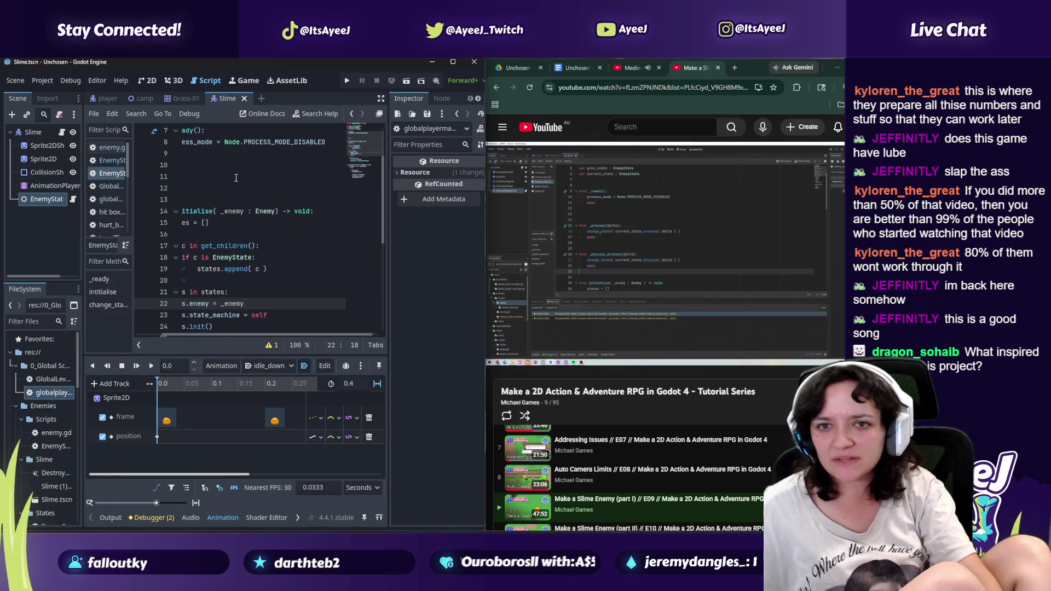
pyautogui.scroll(2, 236, 178)
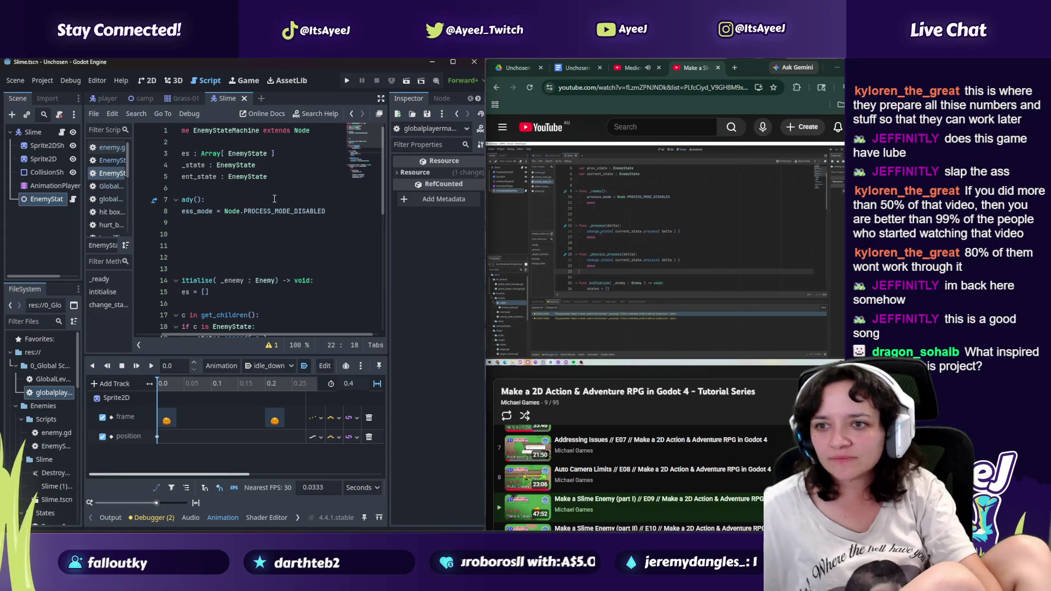
pyautogui.scroll(-1, 225, 192)
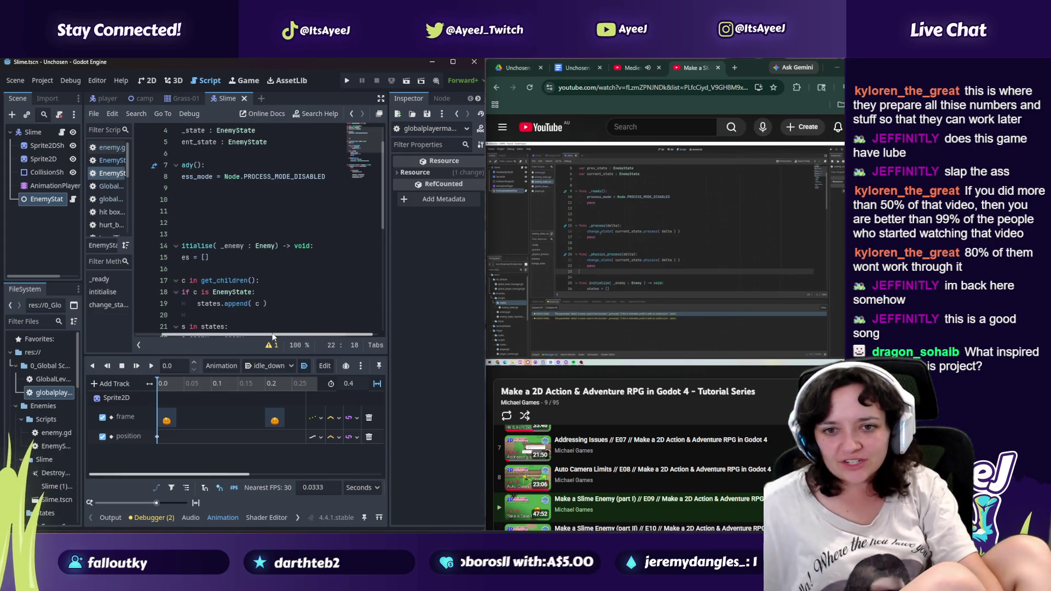
# Step: Review EnemyStateMachine's initialise code and maximize the Godot window
pyautogui.hscroll(-2, 274, 335)
pyautogui.scroll(-4, 210, 247)
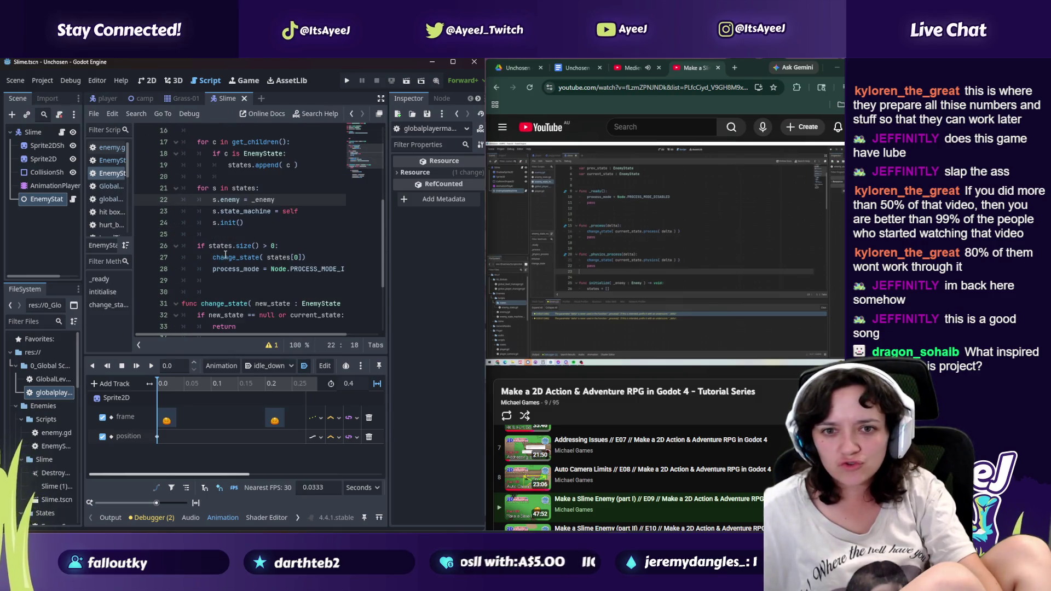
pyautogui.scroll(-2, 255, 315)
pyautogui.scroll(2, 238, 307)
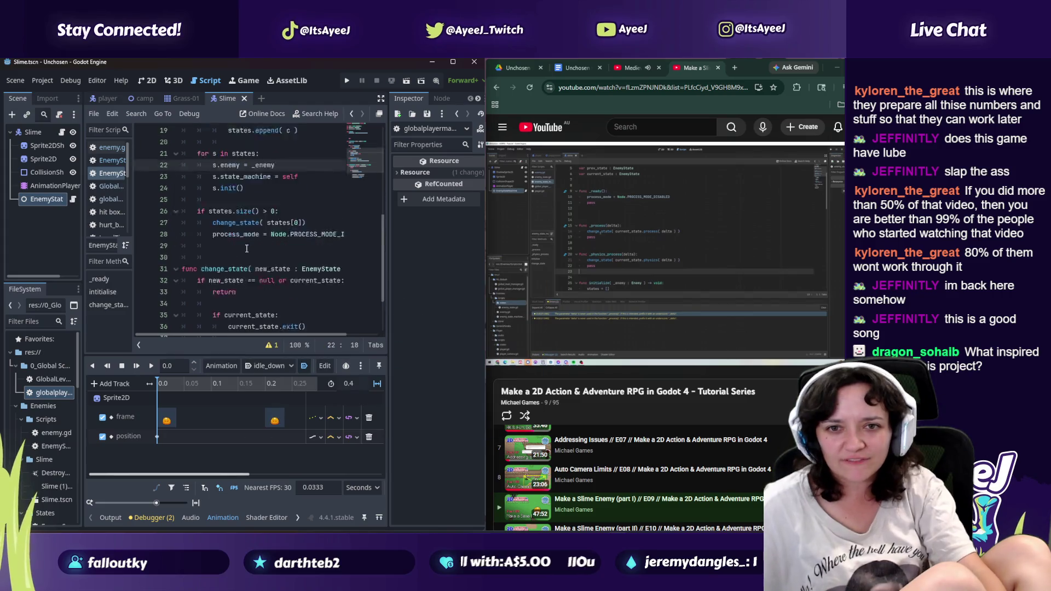
pyautogui.moveTo(202, 332)
pyautogui.mouseDown()
pyautogui.moveTo(324, 344)
pyautogui.moveTo(208, 331)
pyautogui.mouseUp()
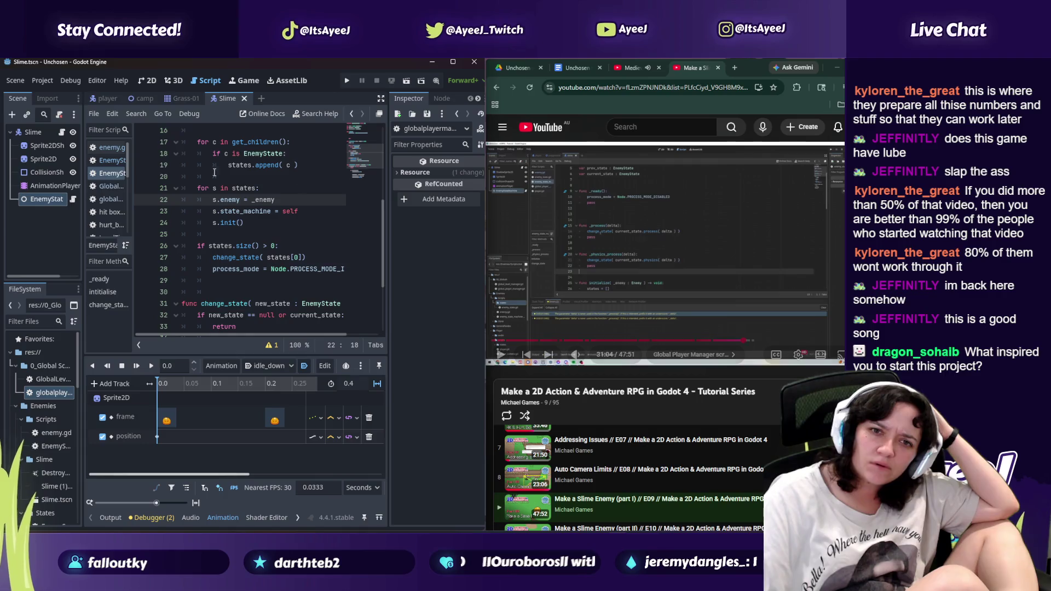
pyautogui.click(103, 181)
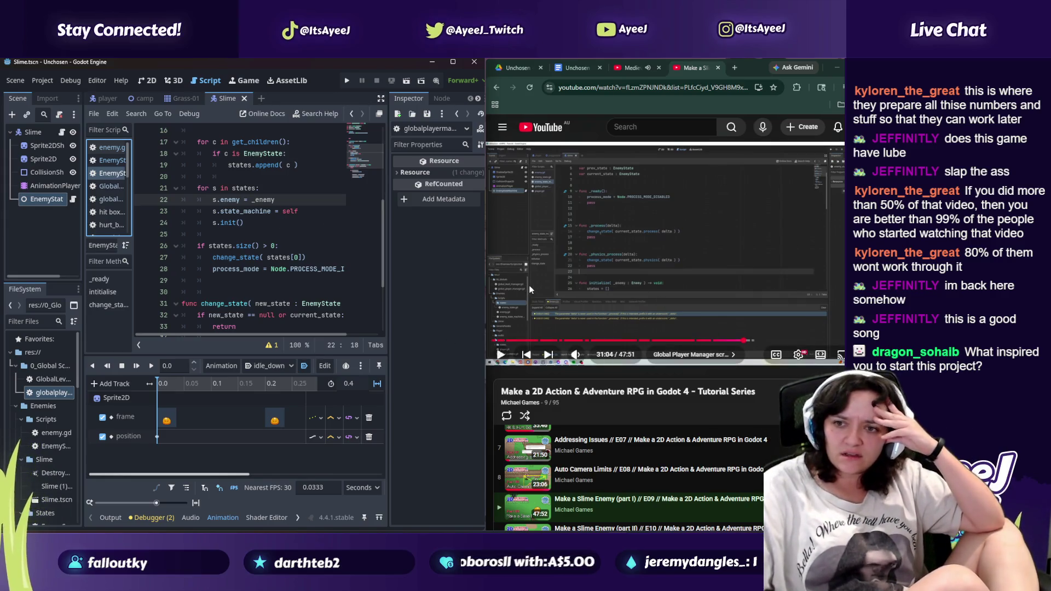
pyautogui.moveTo(462, 63)
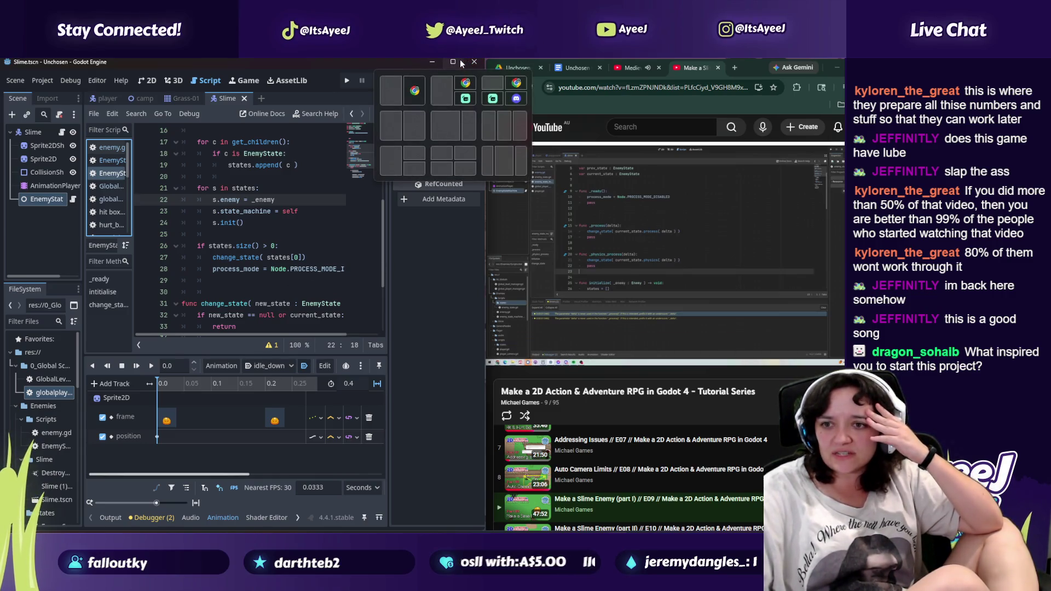
pyautogui.click(460, 59)
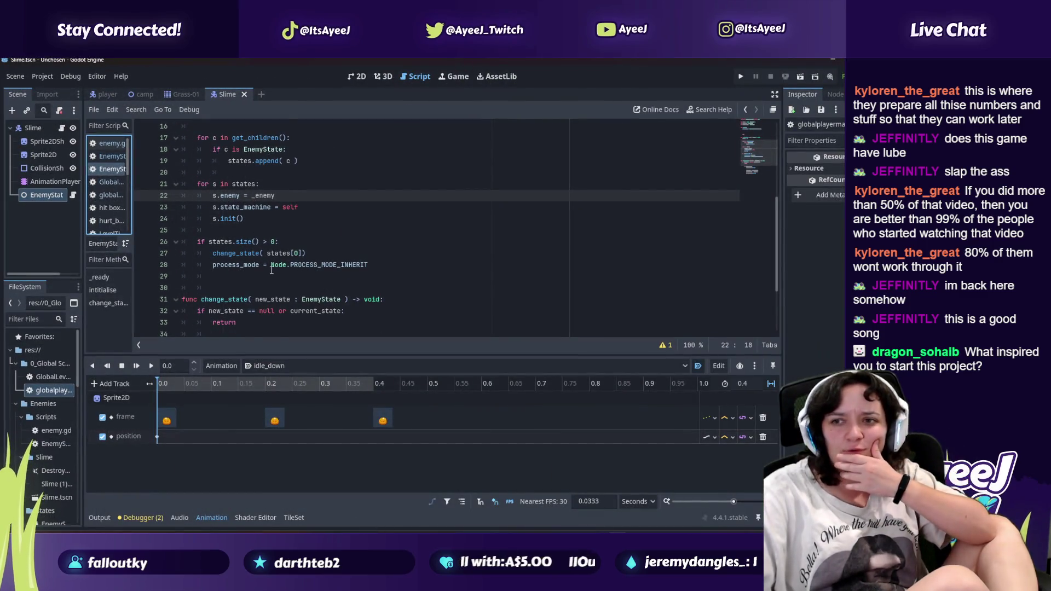
# Step: Review EnemyState, enemy.gd and EnemyStateMachine, then bring the tutorial window forward
pyautogui.scroll(-3, 272, 269)
pyautogui.scroll(5, 271, 268)
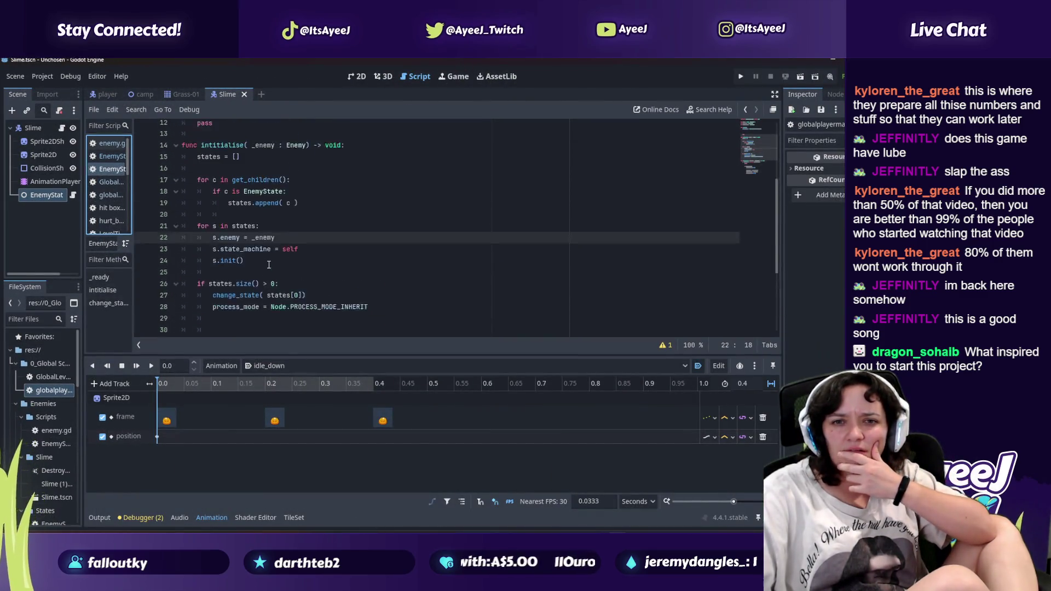
pyautogui.click(101, 157)
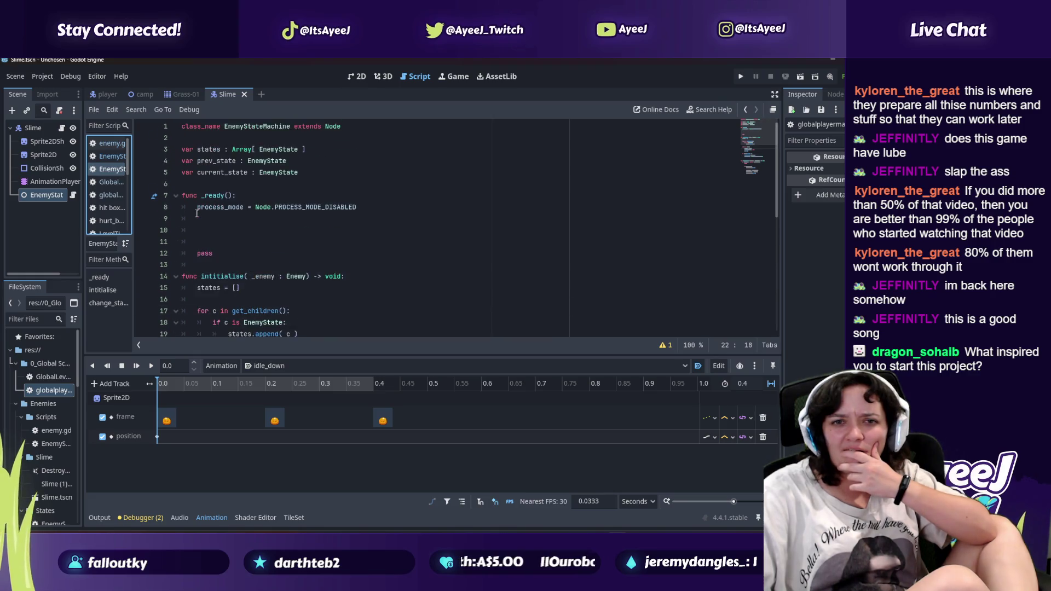
pyautogui.click(109, 143)
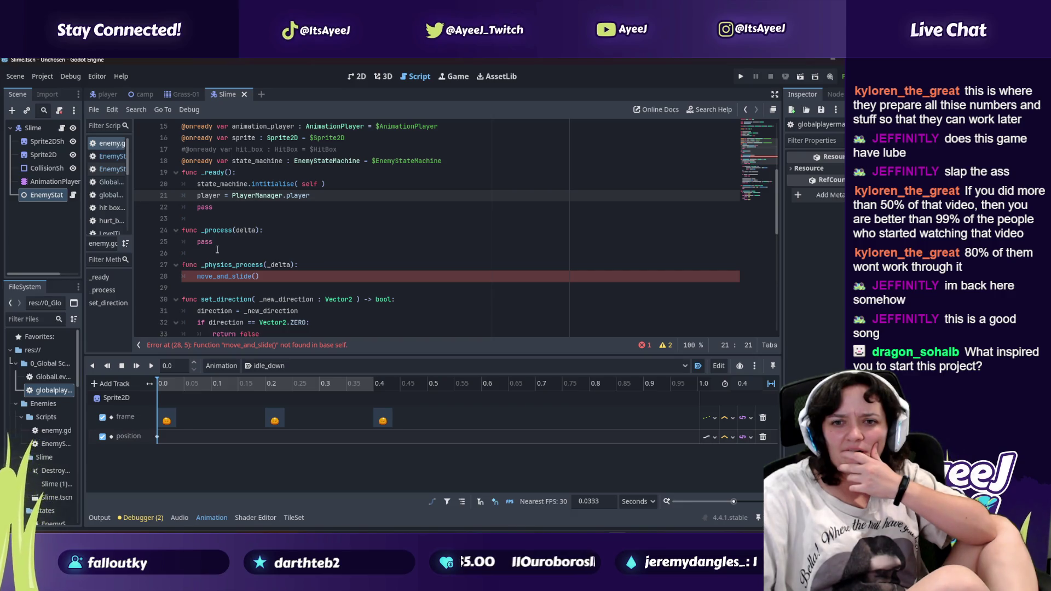
pyautogui.scroll(-2, 213, 249)
pyautogui.scroll(-3, 217, 250)
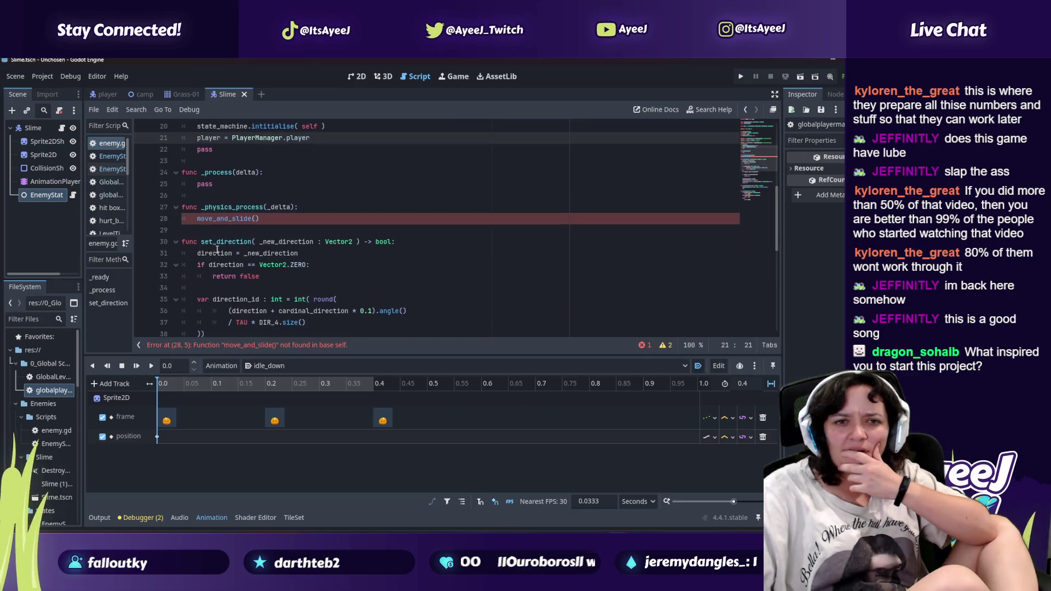
pyautogui.click(116, 157)
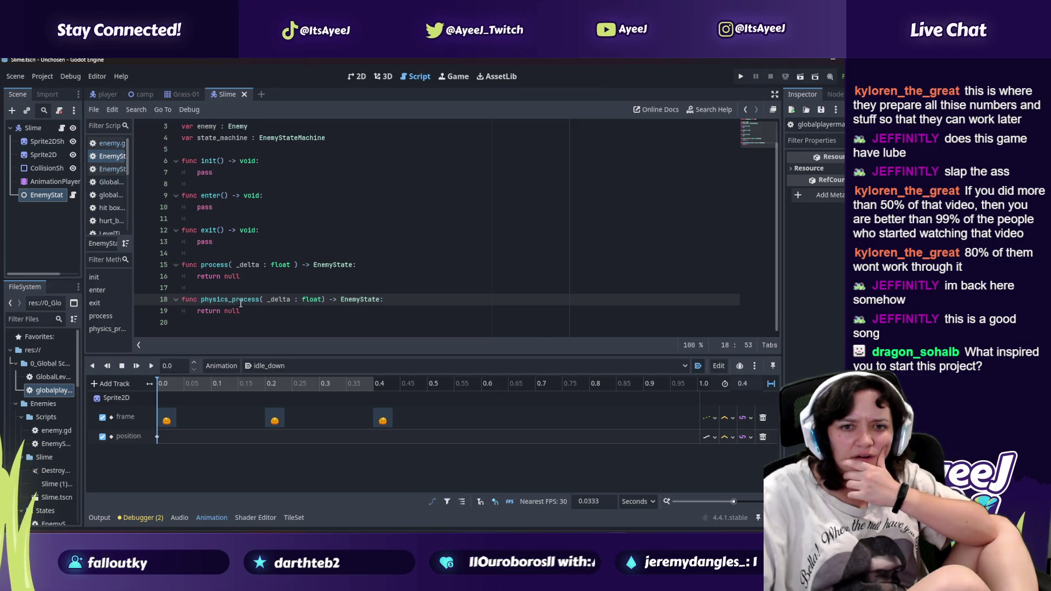
pyautogui.click(112, 170)
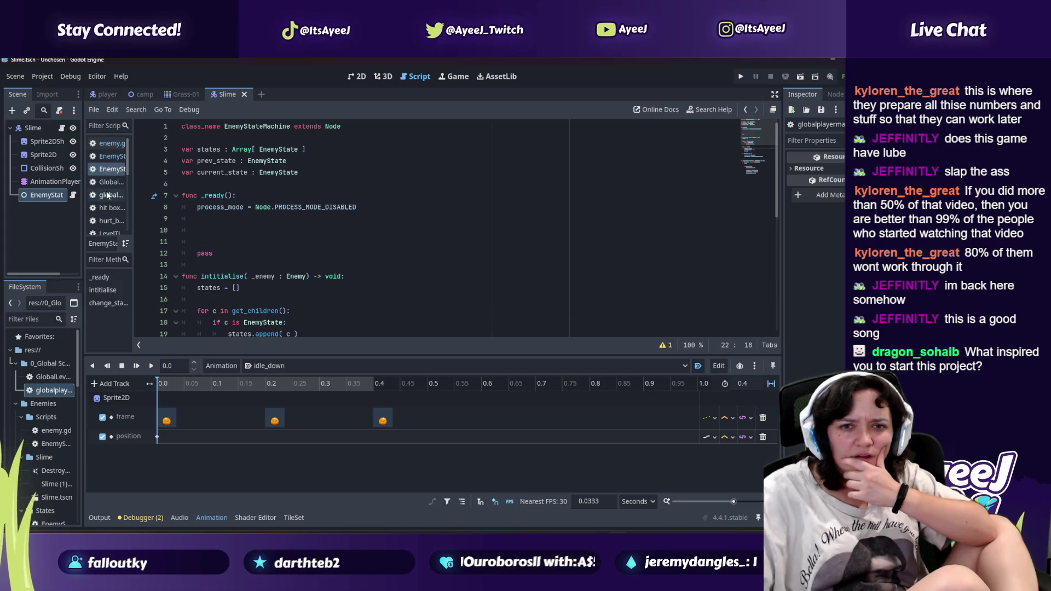
pyautogui.hotkey('alt', 'Tab')
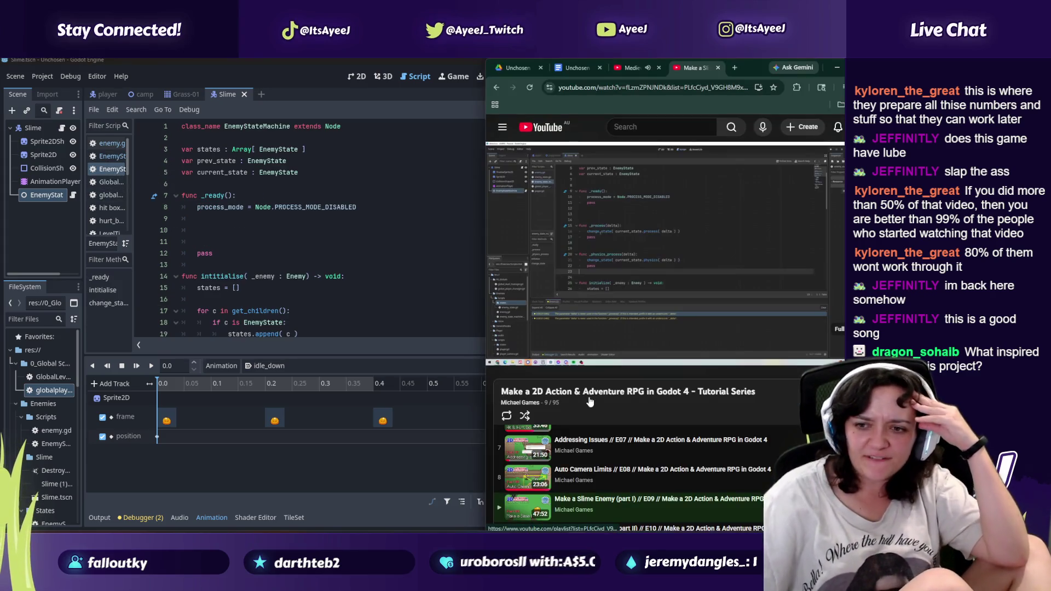
# Step: Pause the tutorial on the state machine code with an empty _process, out of fullscreen
pyautogui.press('f')
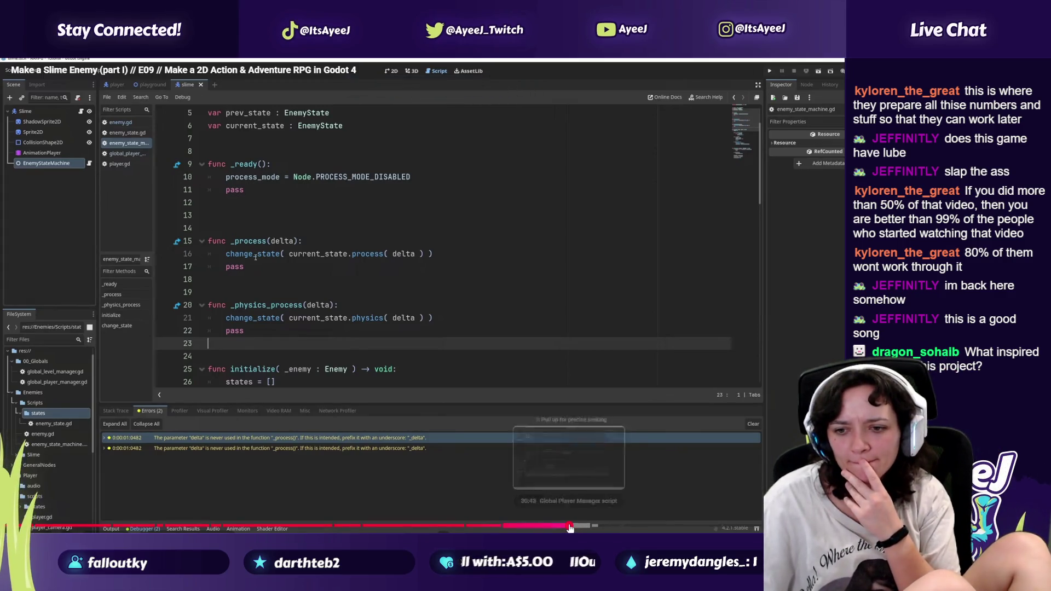
pyautogui.click(569, 526)
pyautogui.click(561, 527)
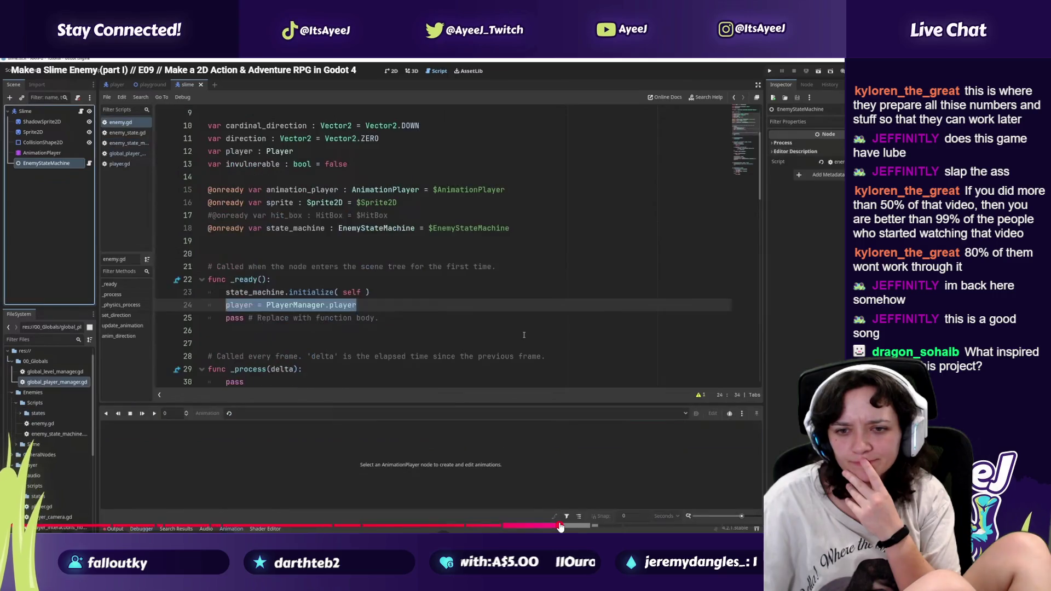
pyautogui.click(363, 369)
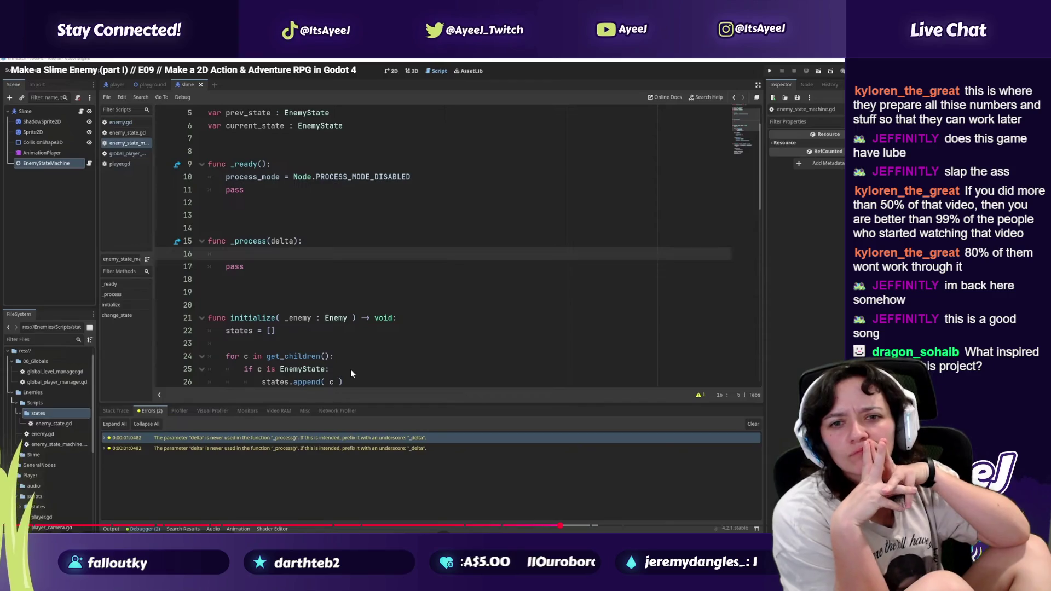
pyautogui.click(236, 168)
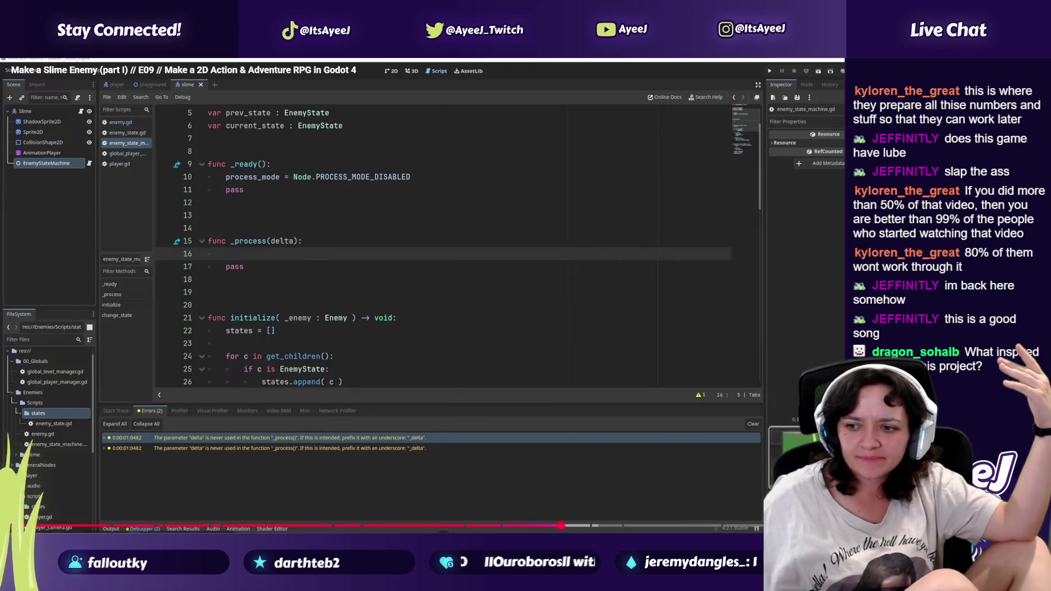
pyautogui.press('Escape')
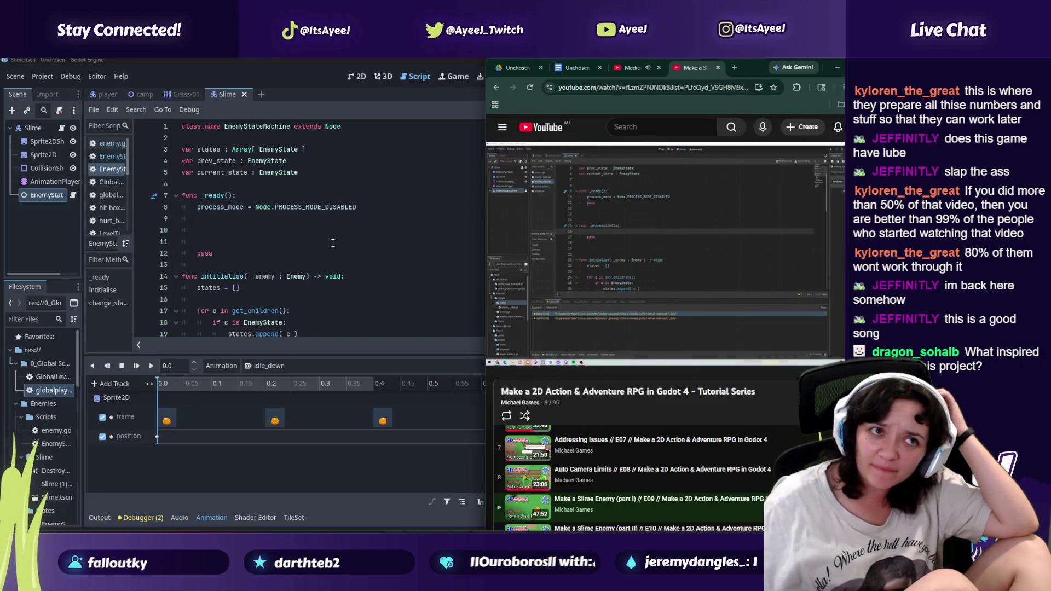
# Step: Enlarge the tutorial browser window and return to the Godot editor
pyautogui.moveTo(603, 283)
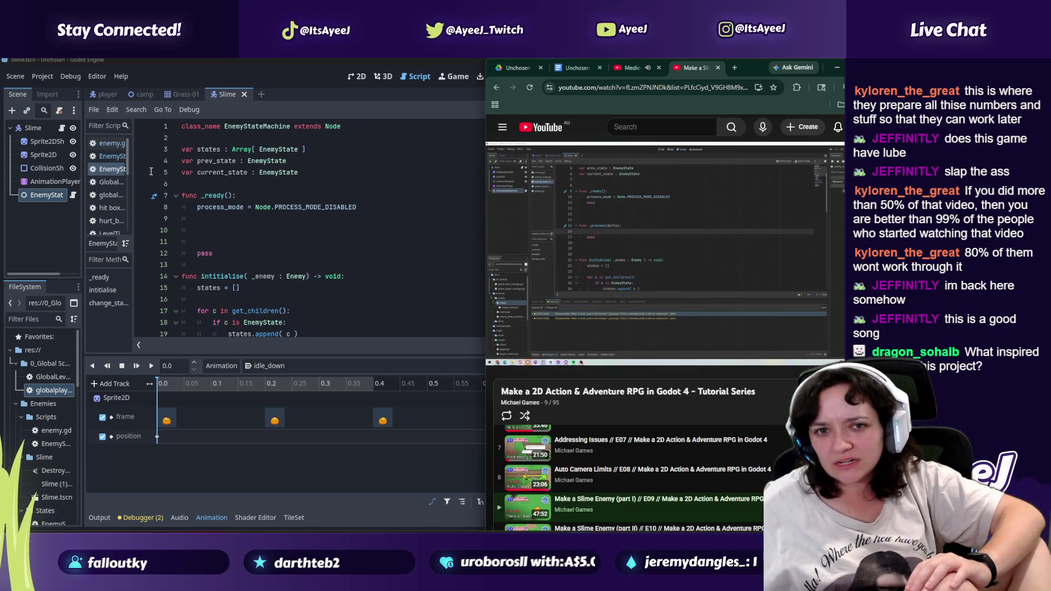
pyautogui.click(106, 170)
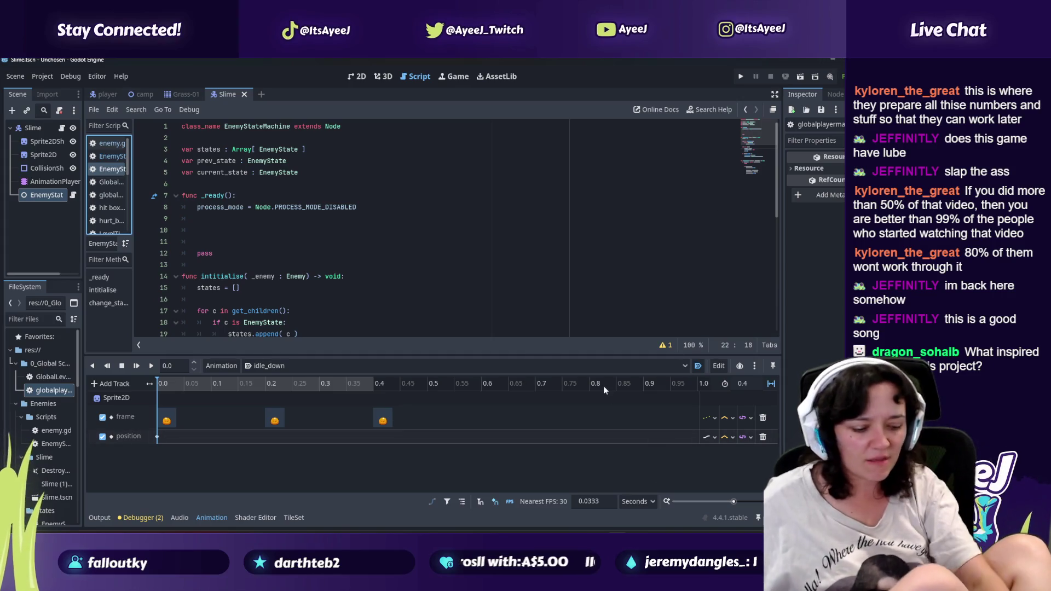
pyautogui.hotkey('alt', 'Tab')
pyautogui.doubleClick(823, 68)
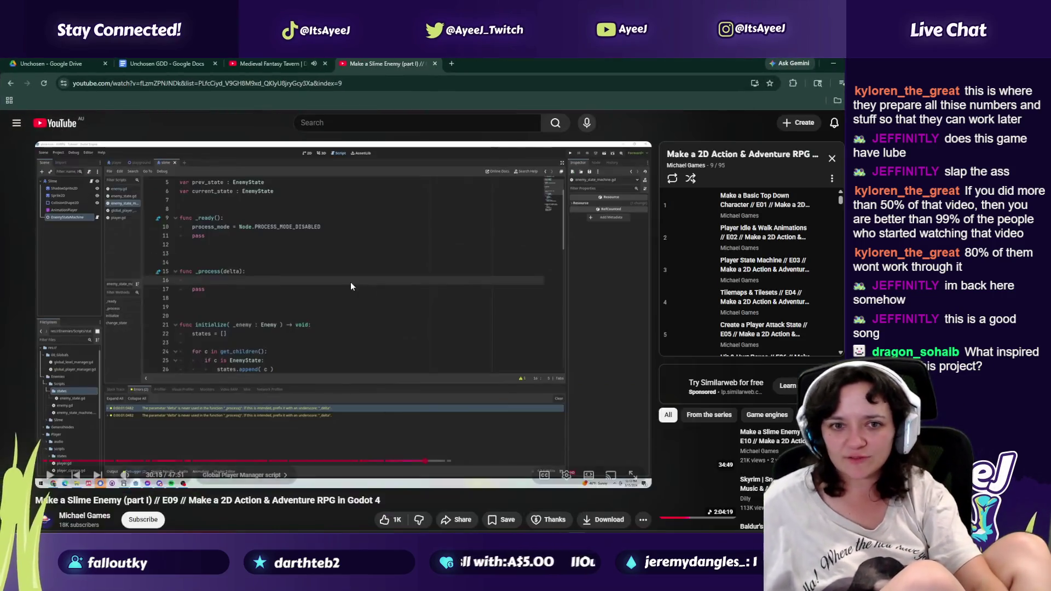
pyautogui.hotkey('alt', 'Tab')
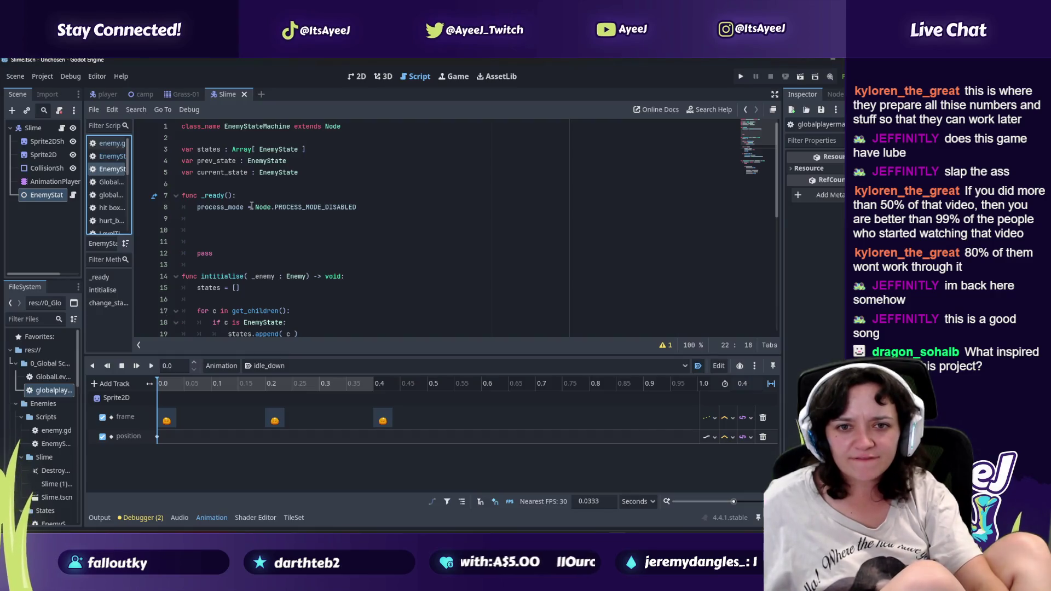
# Step: Reopen EnemyStateMachine and select the blank lines inside _ready, checking the tutorial
pyautogui.scroll(-2, 230, 241)
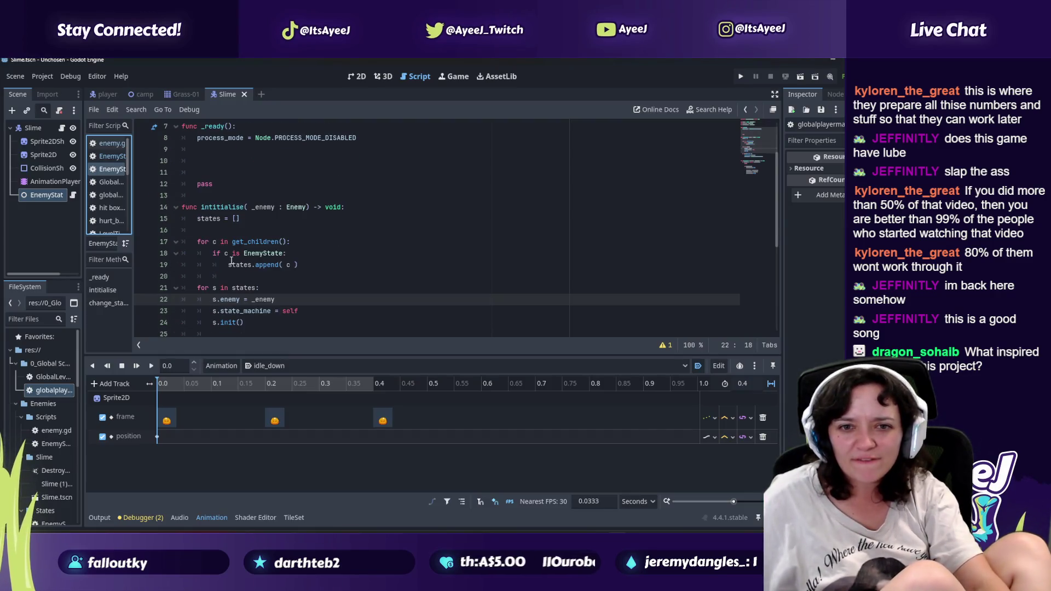
pyautogui.click(111, 158)
pyautogui.click(111, 168)
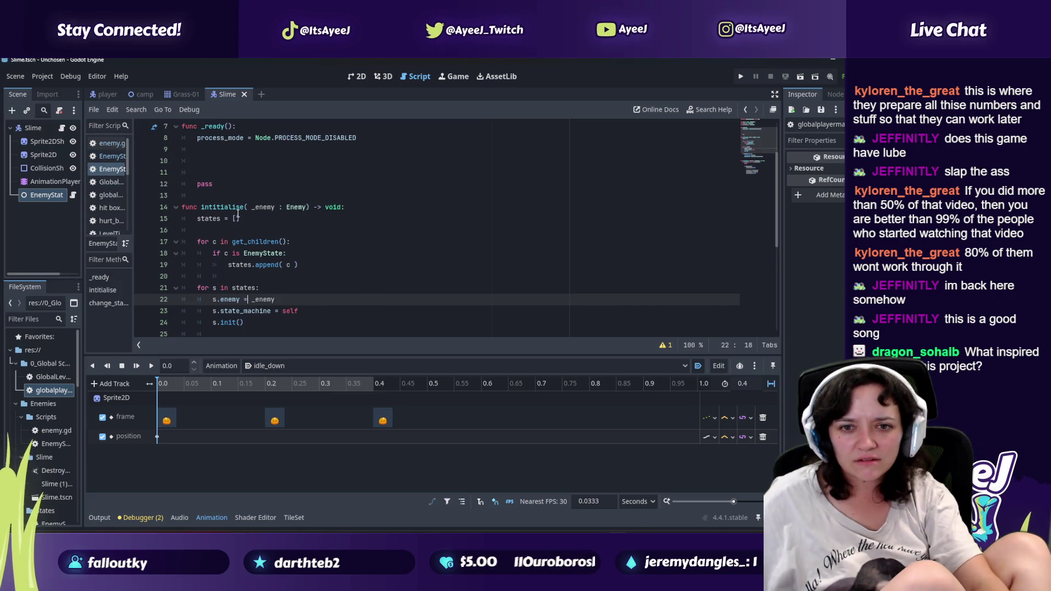
pyautogui.scroll(-1, 238, 214)
pyautogui.hotkey('alt', 'Tab')
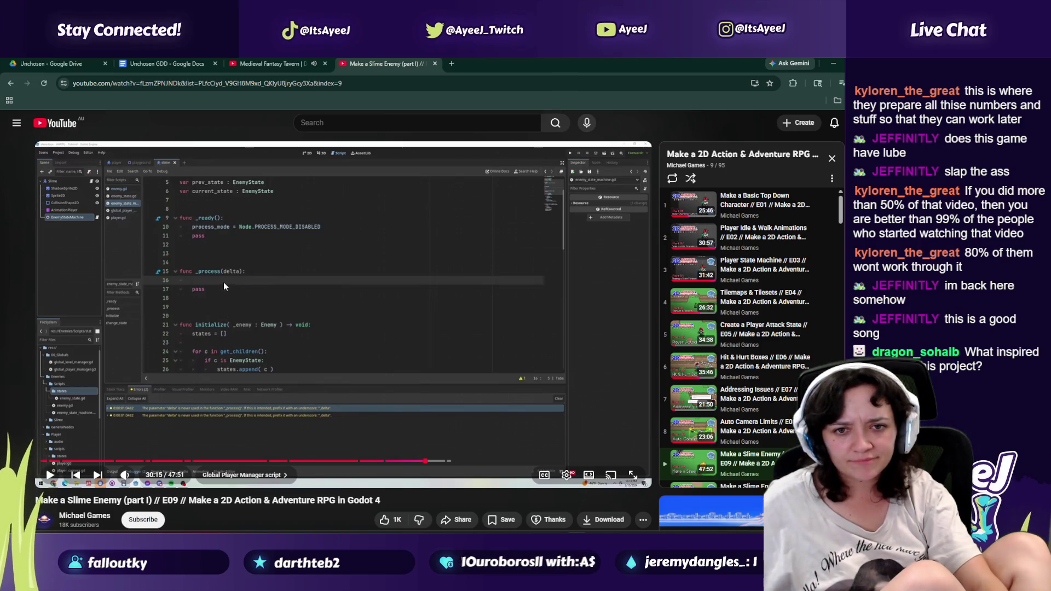
pyautogui.hotkey('alt', 'Tab')
pyautogui.scroll(3, 223, 218)
pyautogui.moveTo(199, 241); pyautogui.dragTo(195, 226)
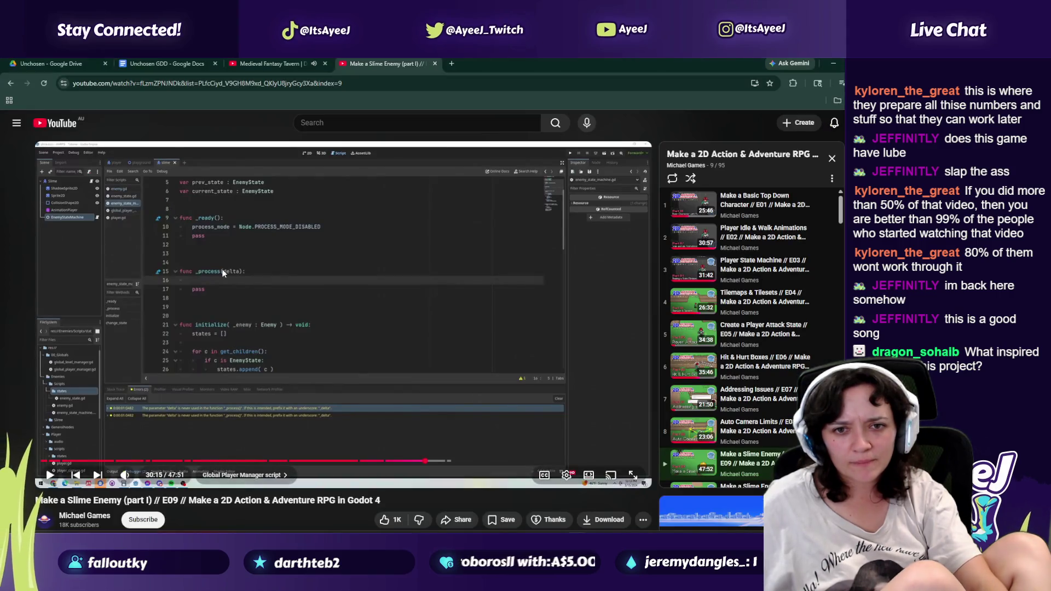
pyautogui.hotkey('alt', 'Tab')
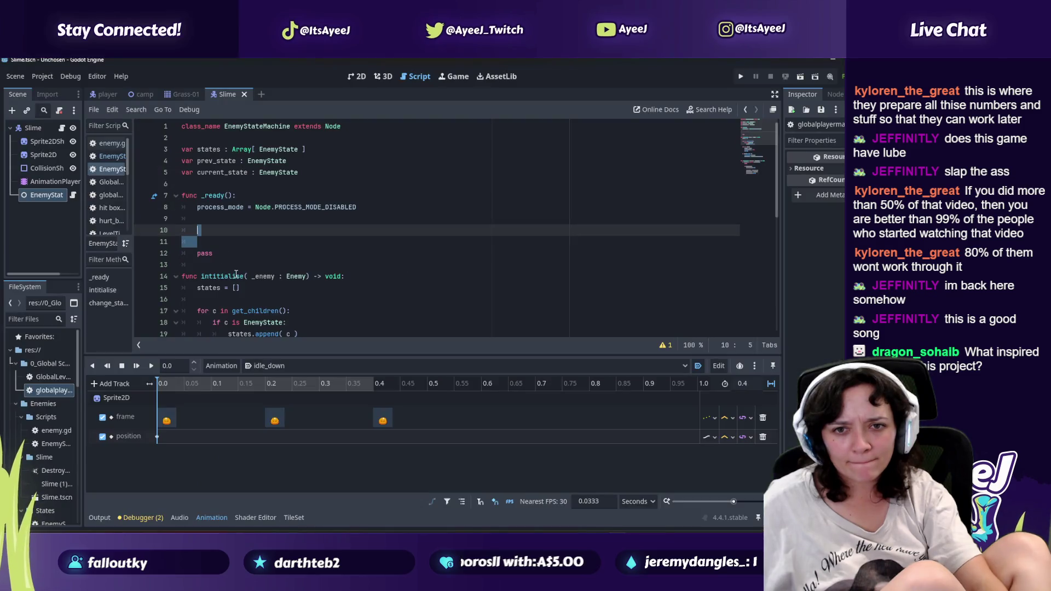
# Step: Remove the extra blank lines in _ready and add a separating line after pass
pyautogui.press('BackSpace')
pyautogui.press('BackSpace')
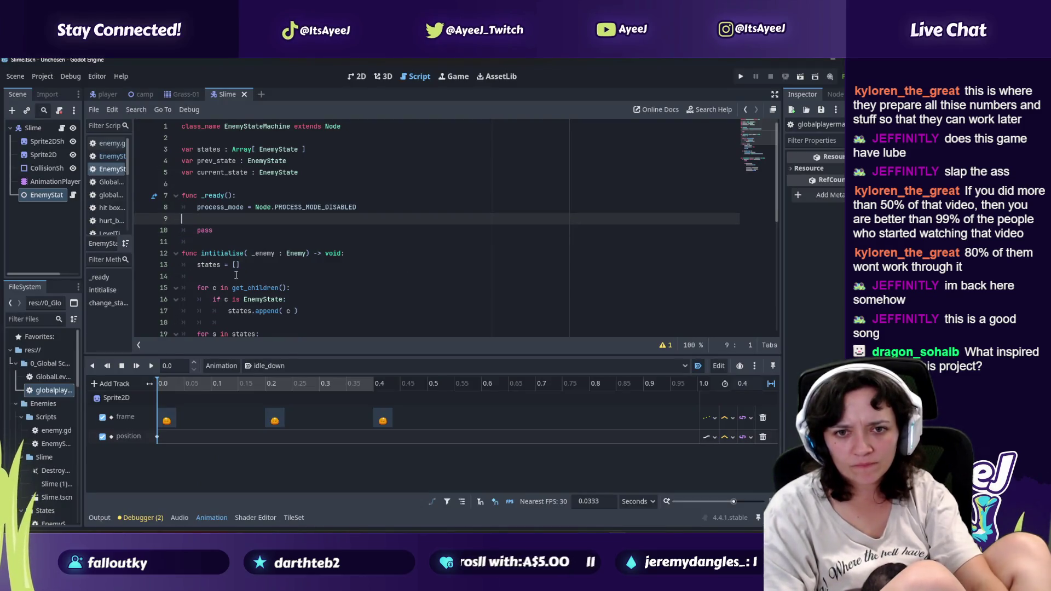
pyautogui.press('BackSpace')
pyautogui.hotkey('alt', 'Tab')
pyautogui.hotkey('alt', 'Tab')
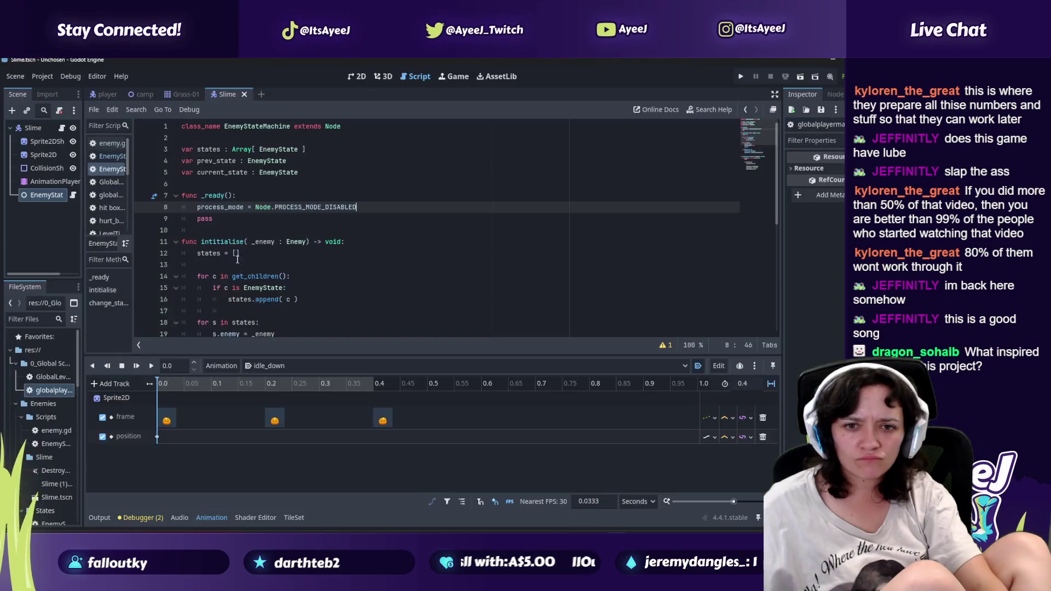
pyautogui.click(229, 225)
pyautogui.press('Return')
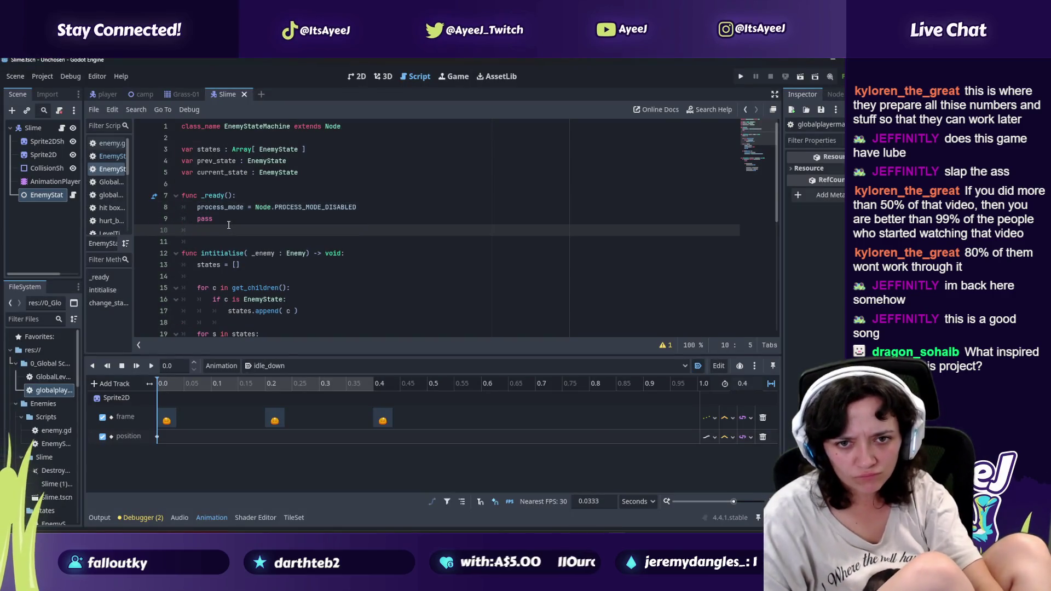
pyautogui.press('Return')
pyautogui.press('BackSpace')
pyautogui.press('BackSpace')
pyautogui.press('BackSpace')
pyautogui.press('BackSpace')
# Step: Write a _process(delta) function calling change_state( current_state.process( delta) ) followed by pass
pyautogui.write('func')
pyautogui.hotkey('alt', 'Tab')
pyautogui.hotkey('alt', 'Tab')
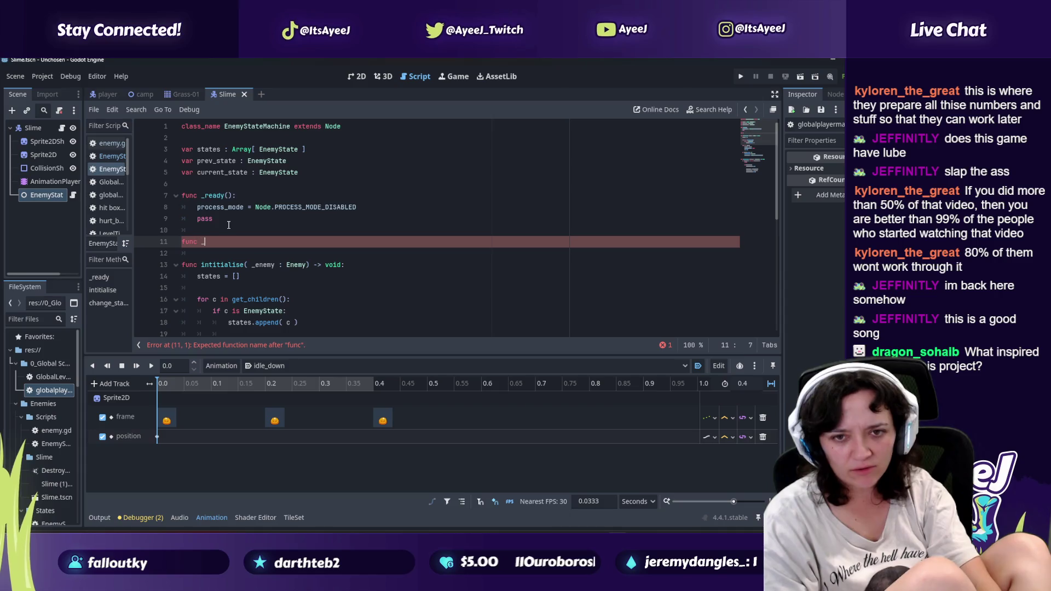
pyautogui.write('process')
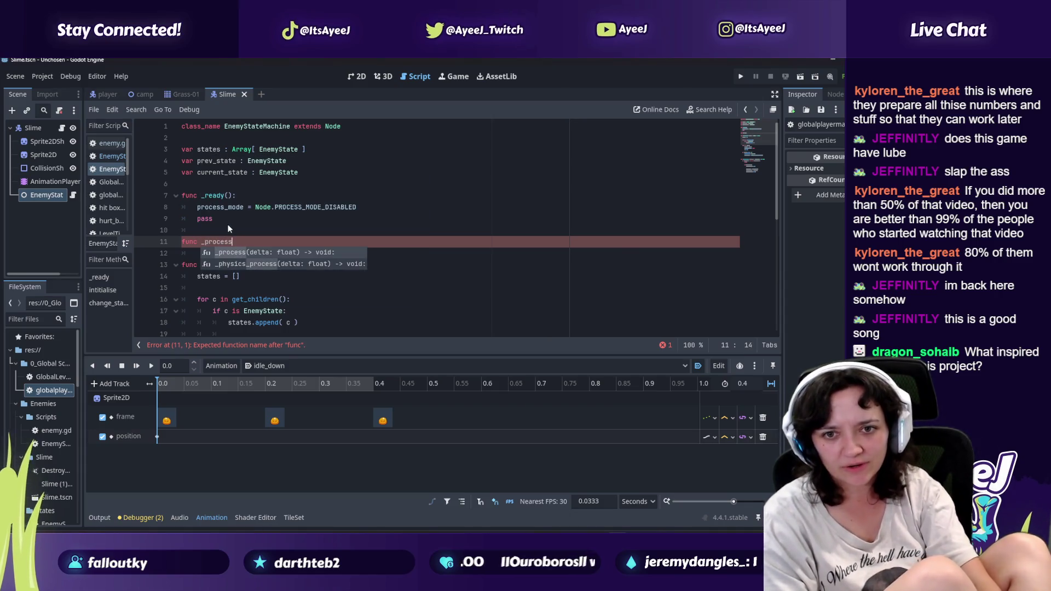
pyautogui.hotkey('alt', 'Tab')
pyautogui.hotkey('alt', 'Tab')
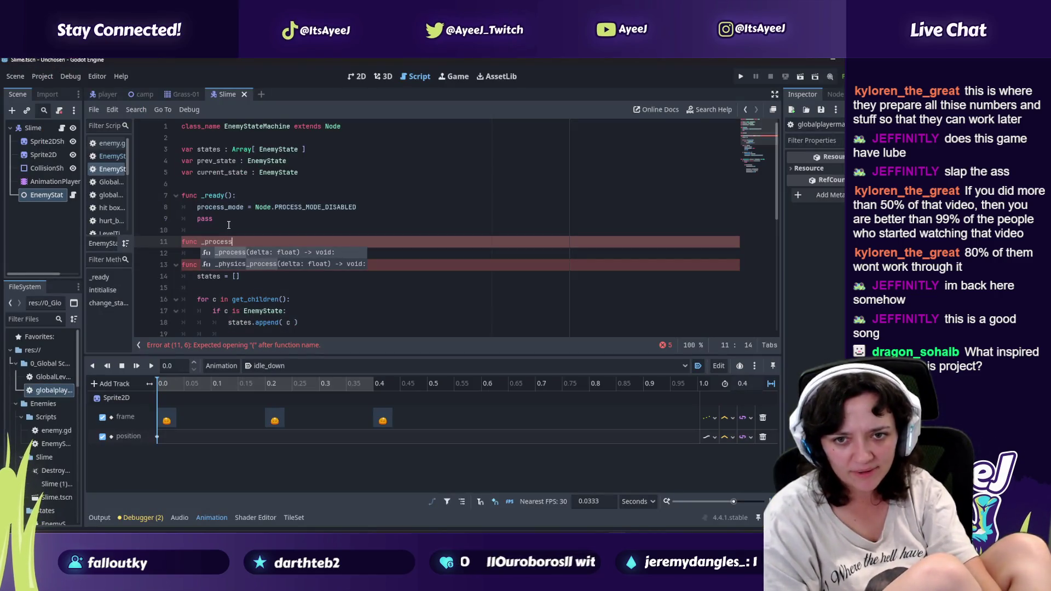
pyautogui.write('(delta)')
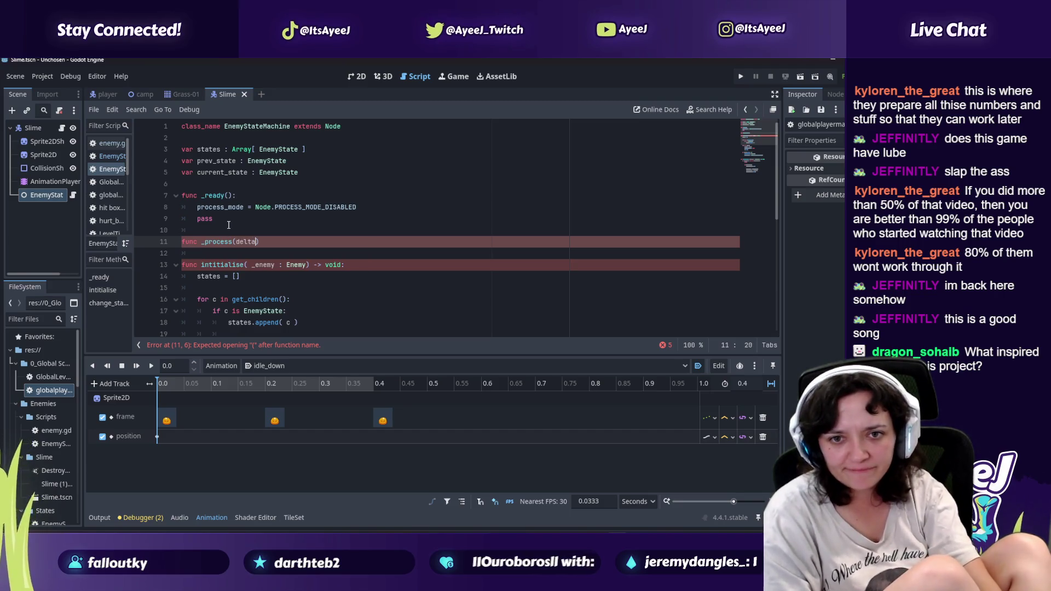
pyautogui.hotkey('alt', 'Tab')
pyautogui.hotkey('alt', 'Tab')
pyautogui.write(':')
pyautogui.press('Return')
pyautogui.hotkey('alt', 'Tab')
pyautogui.hotkey('alt', 'Tab')
pyautogui.write('e_state( current_state.process( delta) )')
pyautogui.press('Return')
pyautogui.write('pass')
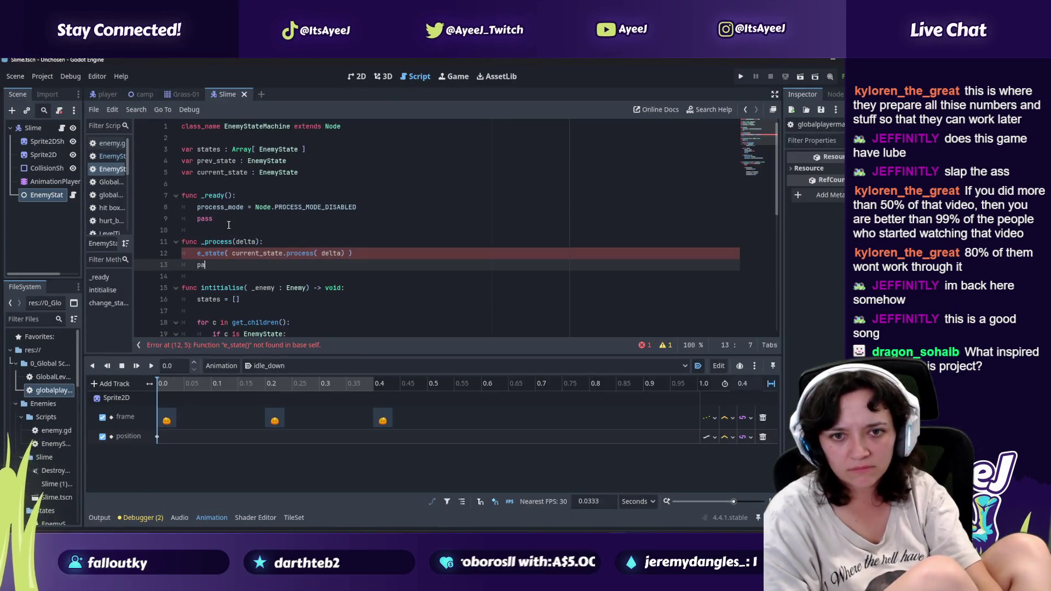
# Step: Resume the tutorial and select the mistyped e_state at the start of the call
pyautogui.hotkey('alt', 'Tab')
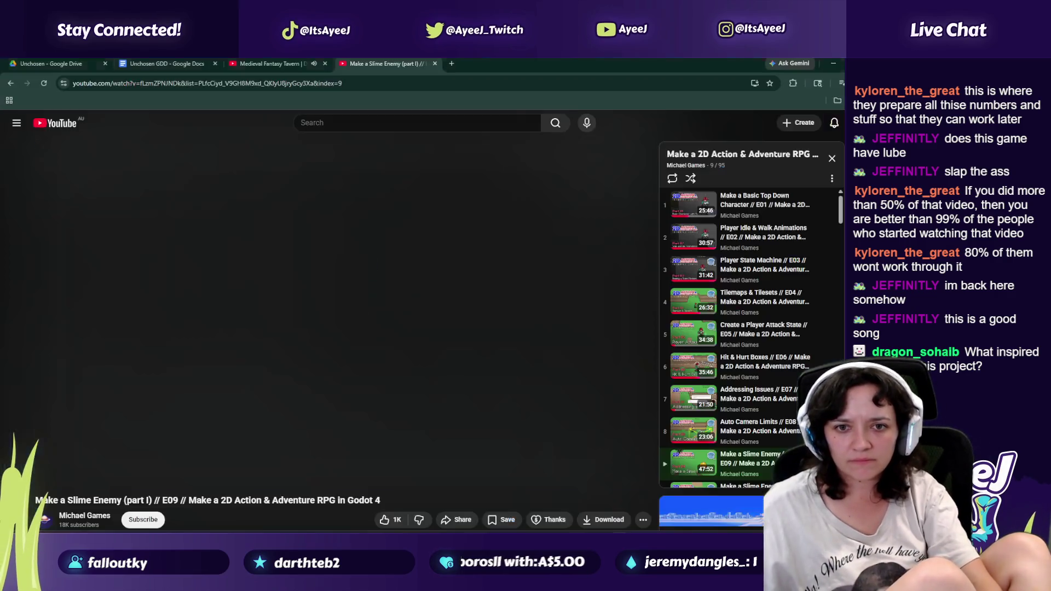
pyautogui.click(302, 261)
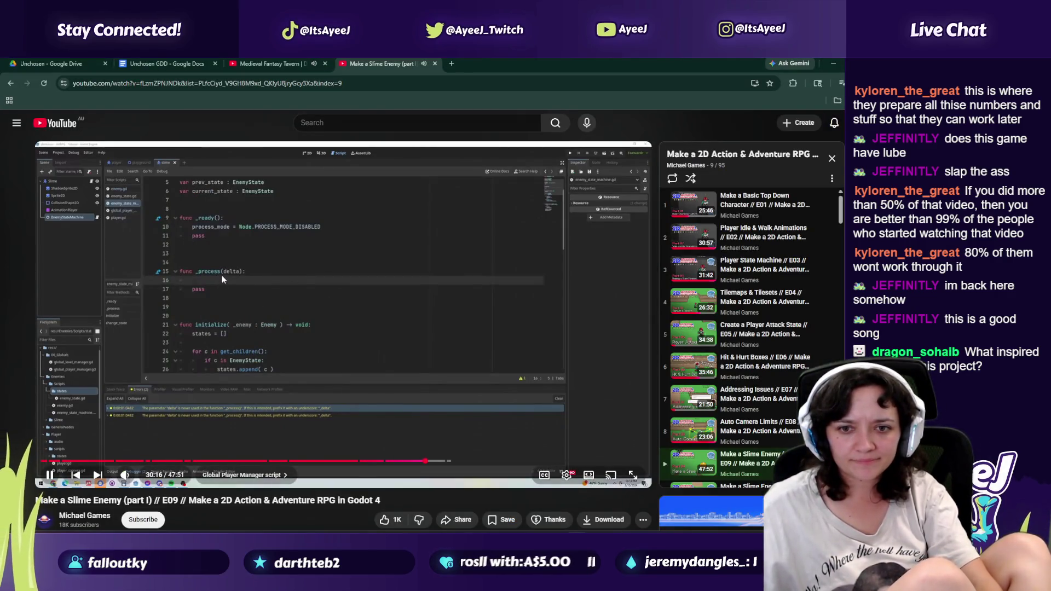
pyautogui.hotkey('alt', 'Tab')
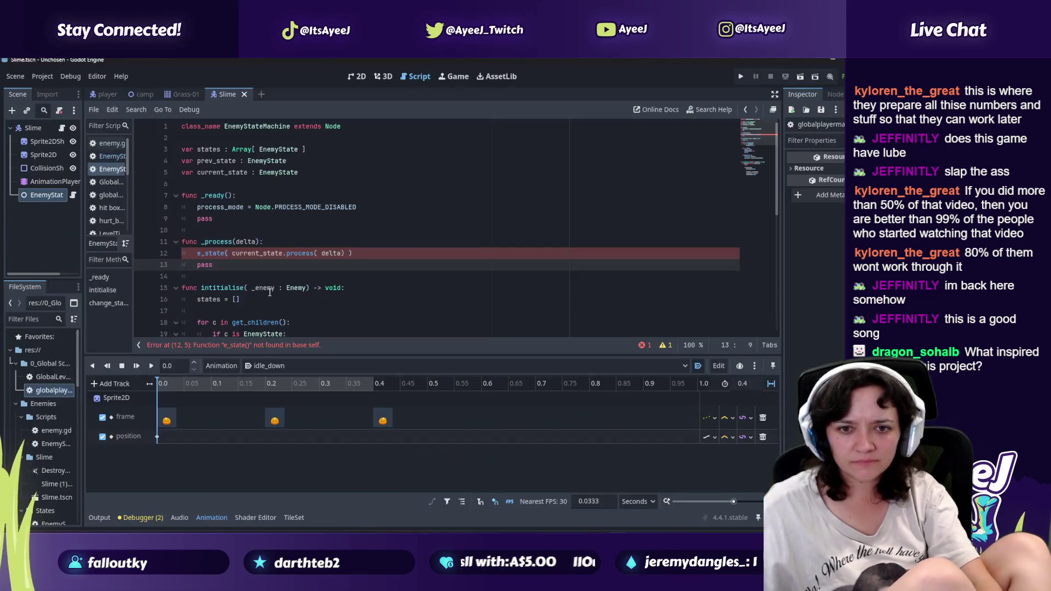
pyautogui.hotkey('alt', 'Tab')
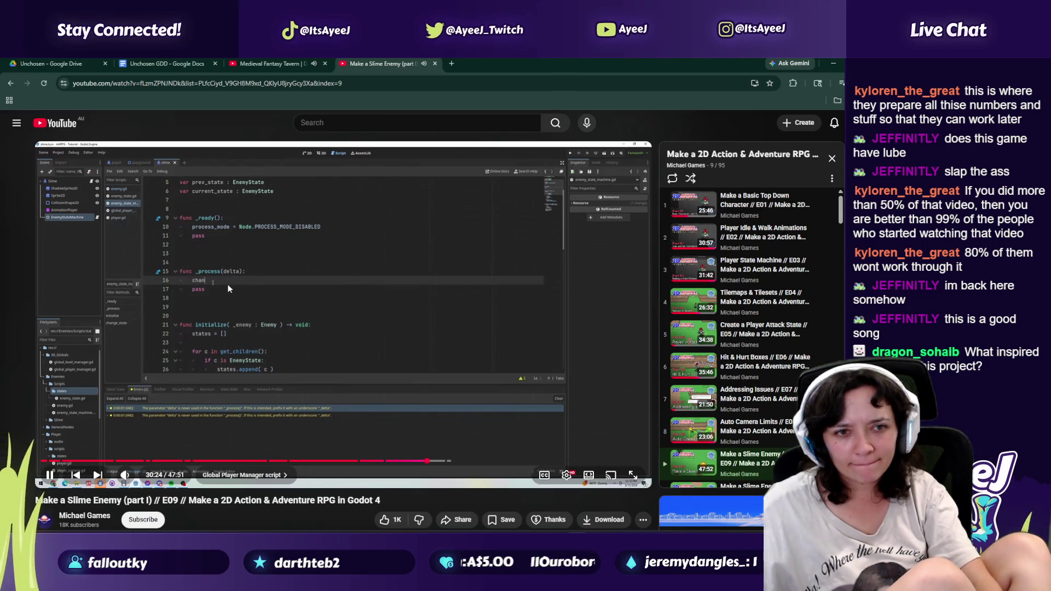
pyautogui.hotkey('alt', 'Tab')
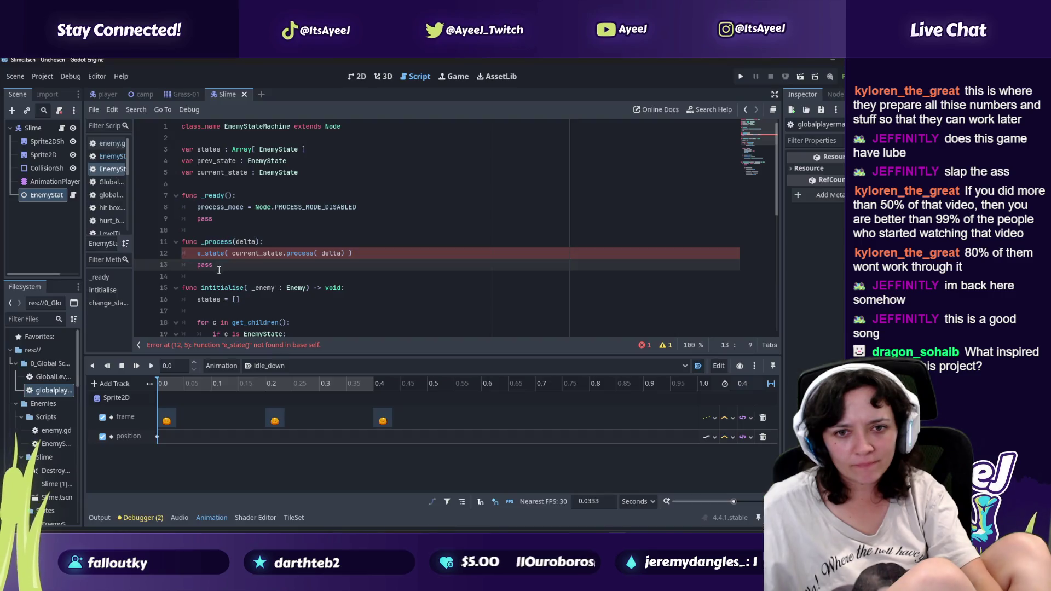
pyautogui.moveTo(225, 254); pyautogui.dragTo(167, 253)
pyautogui.write('chang')
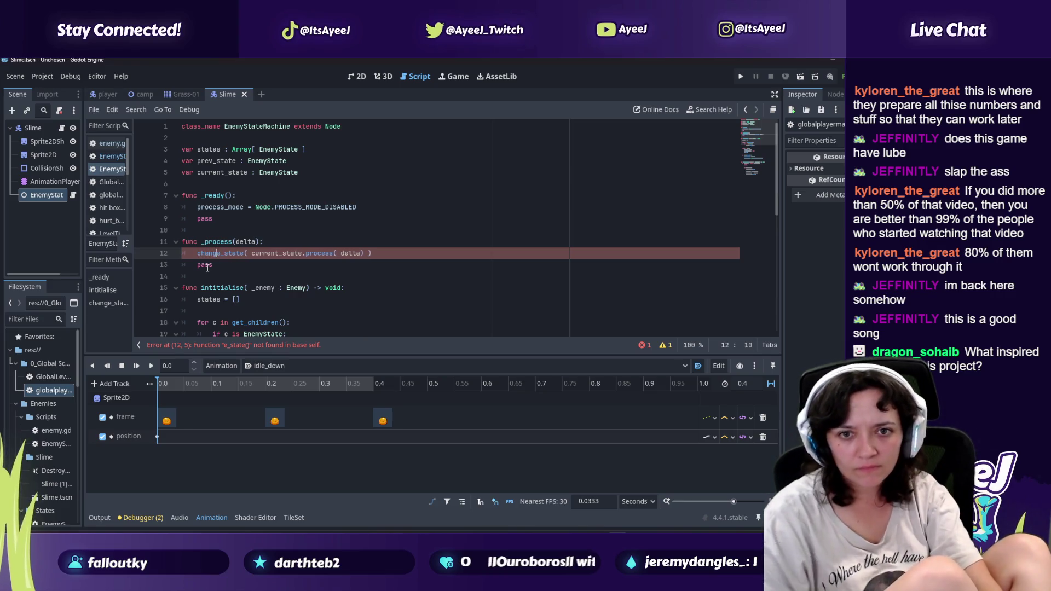
pyautogui.click(227, 265)
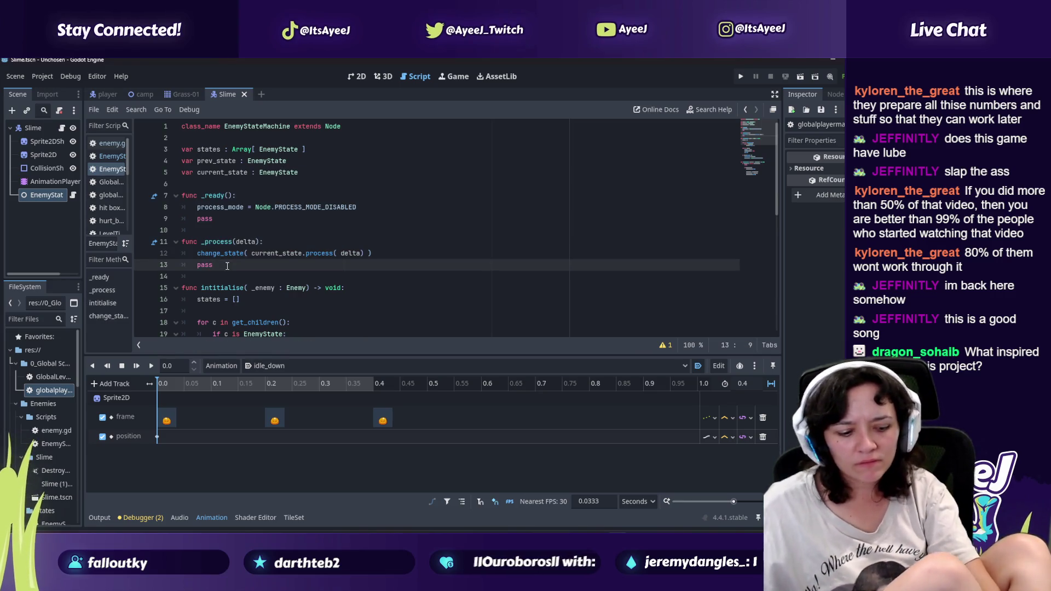
# Step: Skip the sponsored ad and pause the tutorial around 30:49 at _physics_process
pyautogui.hotkey('alt', 'Tab')
pyautogui.hotkey('alt', 'Tab')
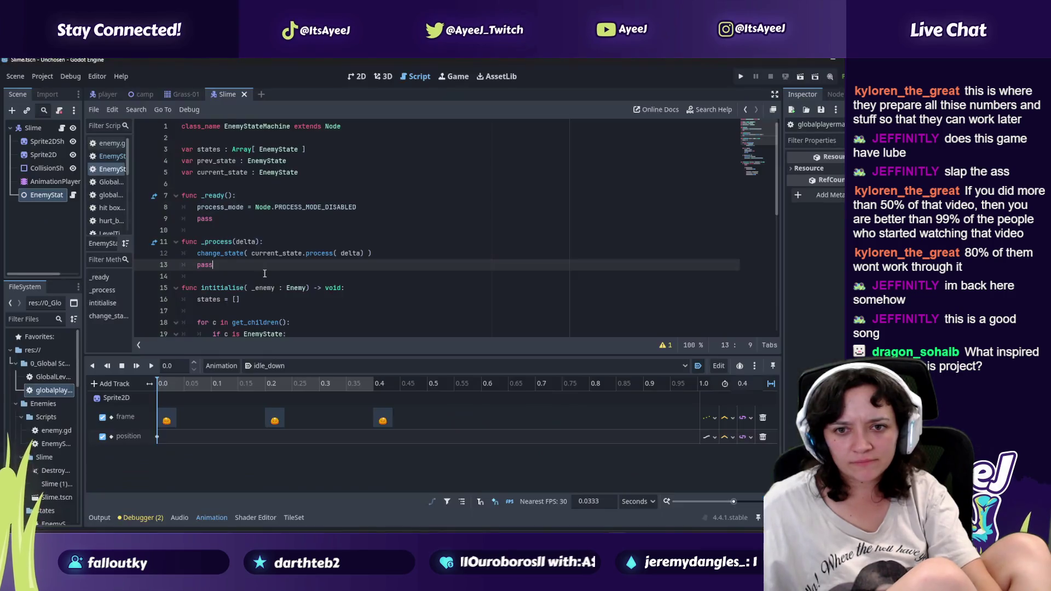
pyautogui.hotkey('alt', 'Tab')
pyautogui.click(250, 297)
pyautogui.hotkey('alt', 'Tab')
pyautogui.hotkey('alt', 'Tab')
pyautogui.click(252, 296)
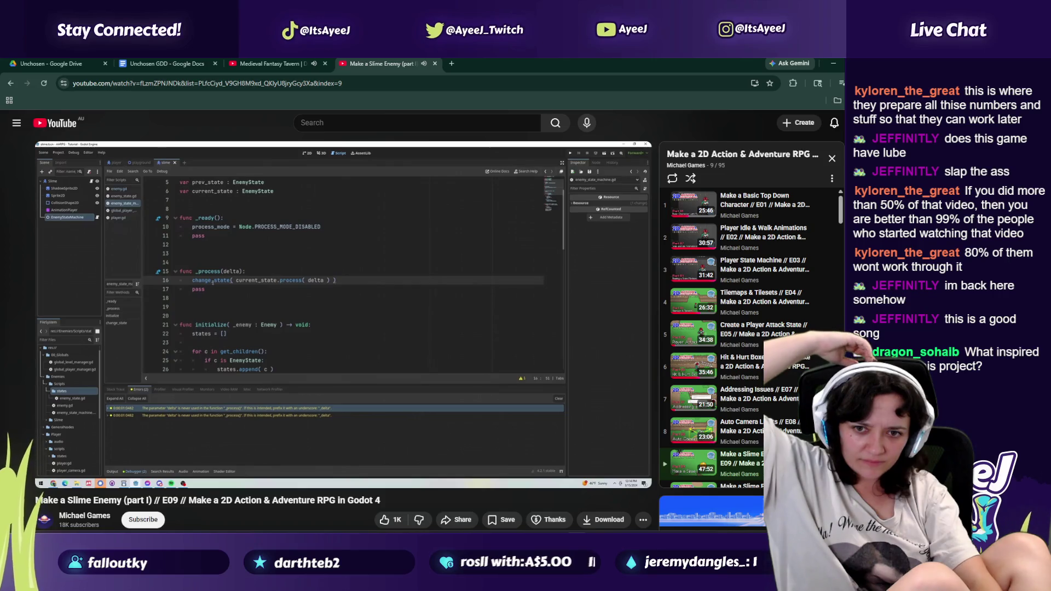
pyautogui.hotkey('alt', 'Tab')
pyautogui.hotkey('alt', 'Tab')
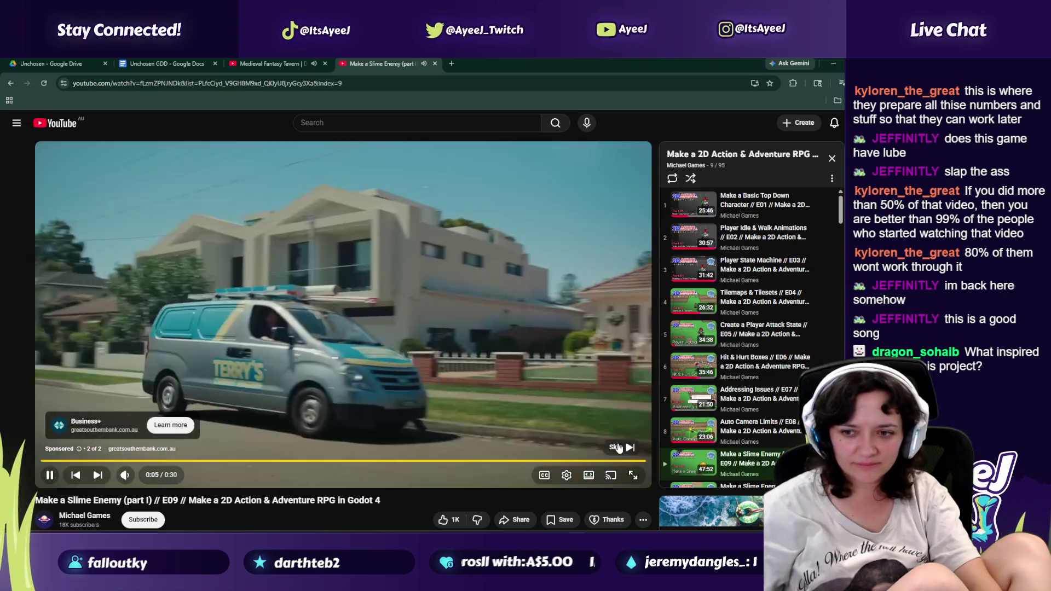
pyautogui.click(613, 435)
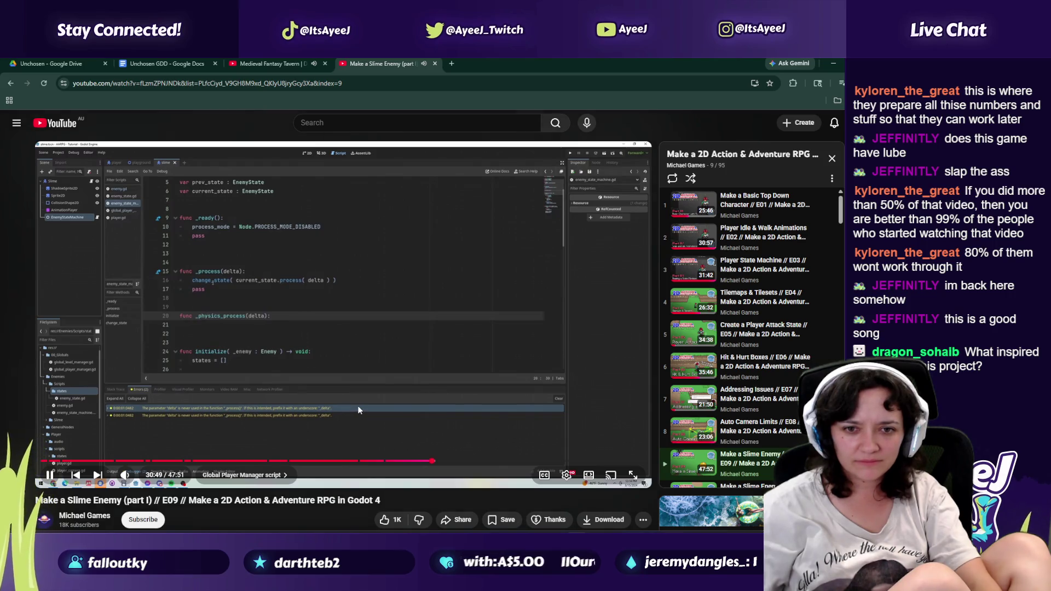
pyautogui.click(357, 406)
# Step: Add a _physics_process(delta): function below _process via autocomplete
pyautogui.hotkey('alt', 'Tab')
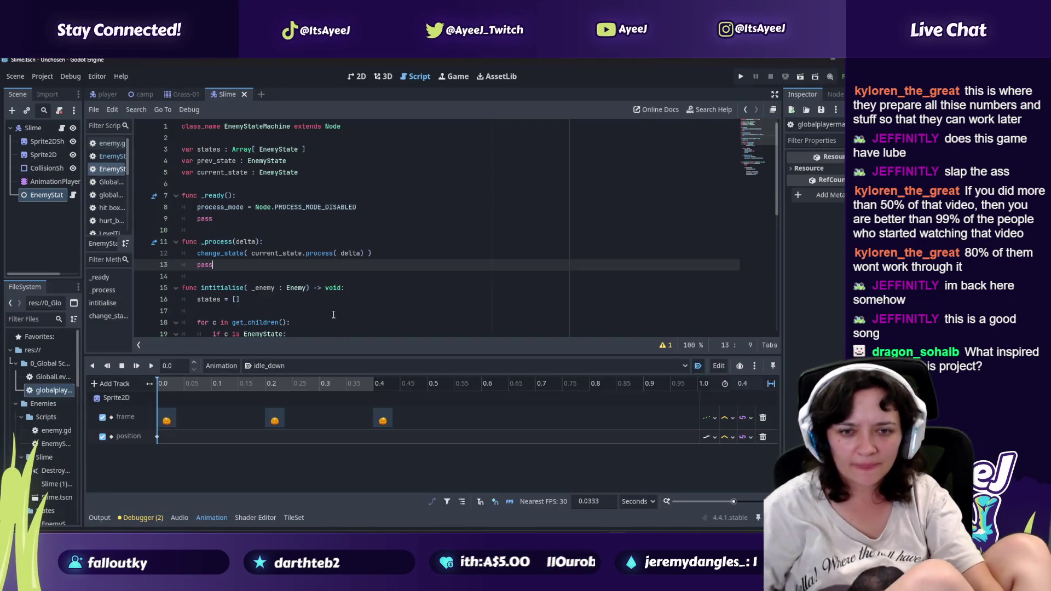
pyautogui.press('Return')
pyautogui.press('Return')
pyautogui.write('func _physci')
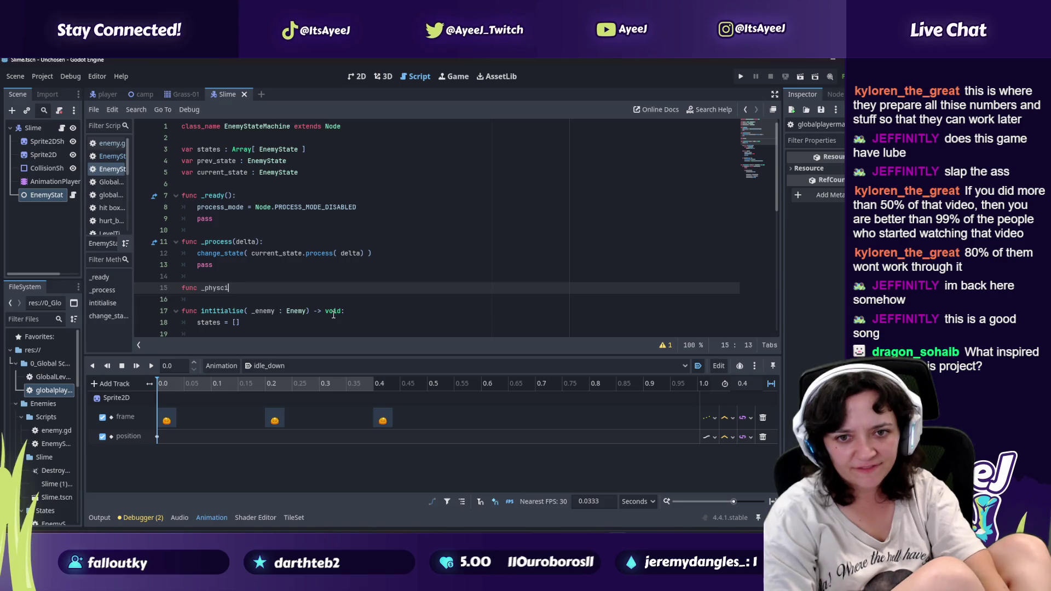
pyautogui.press('BackSpace')
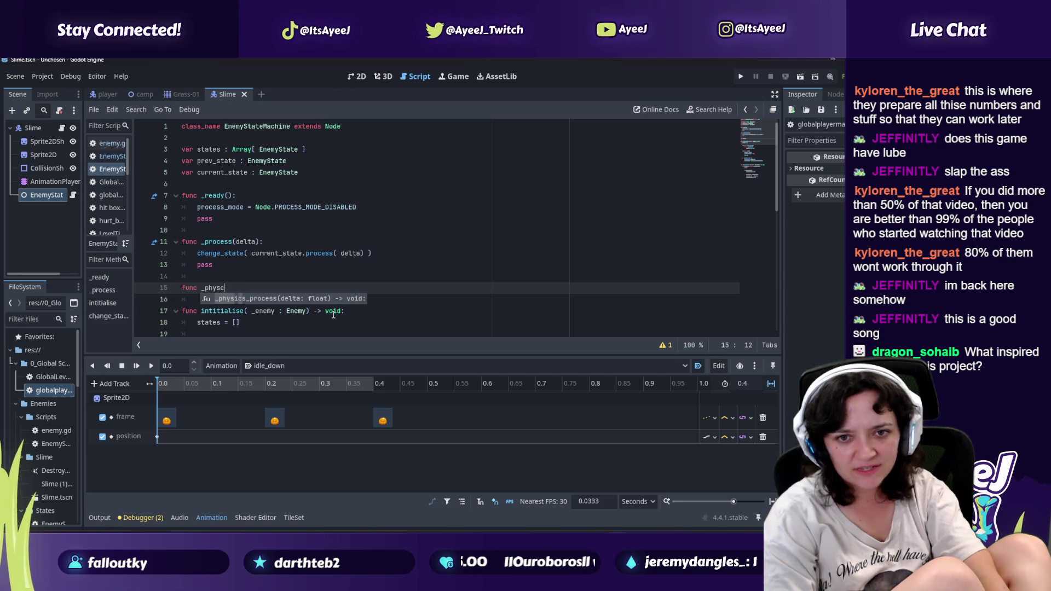
pyautogui.press('Return')
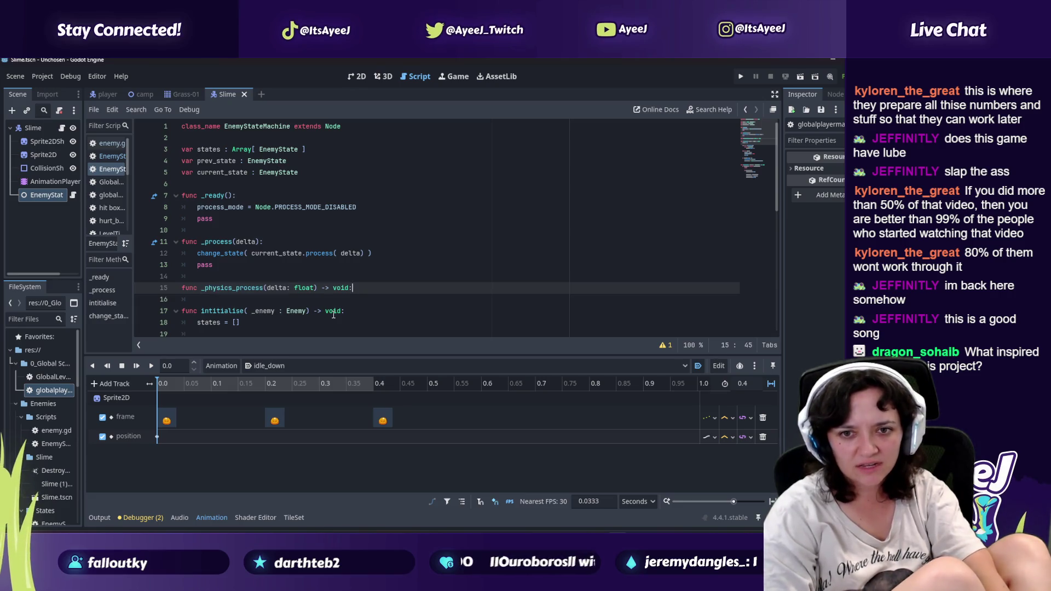
pyautogui.press('BackSpace')
pyautogui.press('BackSpace')
pyautogui.press('BackSpace')
pyautogui.press('BackSpace')
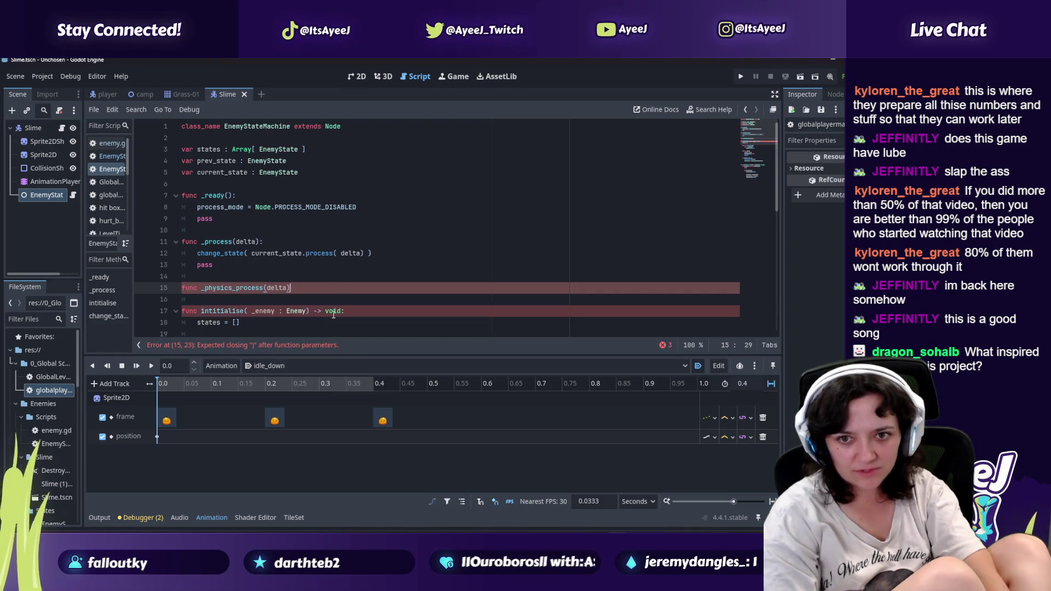
pyautogui.write(':')
pyautogui.press('Return')
# Step: Paste the change_state call into its body, replacing process with physics
pyautogui.hotkey('alt', 'Tab')
pyautogui.hotkey('alt', 'Tab')
pyautogui.write('e_state( current_state.process( delta) )')
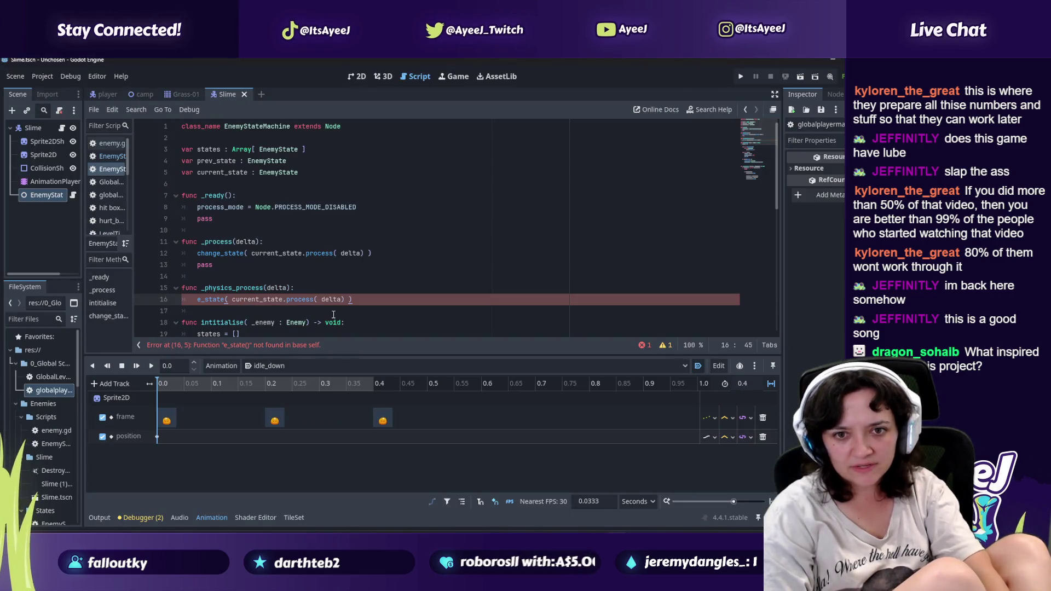
pyautogui.doubleClick(300, 300)
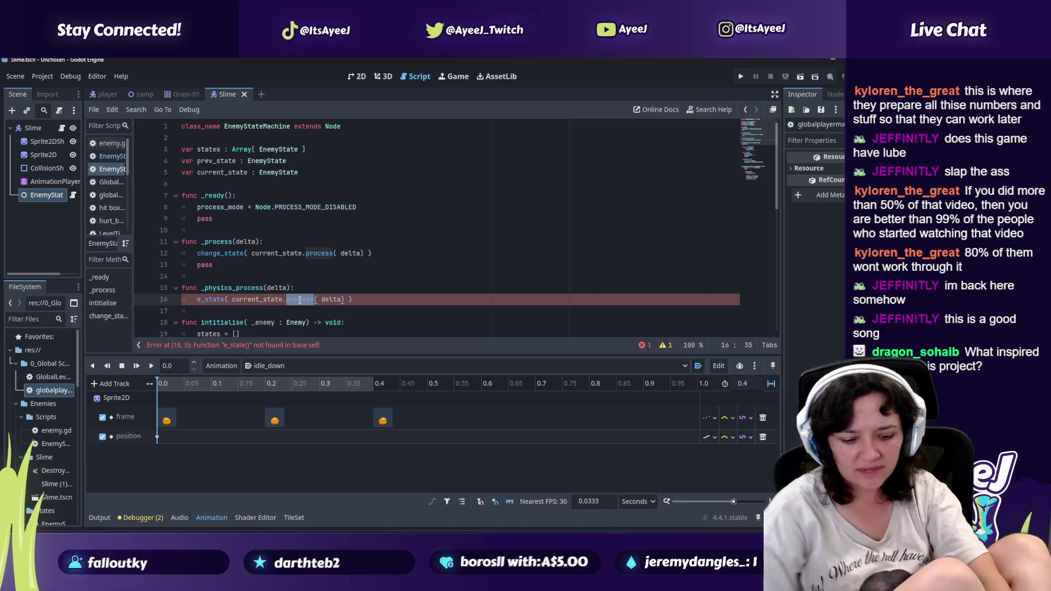
pyautogui.write('physics')
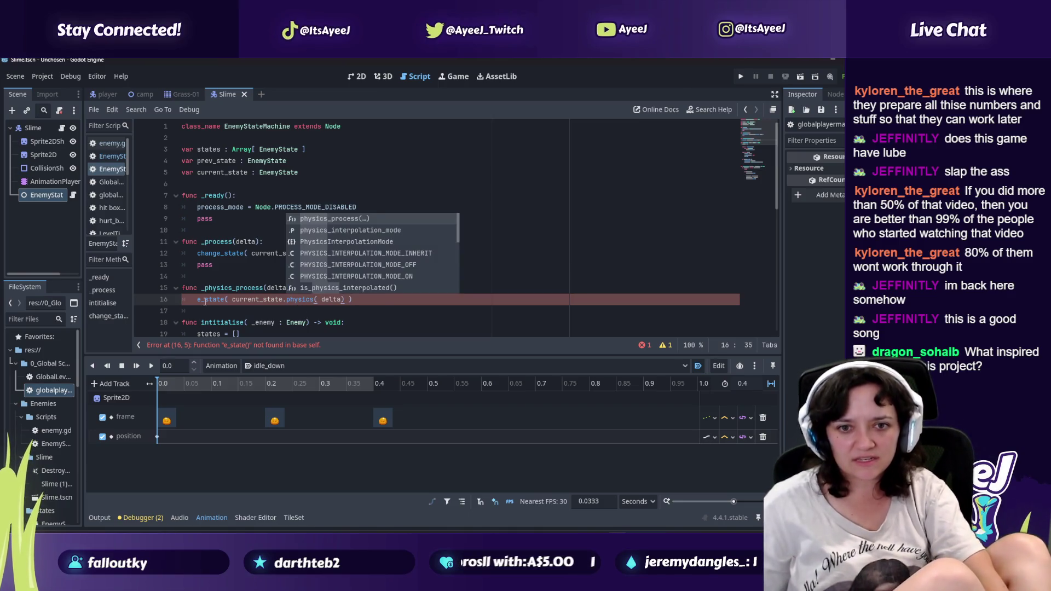
pyautogui.click(197, 300)
pyautogui.write('chang')
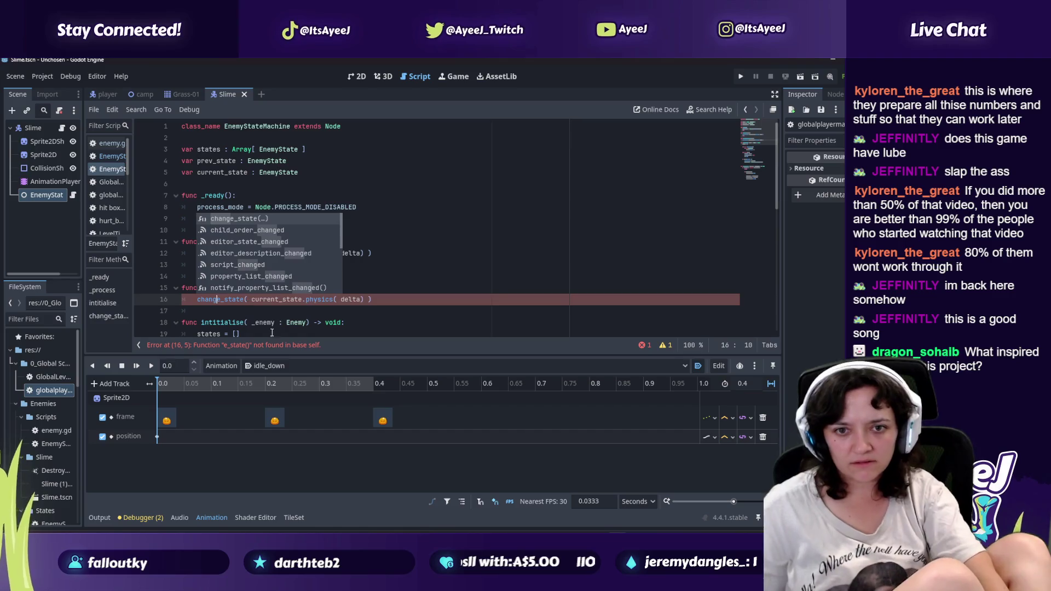
# Step: Resume the tutorial to compare the new _physics_process code
pyautogui.press('Escape')
pyautogui.hotkey('alt', 'Tab')
pyautogui.click(358, 291)
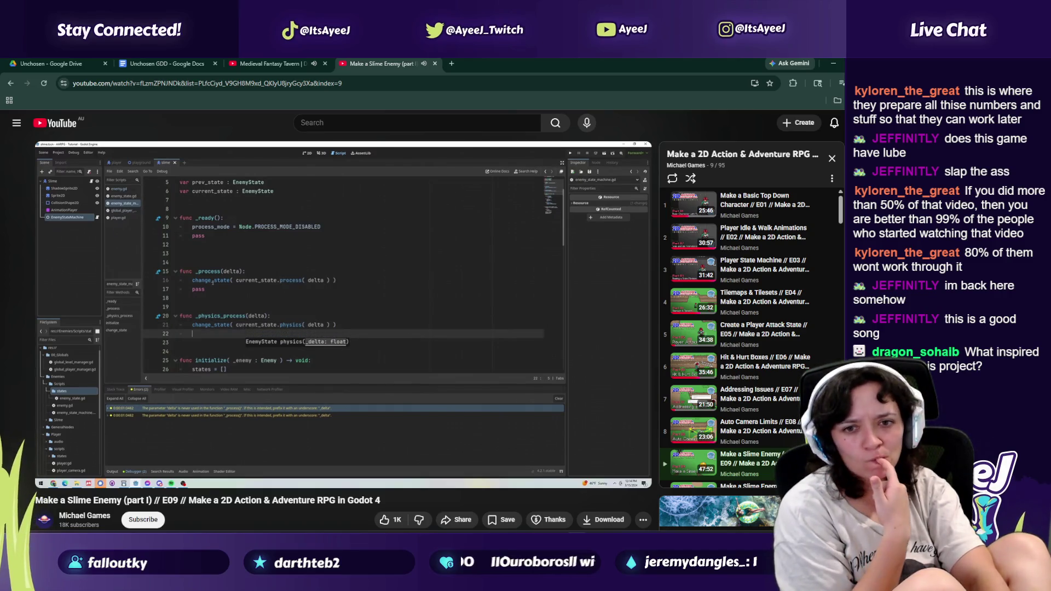
pyautogui.hotkey('alt', 'Tab')
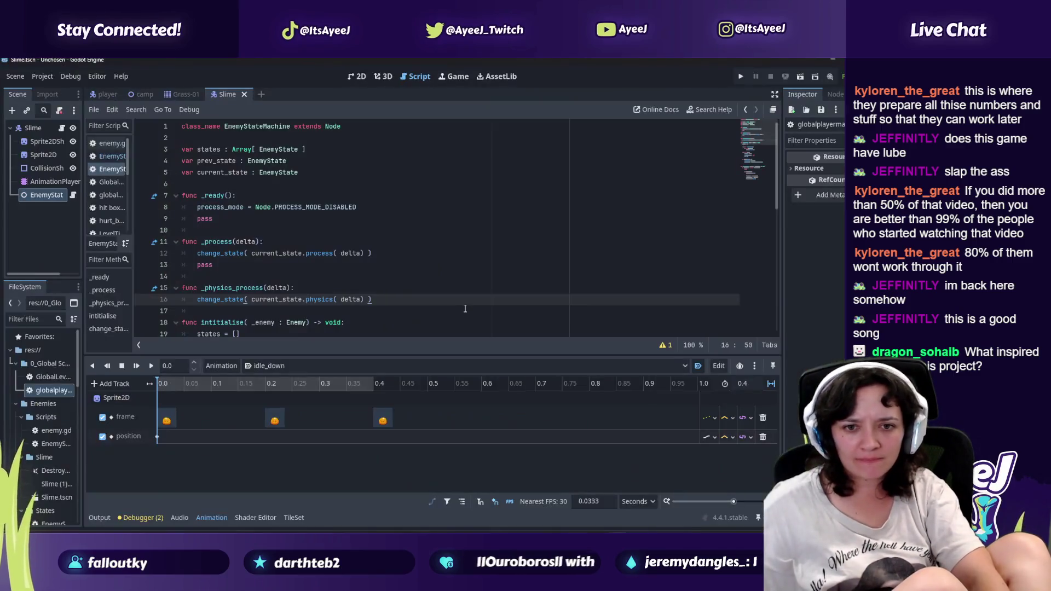
# Step: Add a blank line after the physics call on line 16, comparing with the tutorial
pyautogui.press('Return')
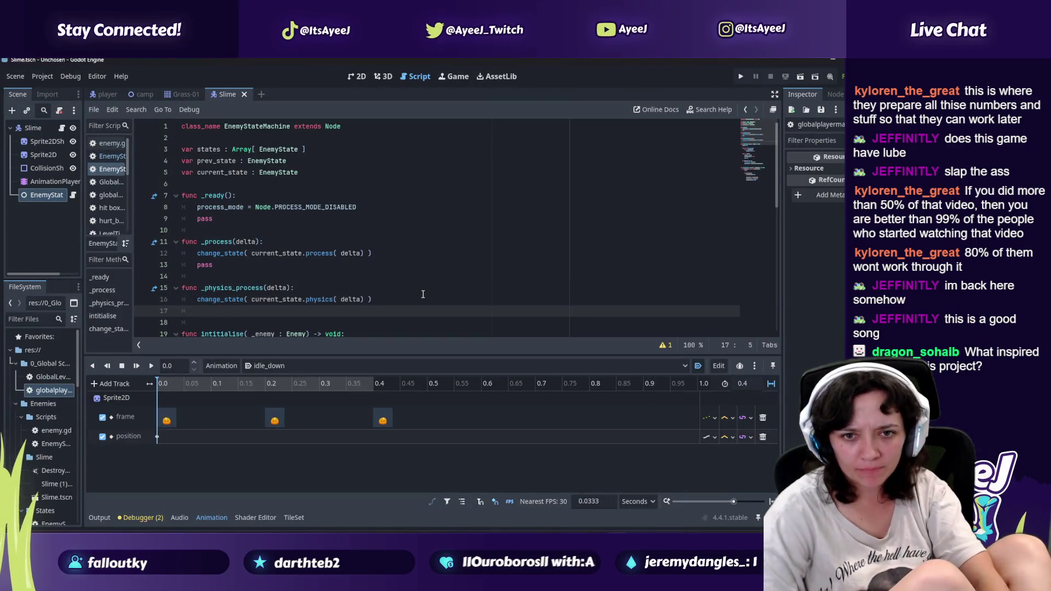
pyautogui.write('pass')
pyautogui.hotkey('alt', 'Tab')
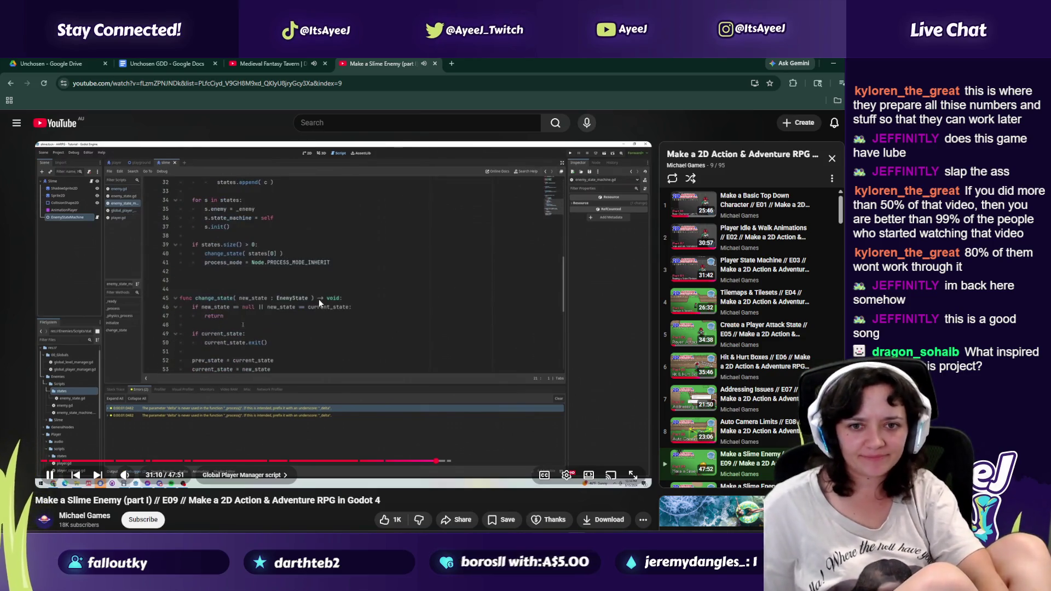
pyautogui.hotkey('alt', 'Tab')
pyautogui.click(357, 275)
pyautogui.scroll(-5, 298, 281)
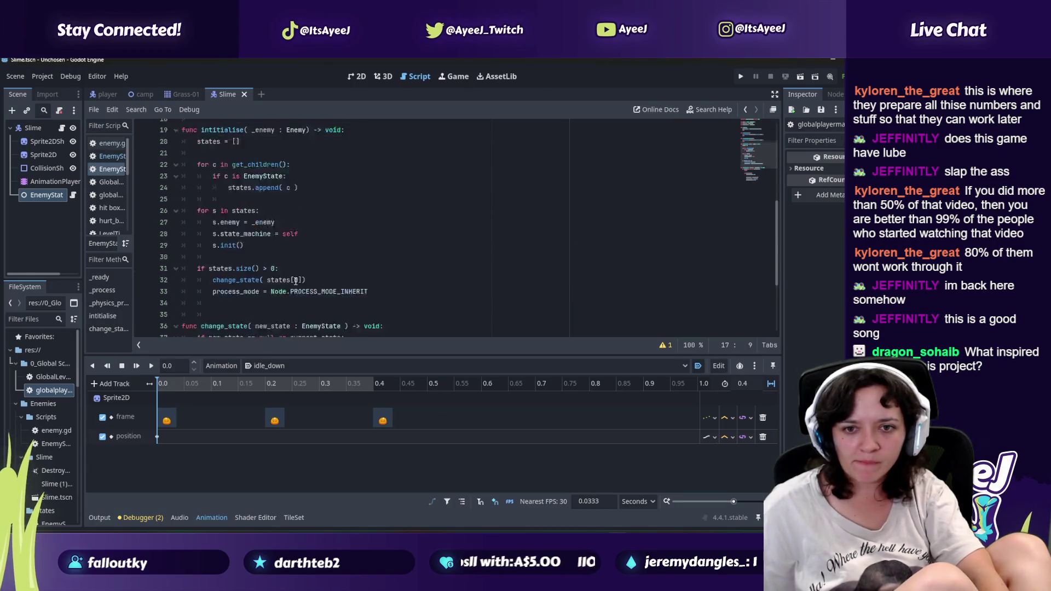
pyautogui.scroll(-1, 298, 282)
# Step: Start a new line after PROCESS_MODE_INHERIT in initialise for pass, checking the tutorial video
pyautogui.click(376, 296)
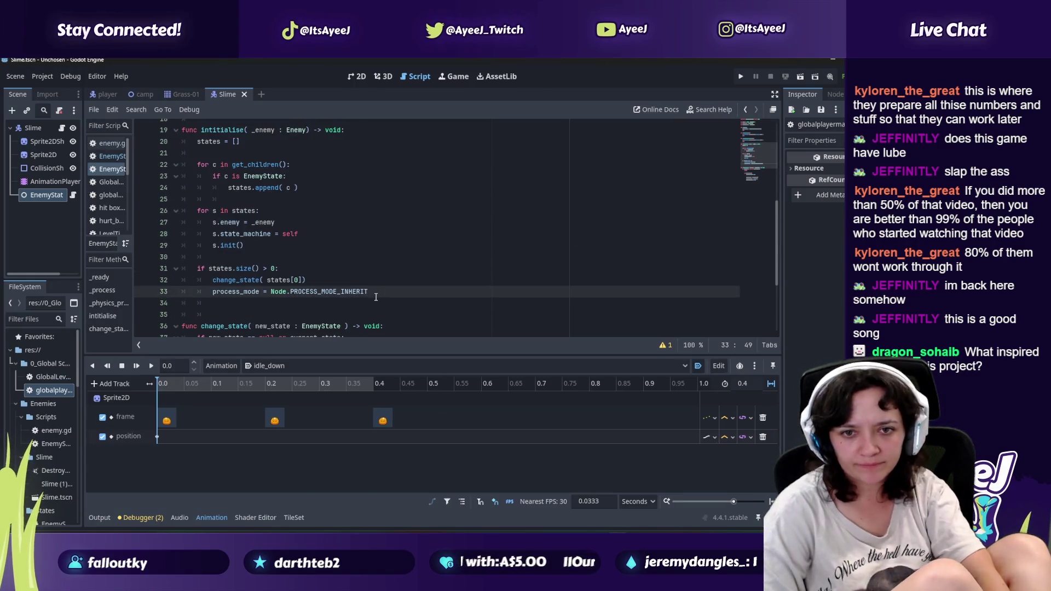
pyautogui.press('Return')
pyautogui.hotkey('alt', 'Tab')
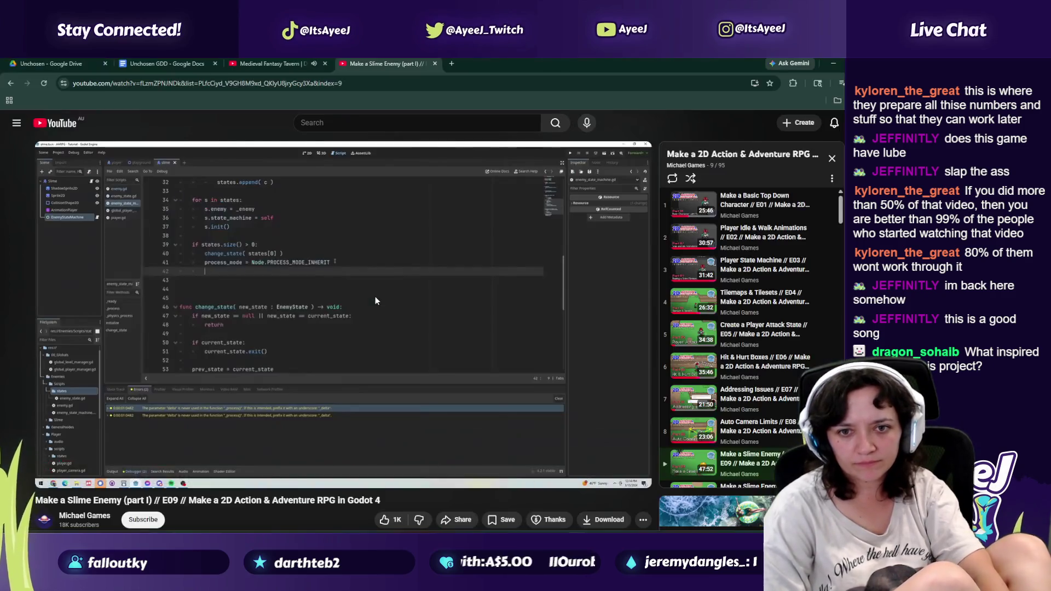
pyautogui.click(376, 297)
pyautogui.click(375, 297)
pyautogui.hotkey('alt', 'Tab')
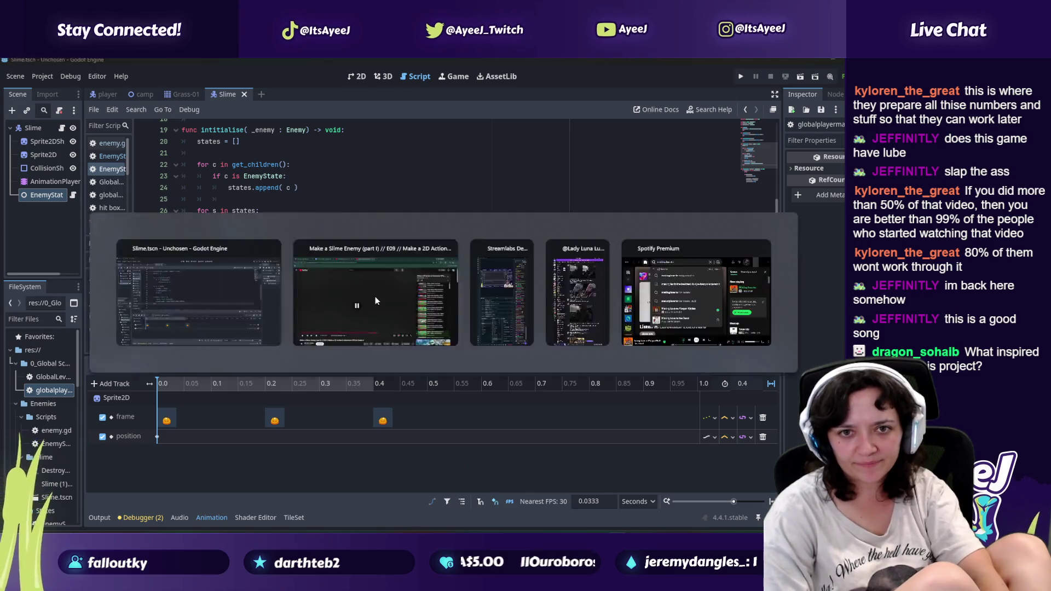
pyautogui.hotkey('alt', 'Tab')
pyautogui.click(375, 300)
pyautogui.hotkey('alt', 'Tab')
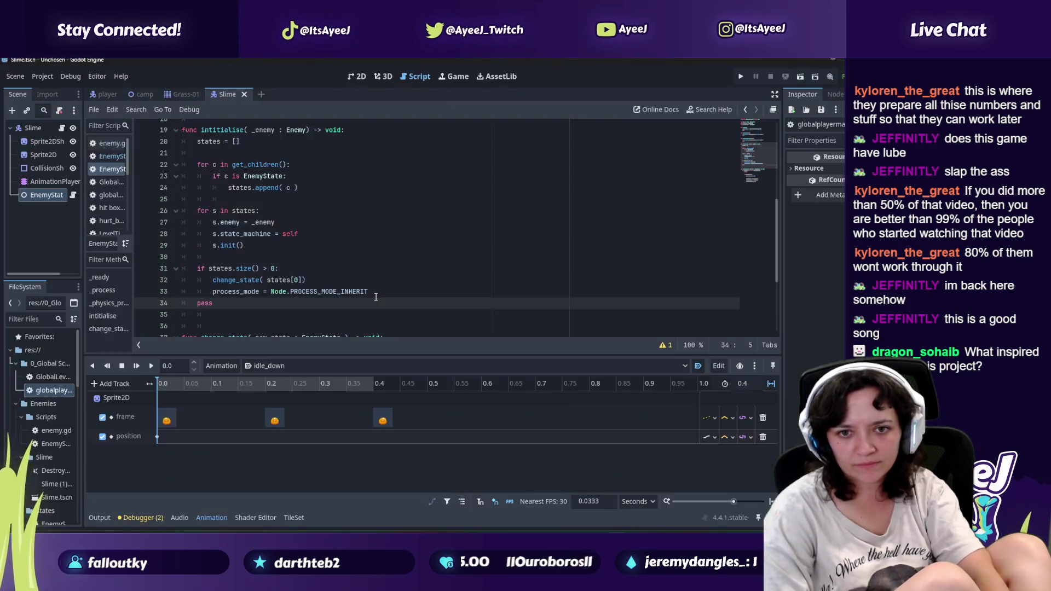
pyautogui.hotkey('alt', 'Tab')
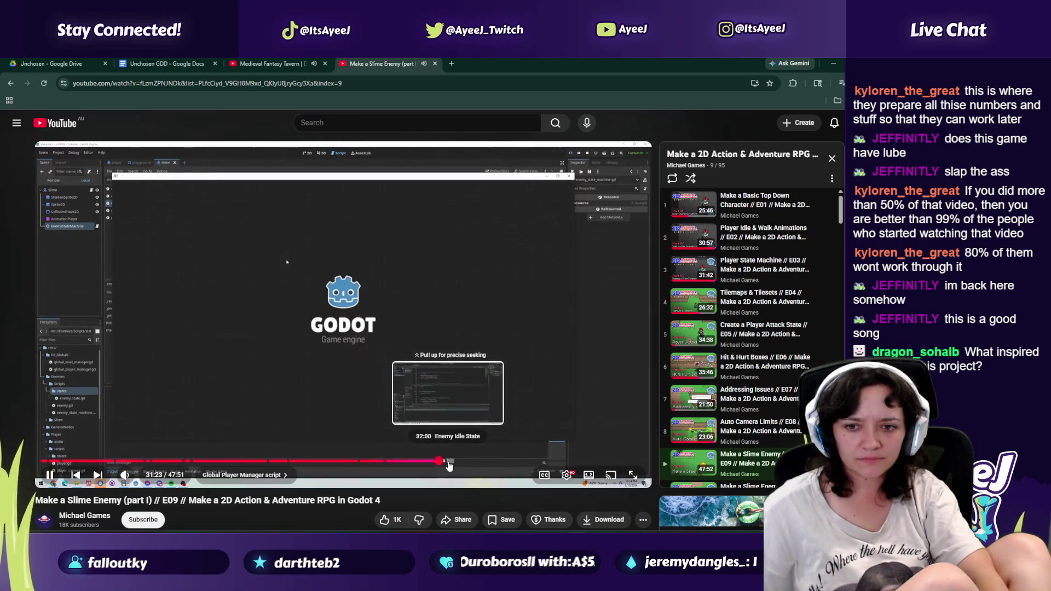
pyautogui.hotkey('alt', 'Tab')
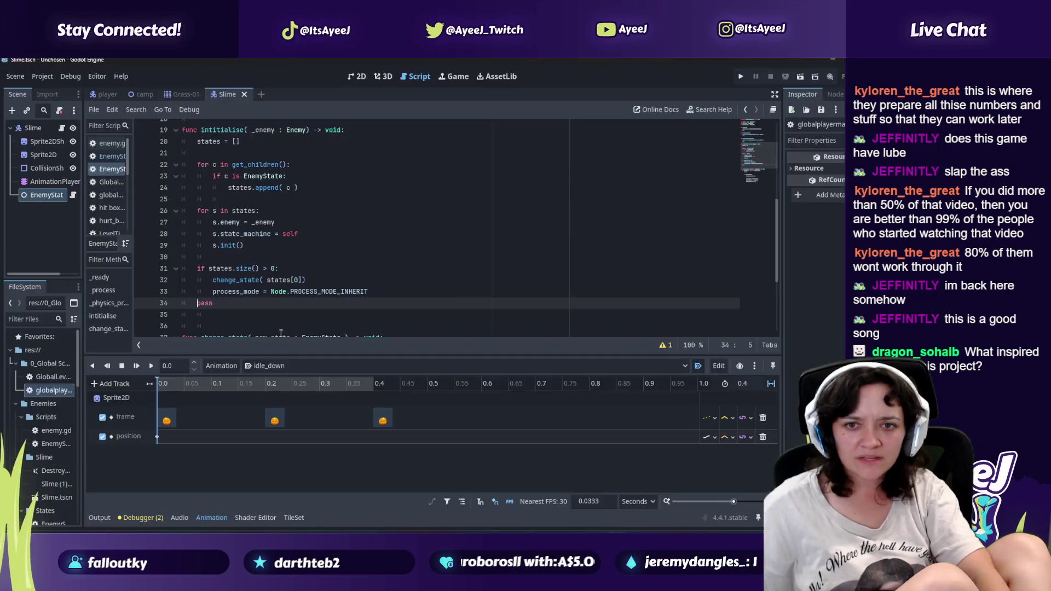
pyautogui.scroll(4, 271, 278)
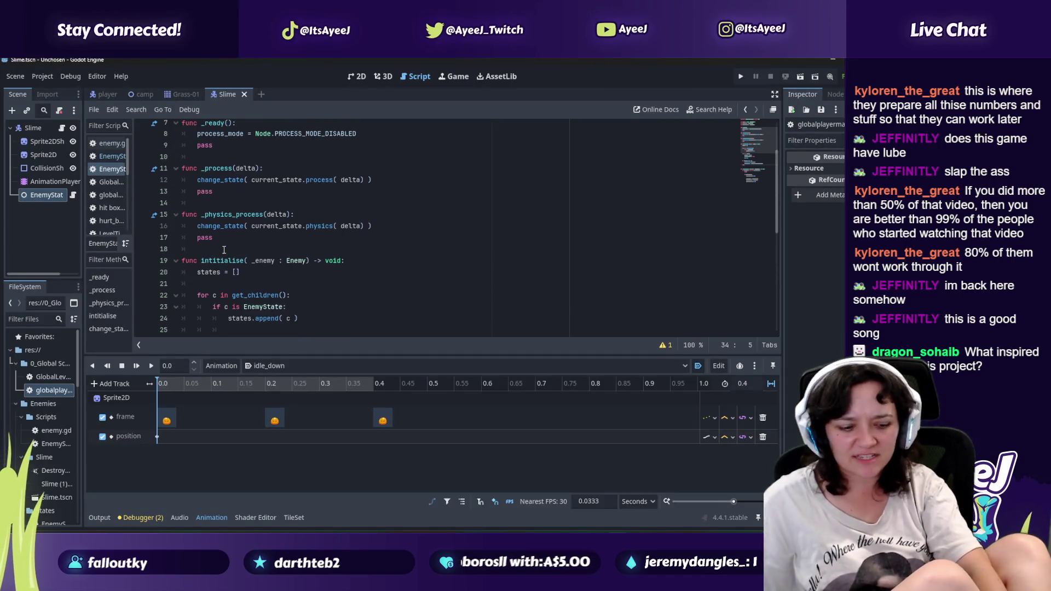
# Step: In enemy.gd, comment out move_and_slide() on line 28 and add a pass line beneath it
pyautogui.click(107, 158)
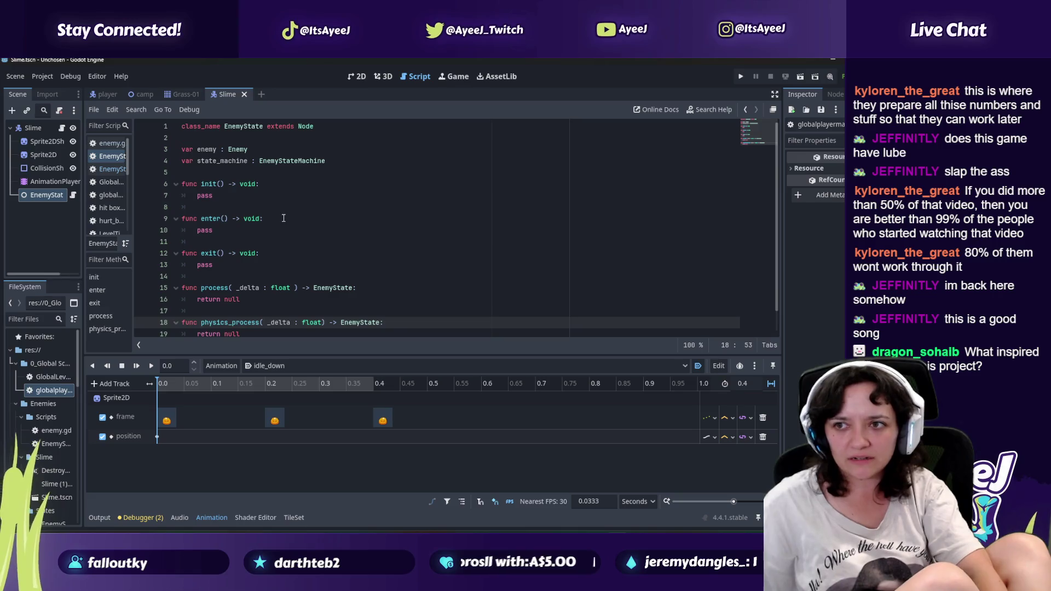
pyautogui.click(111, 145)
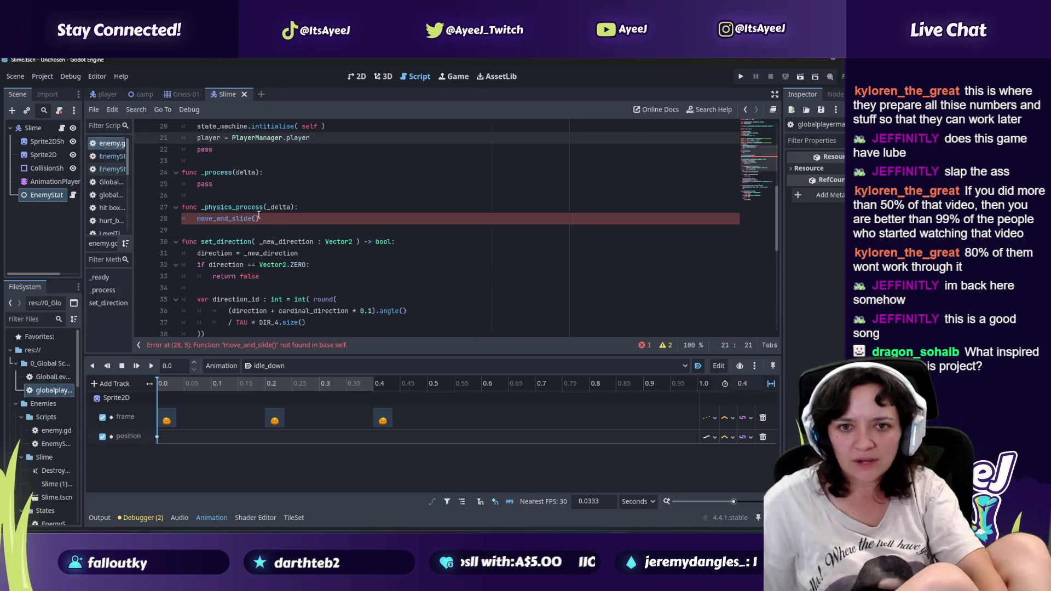
pyautogui.click(206, 228)
pyautogui.click(196, 219)
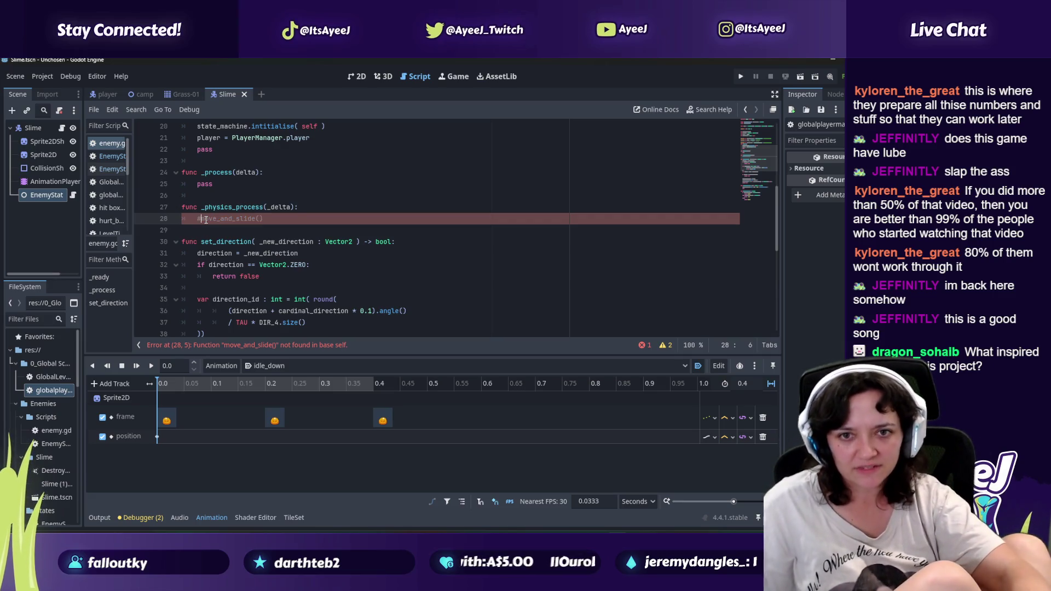
pyautogui.write('#')
pyautogui.click(281, 218)
pyautogui.press('Return')
pyautogui.write('ap')
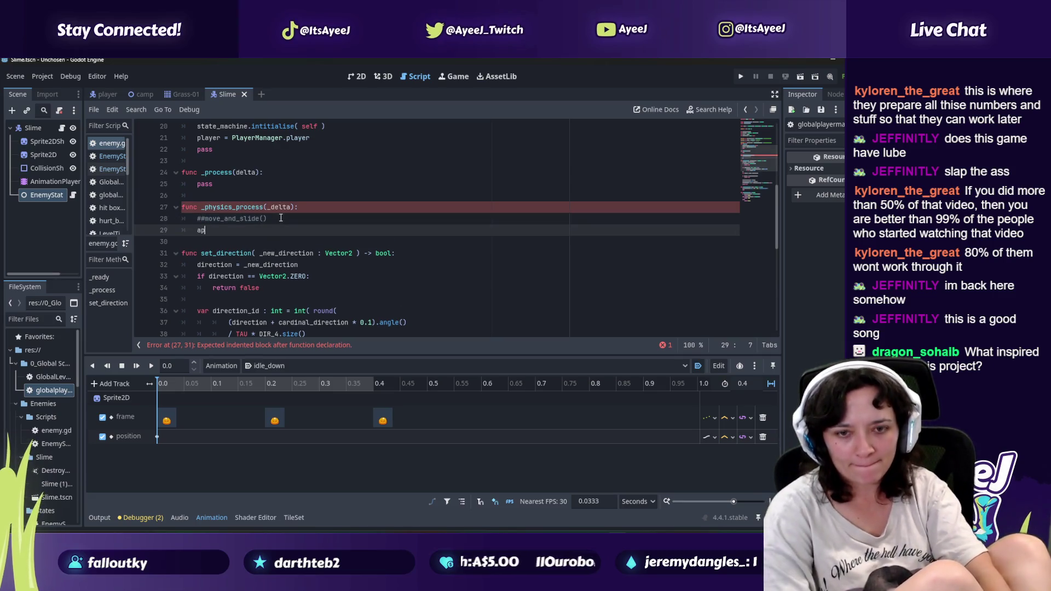
pyautogui.press('BackSpace')
pyautogui.press('BackSpace')
pyautogui.write('pass')
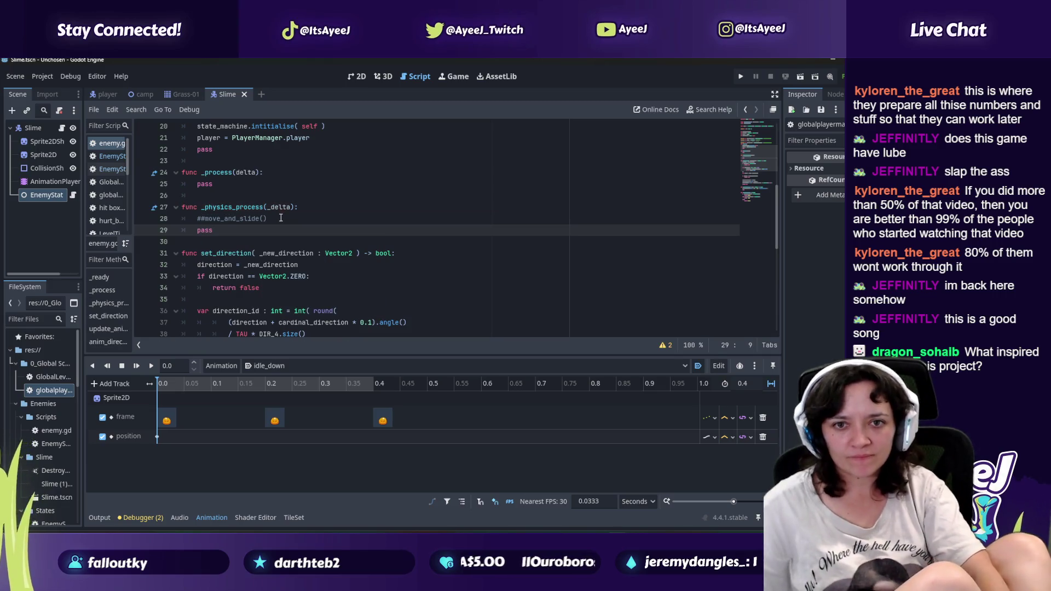
# Step: Run the project, walk the player around the slime and attack it with the sword
pyautogui.click(739, 76)
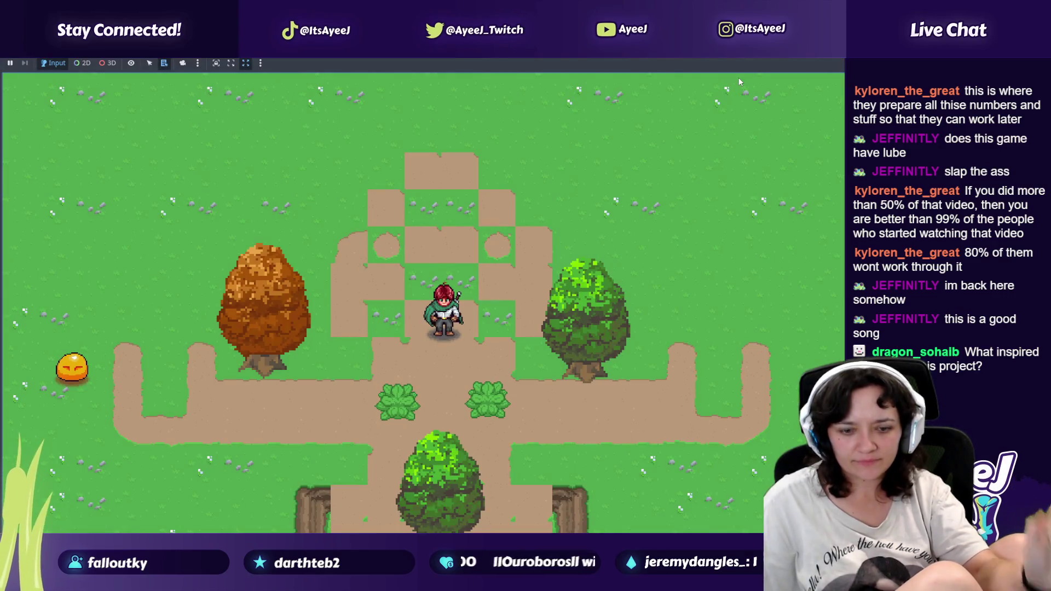
pyautogui.press('Left')
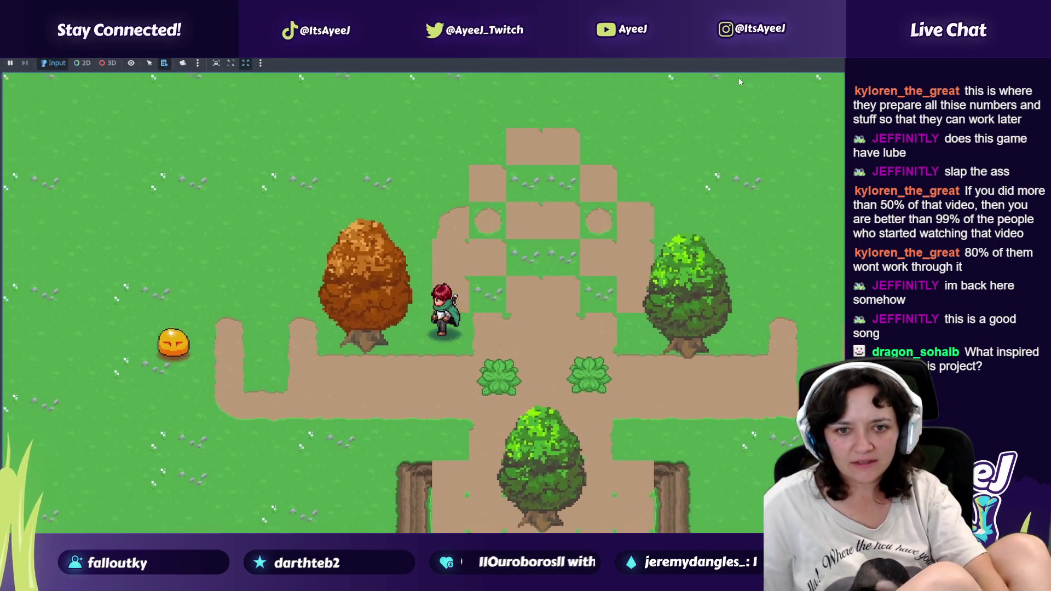
pyautogui.press('Left')
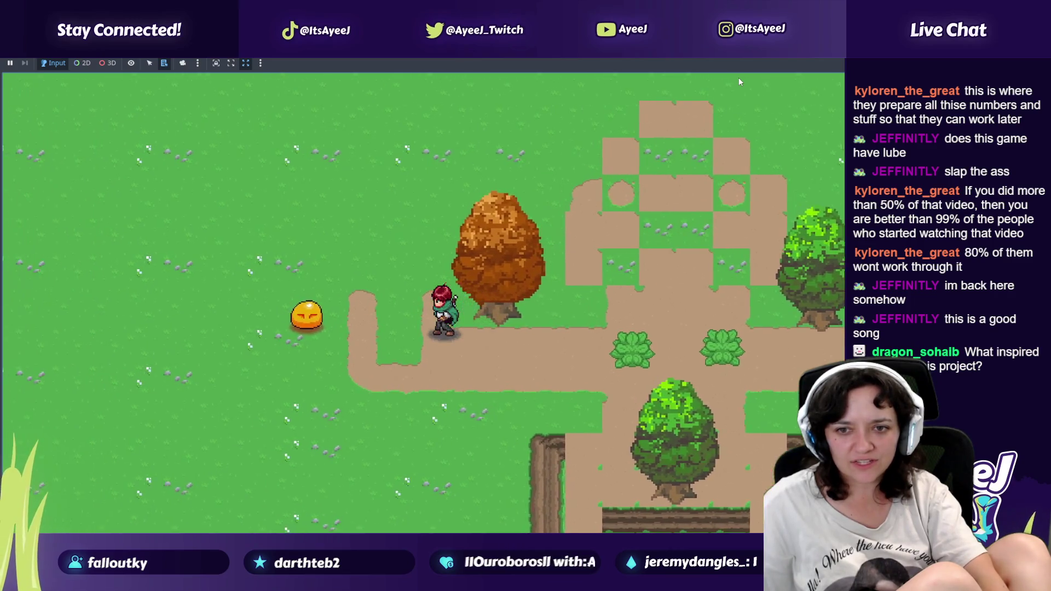
pyautogui.press('Left')
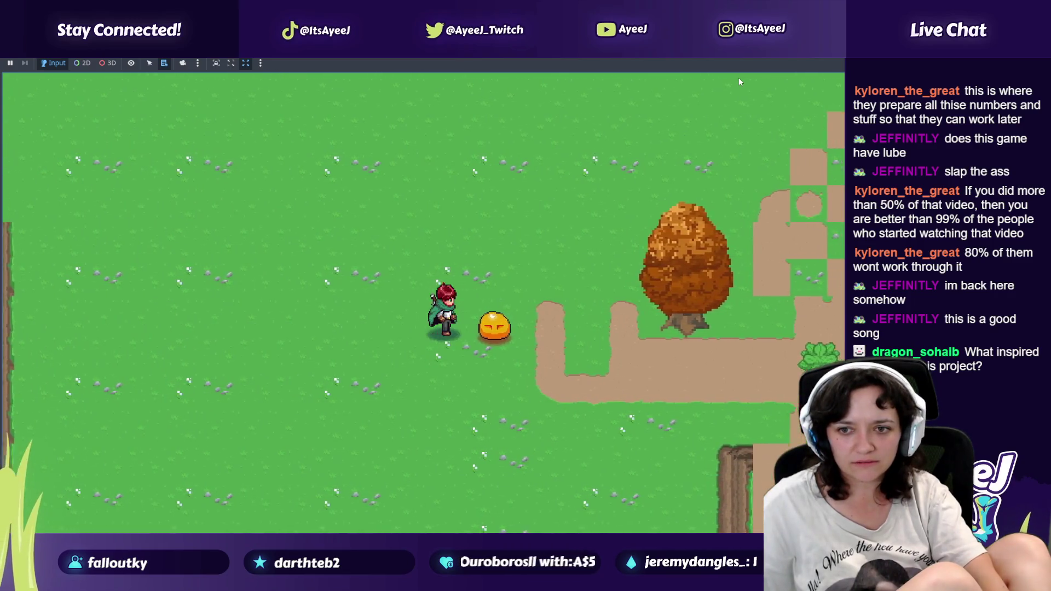
pyautogui.press('Right')
pyautogui.press('Down')
pyautogui.press('Up')
pyautogui.press('Left')
pyautogui.press('Down')
pyautogui.press('Right')
pyautogui.press('space')
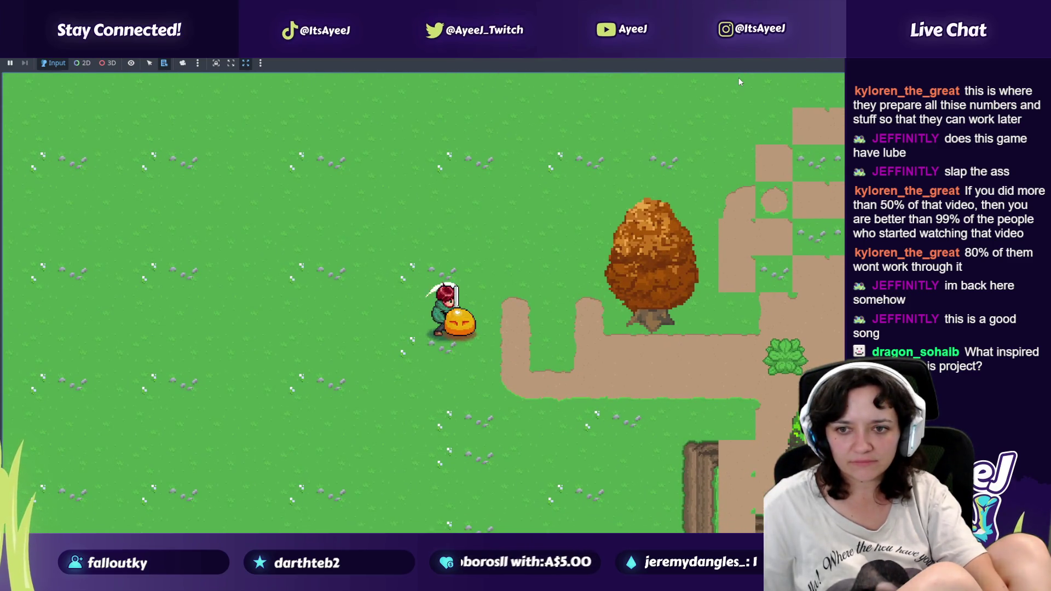
pyautogui.press('Left')
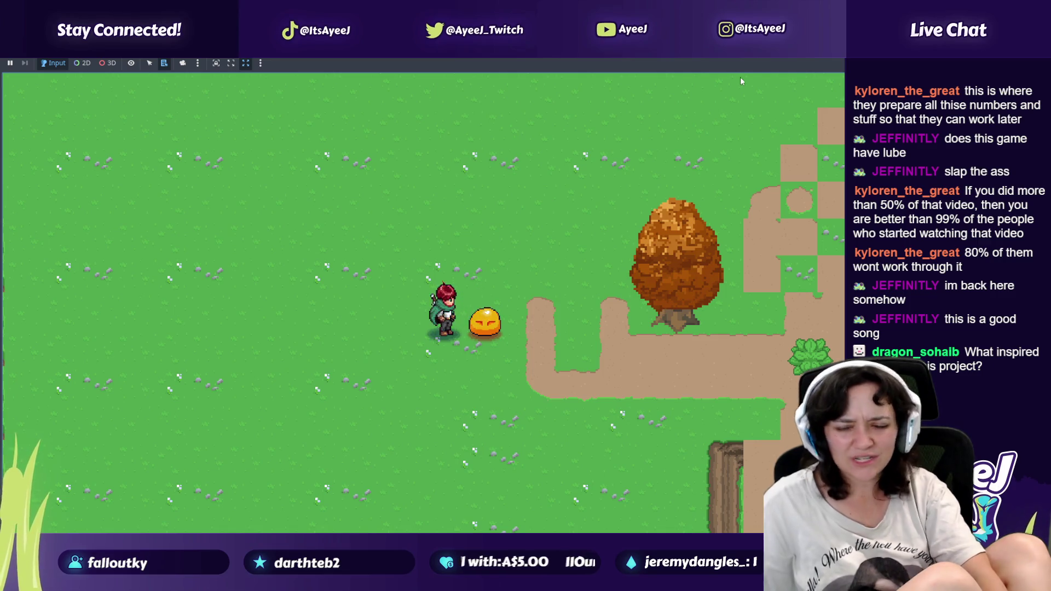
pyautogui.hotkey('alt', 'Tab')
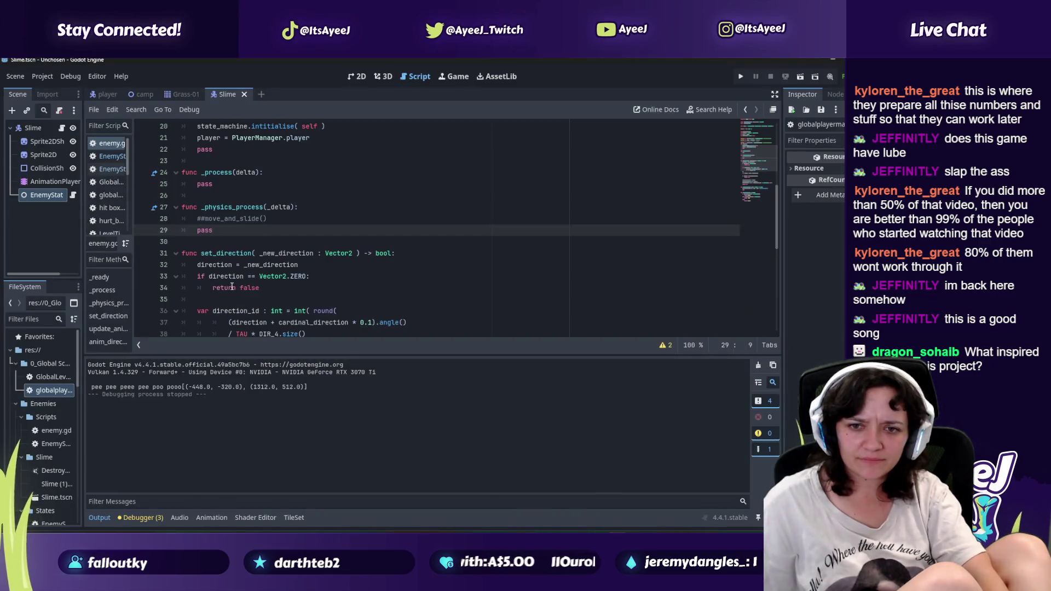
# Step: Play the slime tutorial to 31:35, pausing on its move_and_slide() code, then return to line 28
pyautogui.moveTo(576, 530)
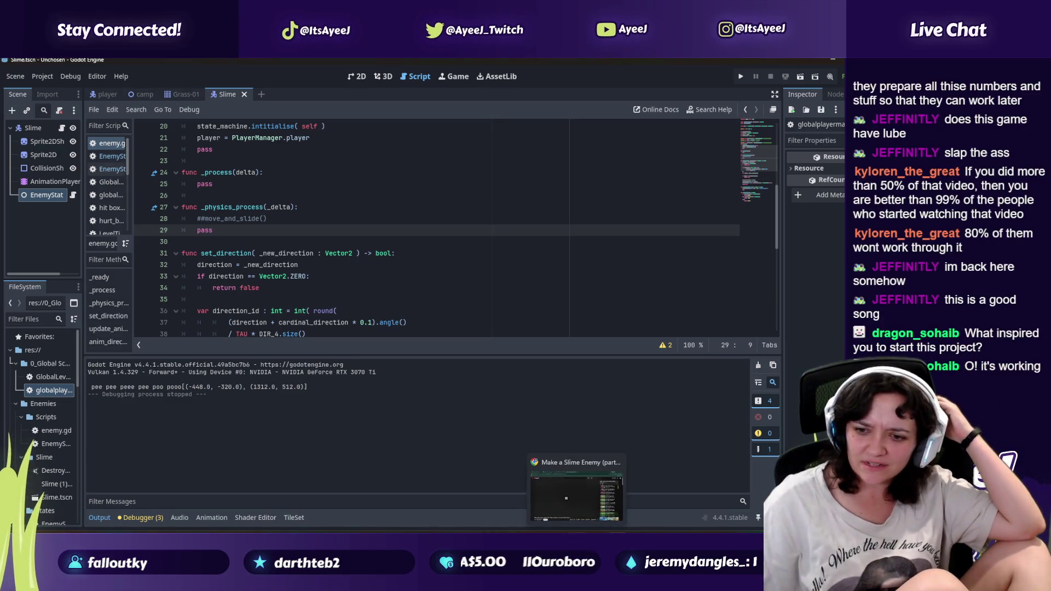
pyautogui.click(576, 498)
pyautogui.click(405, 351)
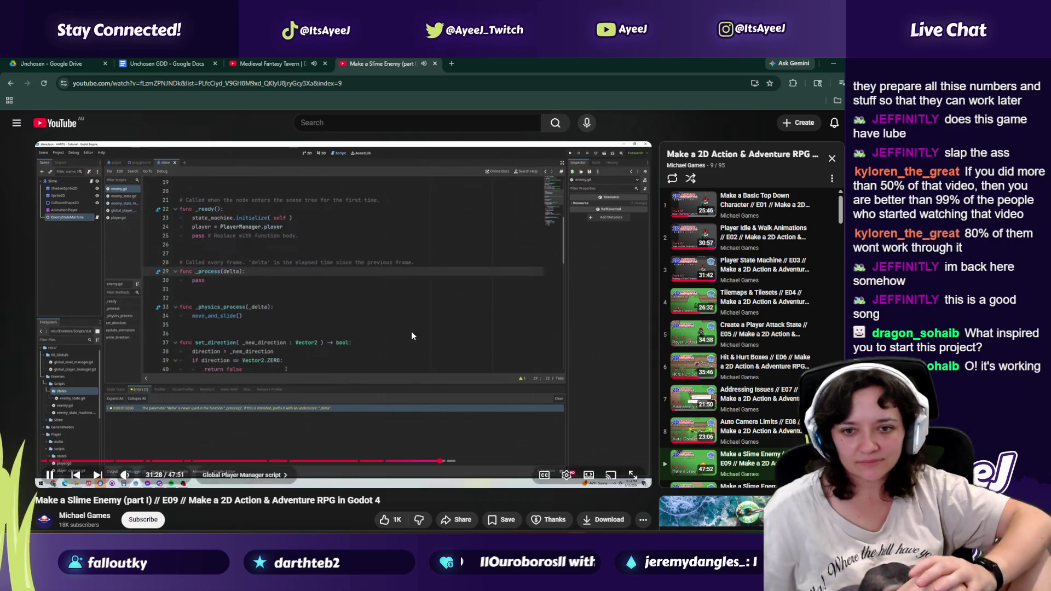
pyautogui.click(454, 386)
pyautogui.click(455, 399)
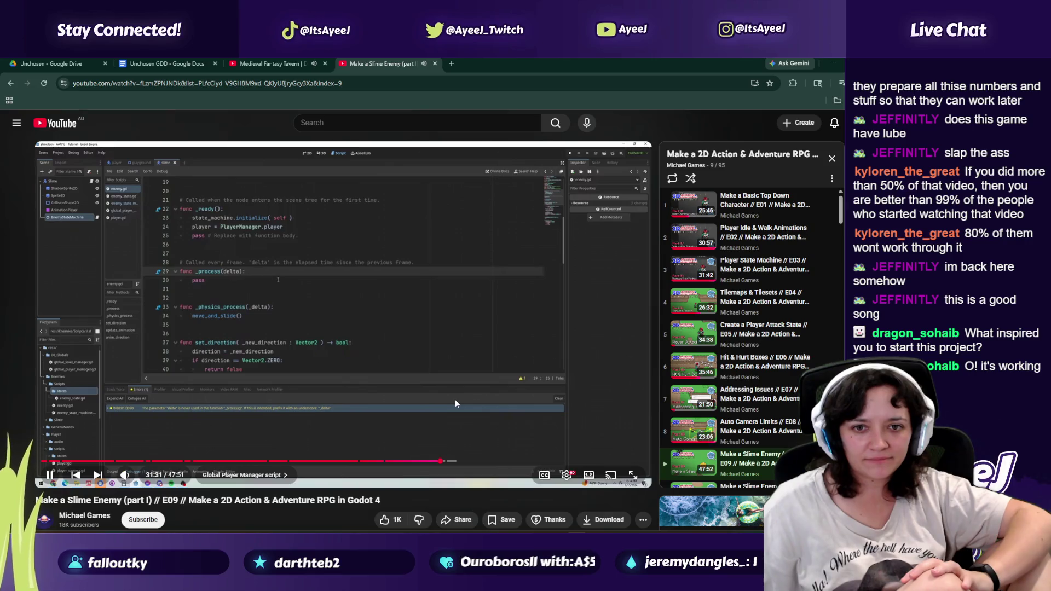
pyautogui.click(455, 400)
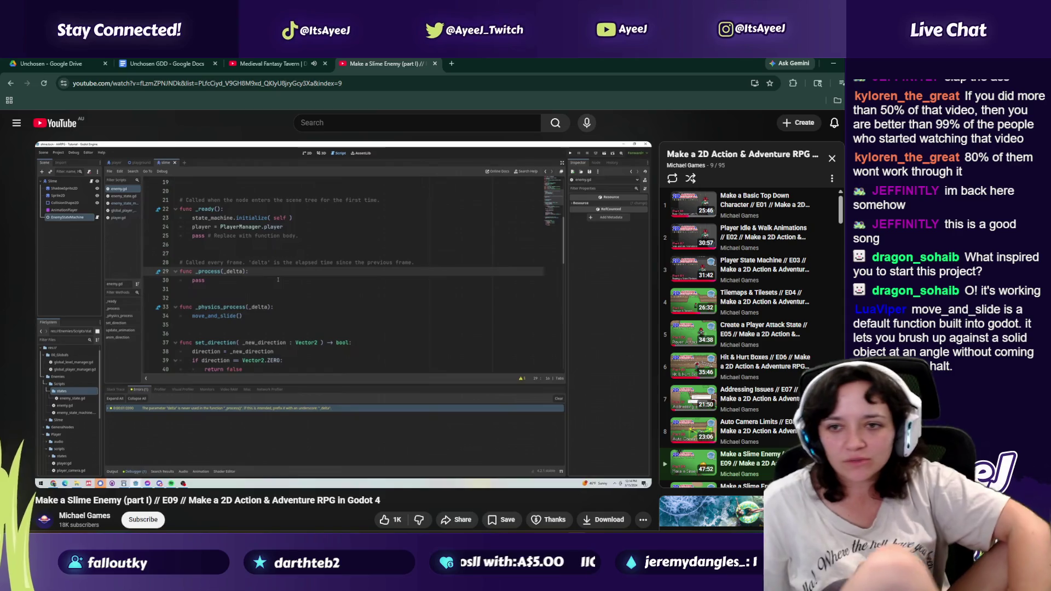
pyautogui.click(455, 399)
pyautogui.click(540, 441)
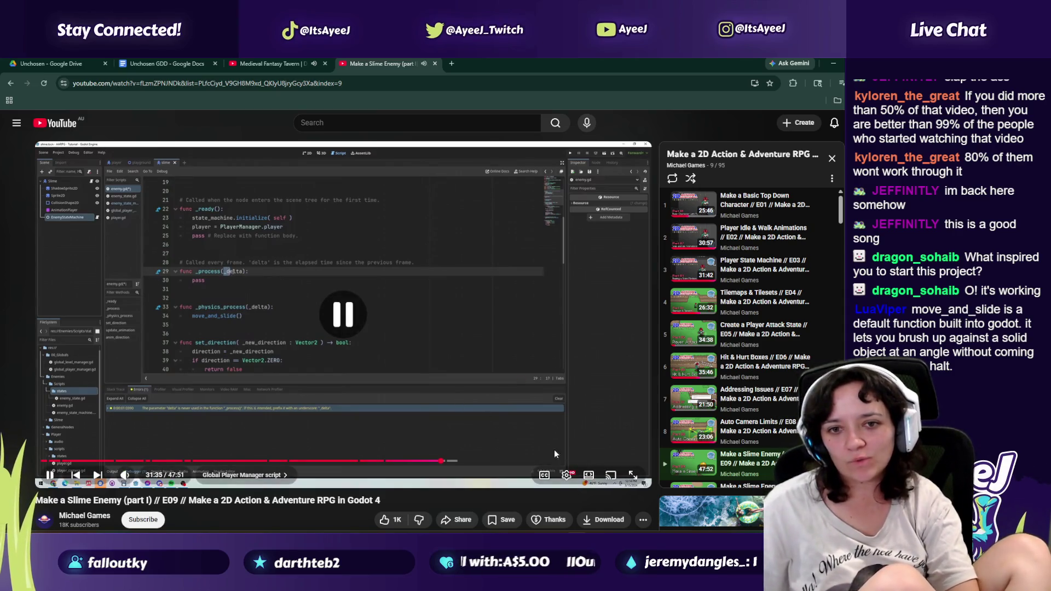
pyautogui.hotkey('alt', 'Tab')
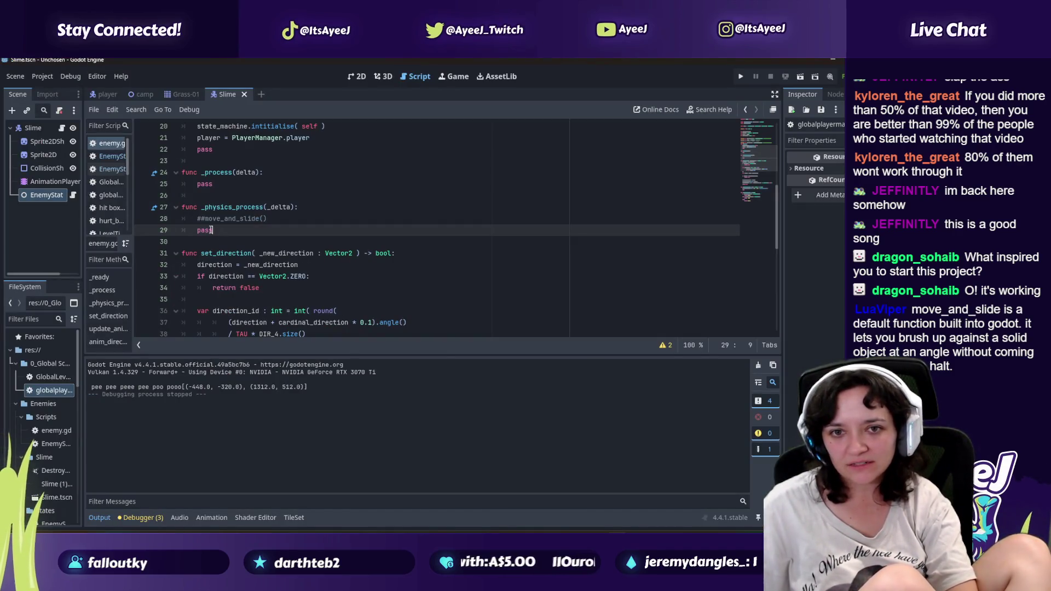
pyautogui.click(200, 218)
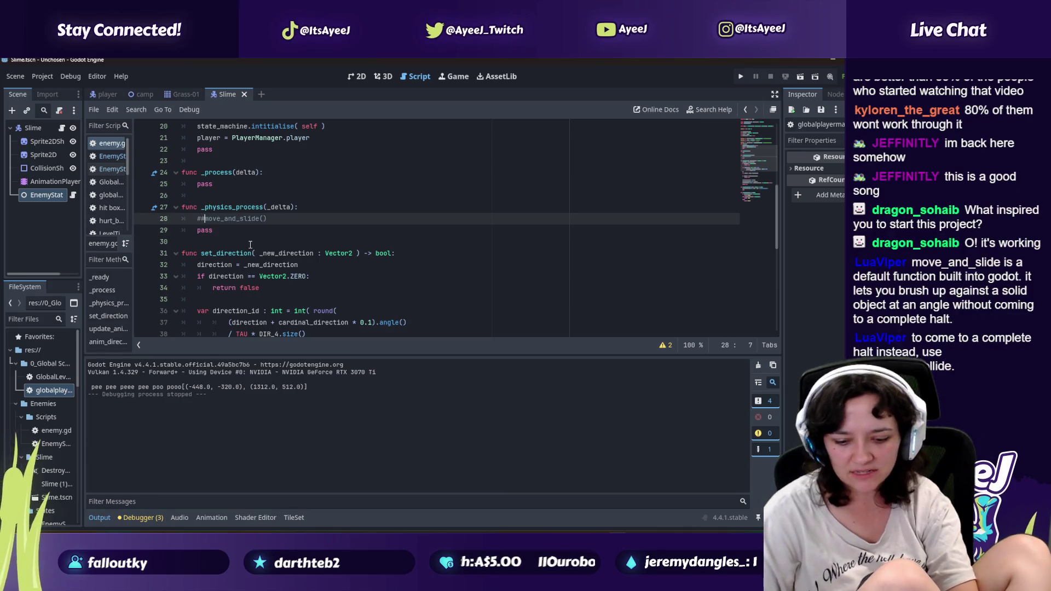
# Step: Uncomment move_and_slide() to inspect its error, then comment it out again
pyautogui.press('BackSpace')
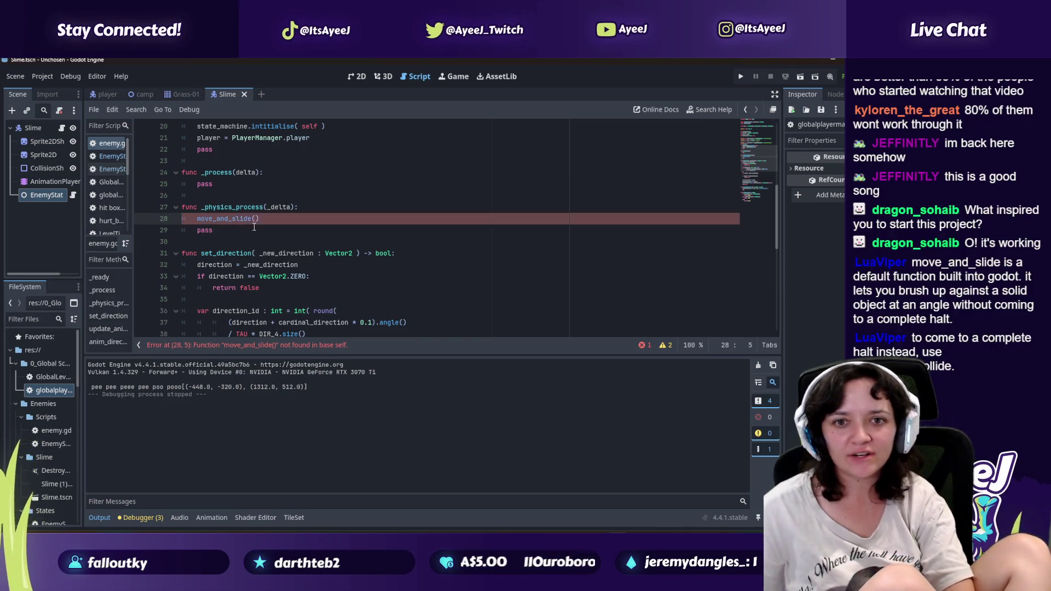
pyautogui.click(263, 219)
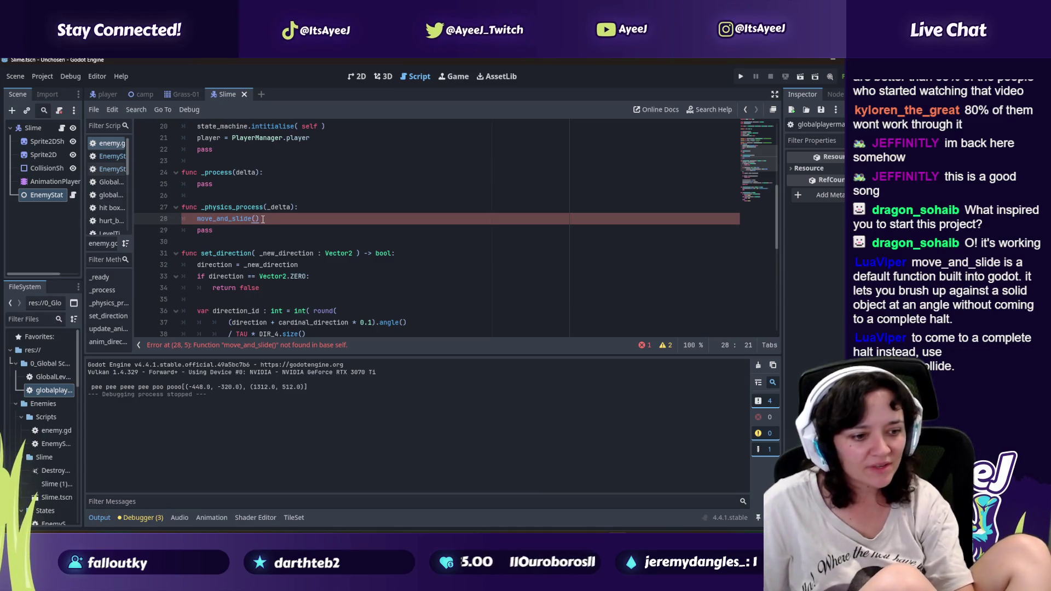
pyautogui.moveTo(196, 218); pyautogui.dragTo(282, 223)
pyautogui.click(274, 219)
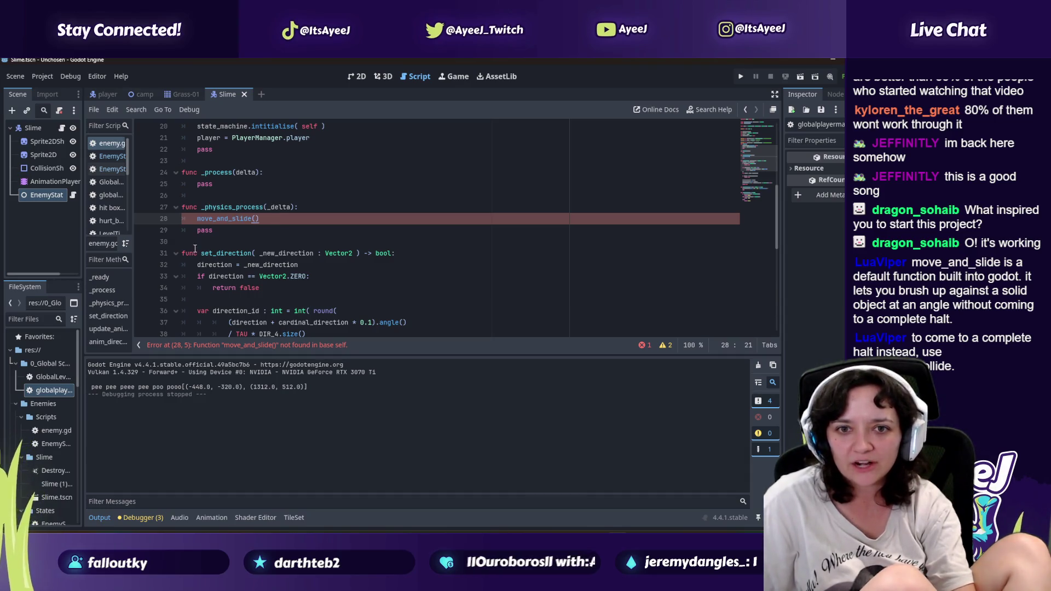
pyautogui.scroll(3, 192, 251)
pyautogui.scroll(-2, 191, 251)
pyautogui.scroll(2, 214, 273)
pyautogui.scroll(-2, 234, 294)
pyautogui.click(277, 348)
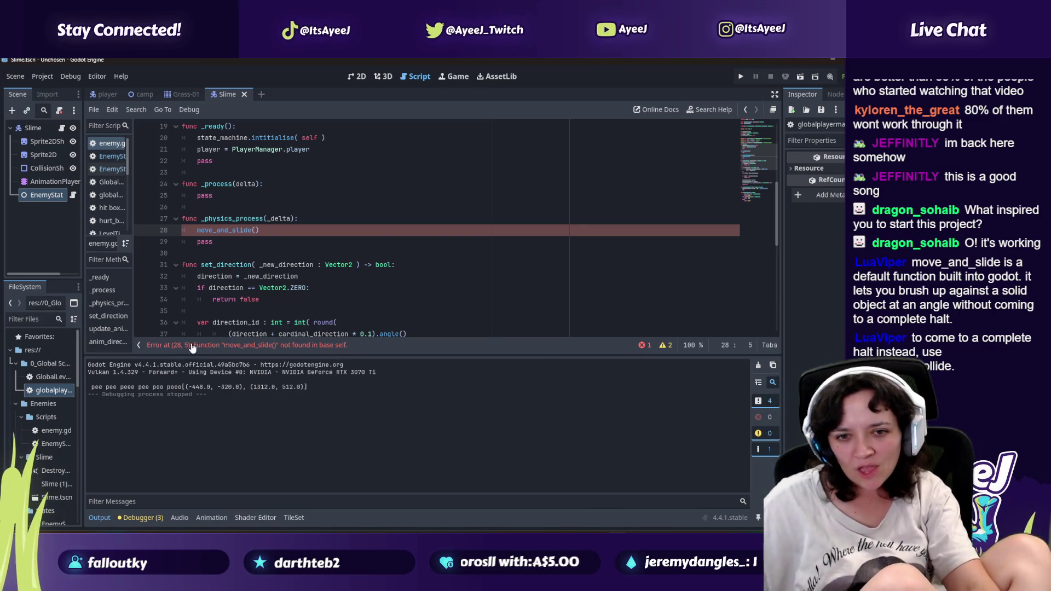
pyautogui.hotkey('alt', 'Tab')
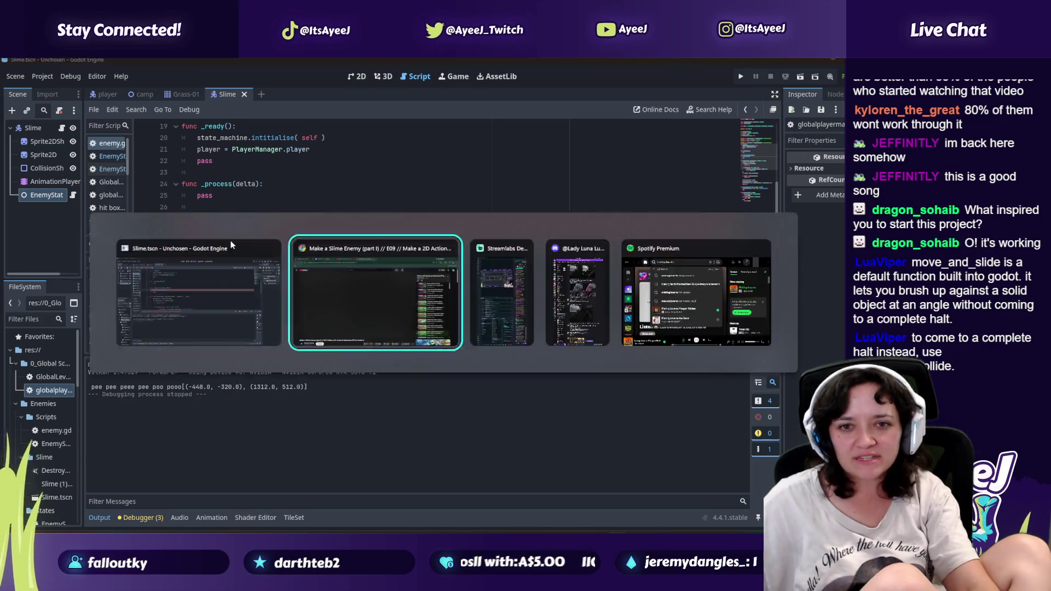
pyautogui.hotkey('alt', 'Tab')
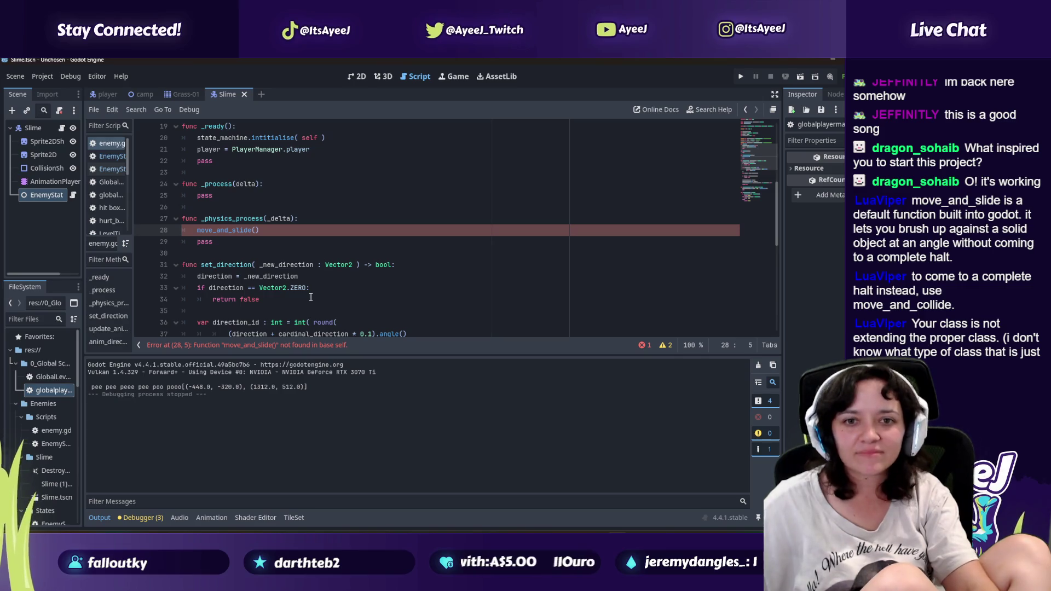
pyautogui.write('##')
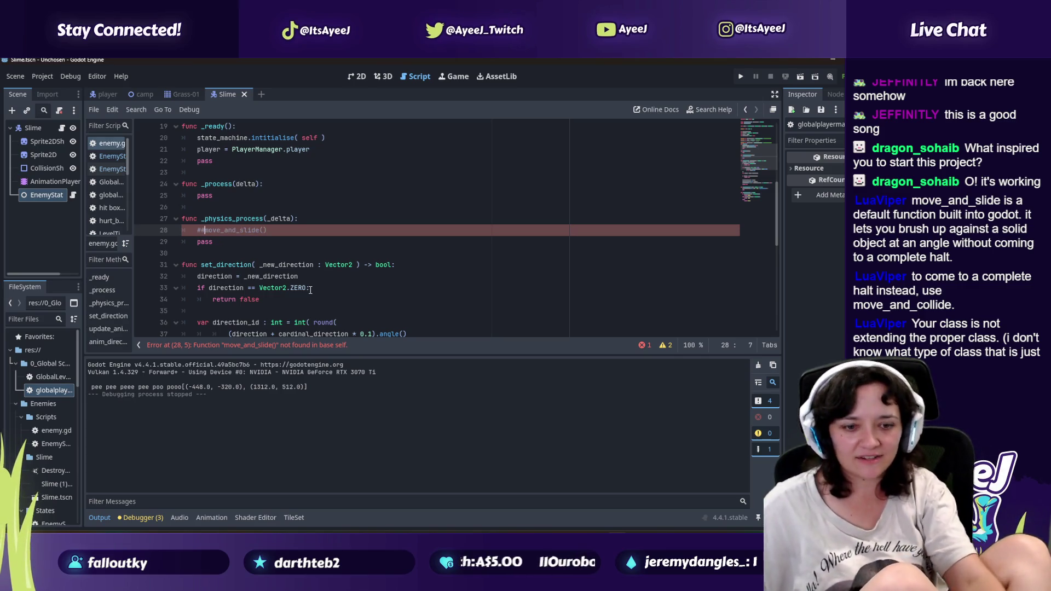
# Step: After checking the tutorial, rename the _process parameter from delta to _delta on line 24
pyautogui.hotkey('alt', 'Tab')
pyautogui.click(332, 265)
pyautogui.click(333, 264)
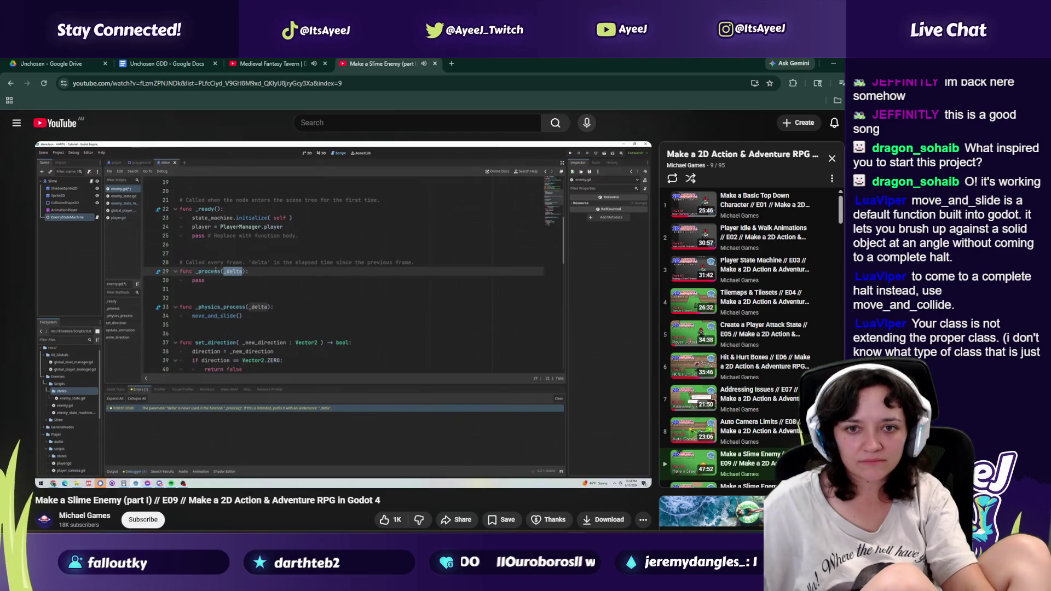
pyautogui.click(311, 279)
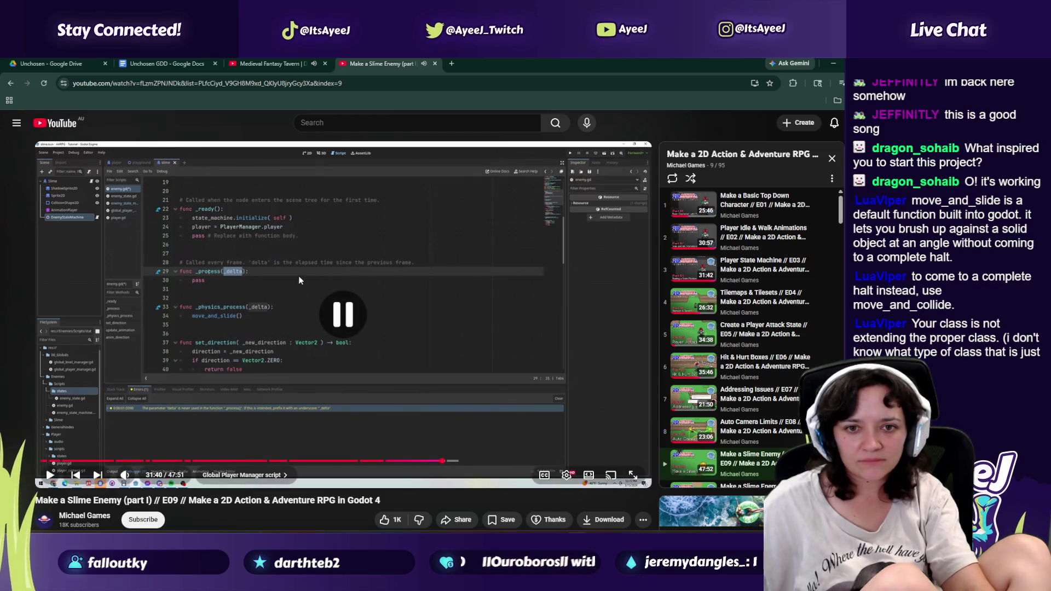
pyautogui.hotkey('alt', 'Tab')
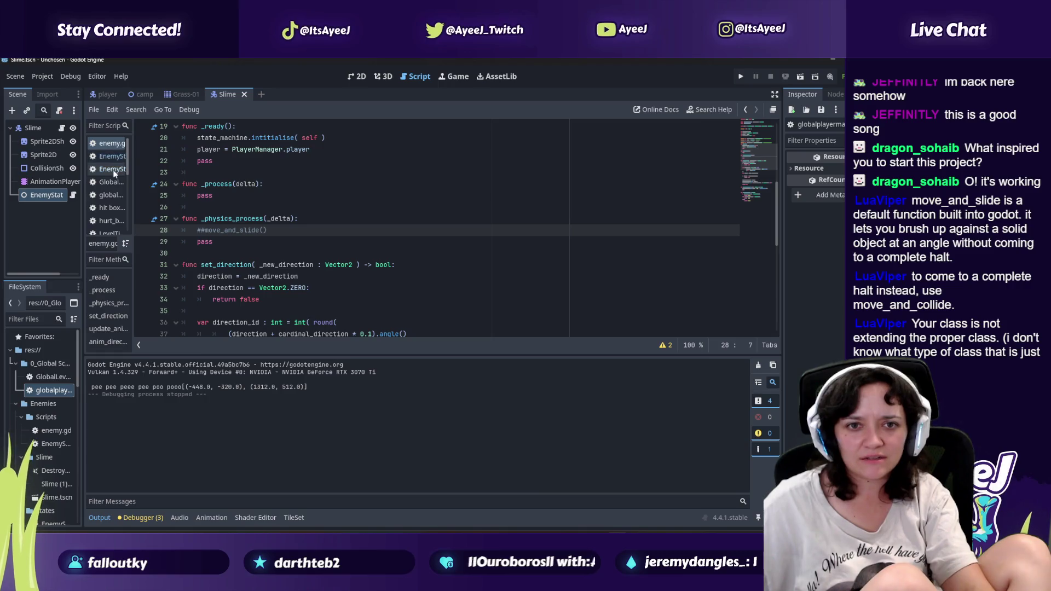
pyautogui.click(239, 184)
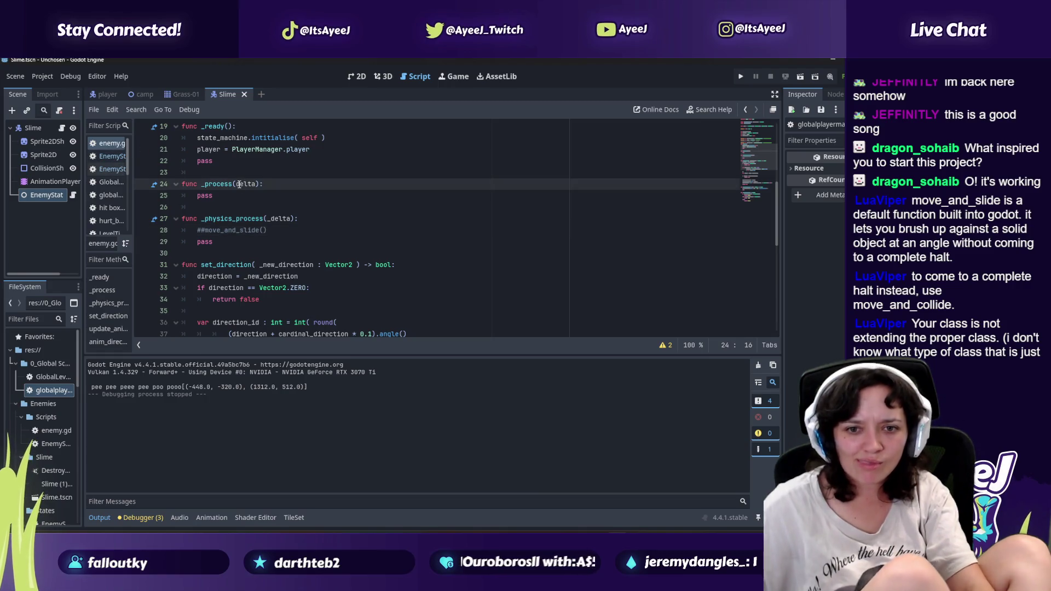
pyautogui.write('_')
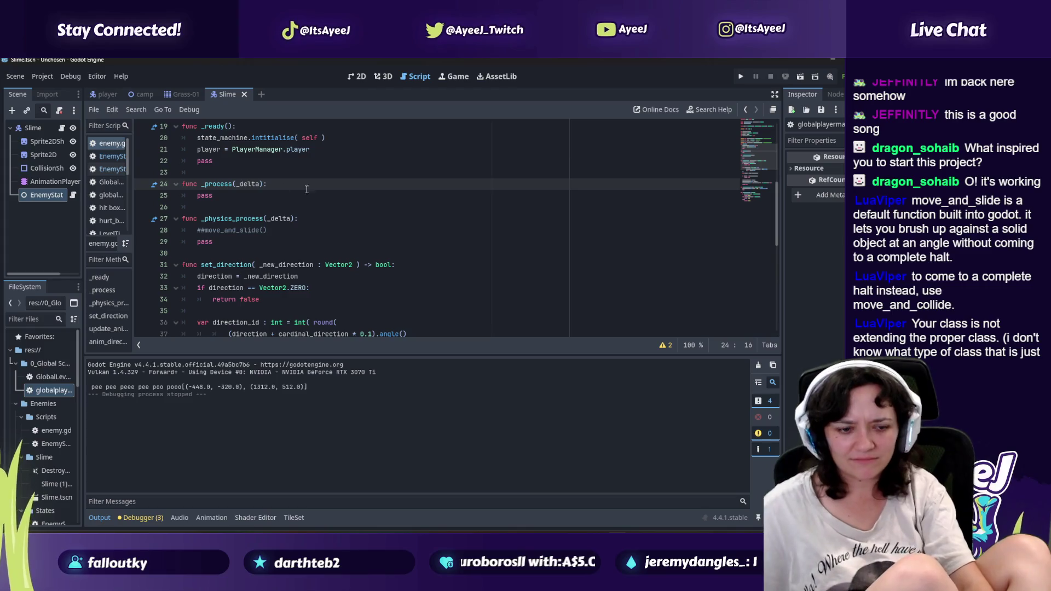
# Step: Hide editor and standard messages in the Output panel and run the game again
pyautogui.click(771, 449)
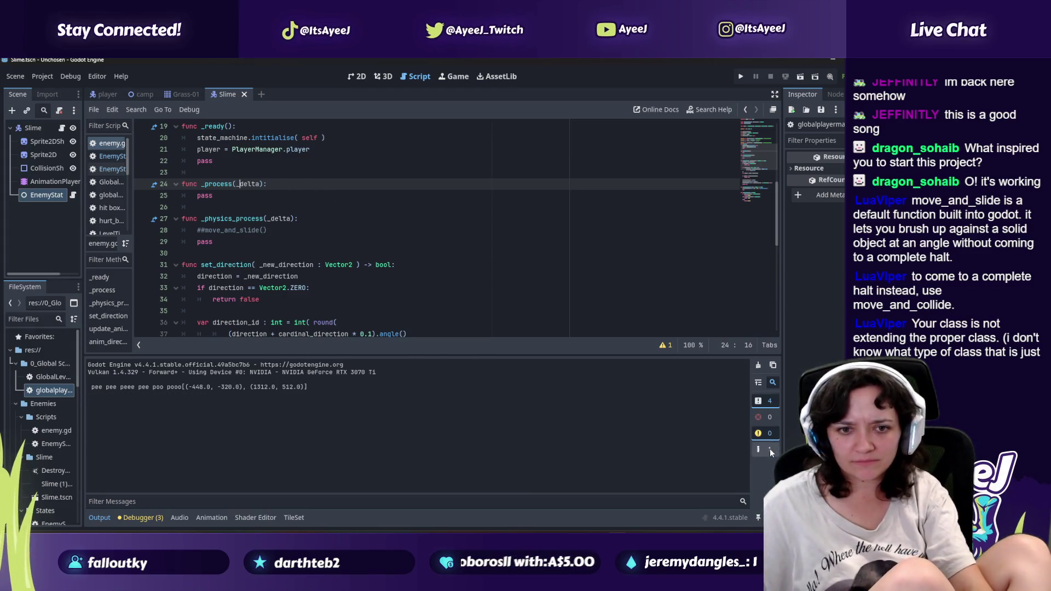
pyautogui.click(765, 402)
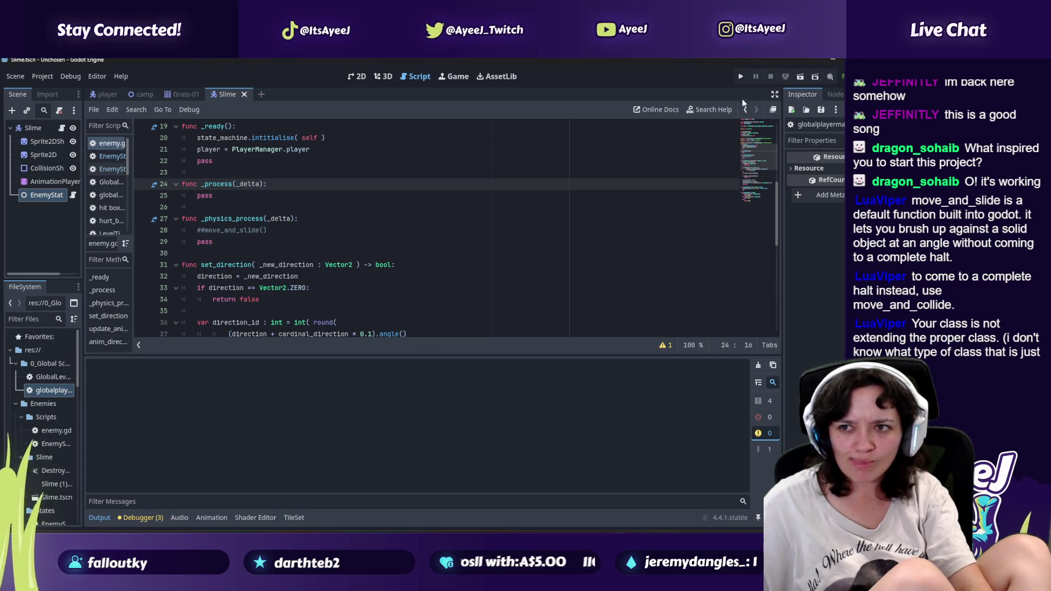
pyautogui.click(740, 76)
# Step: Walk the player around the map, swing an attack at the bushes, then close the game window
pyautogui.press('Left')
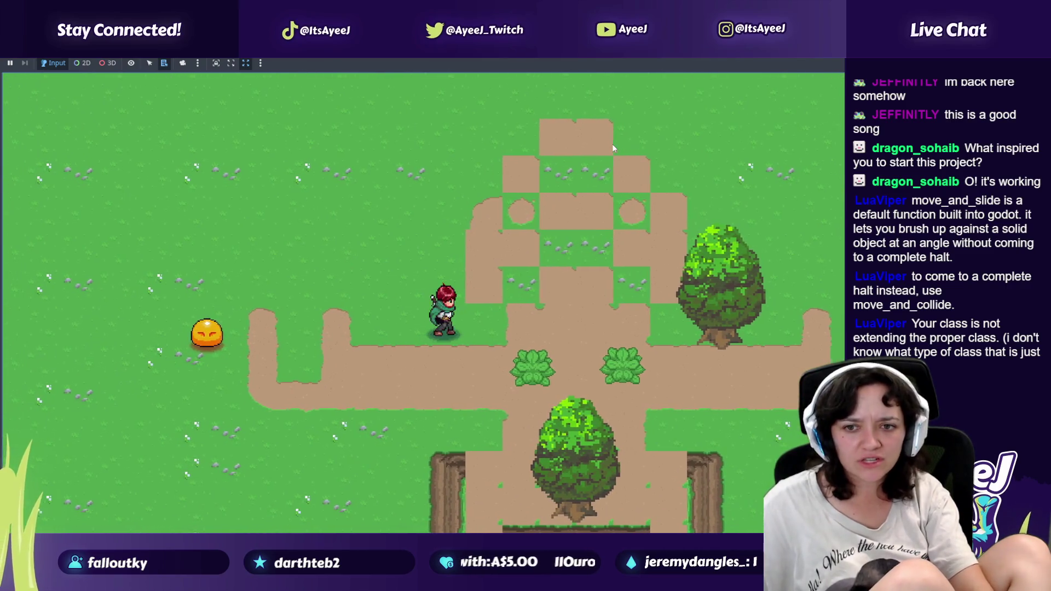
pyautogui.press('Right')
pyautogui.press('Down')
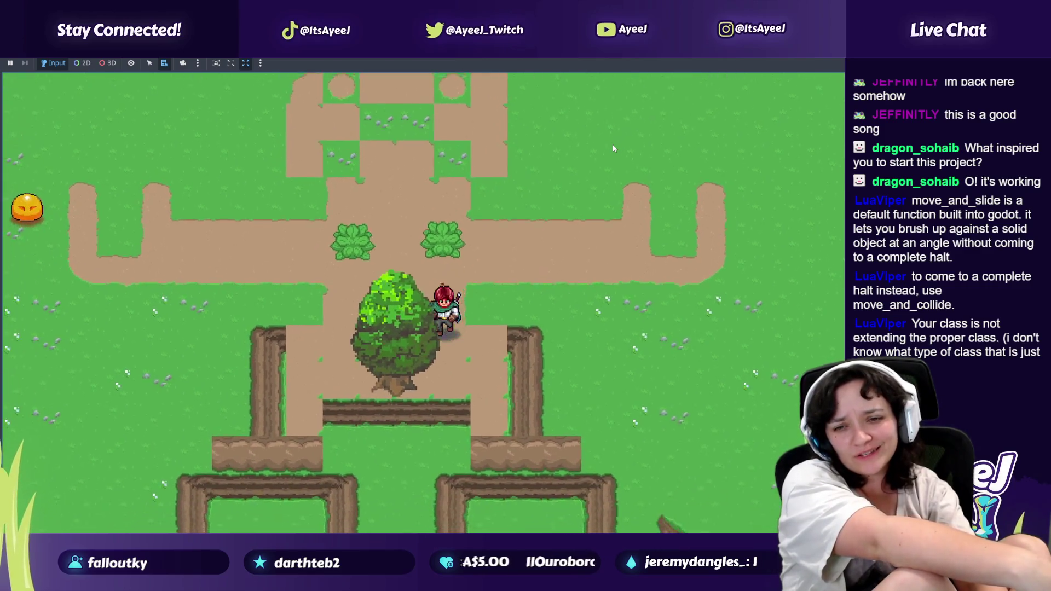
pyautogui.press('Up')
pyautogui.press('space')
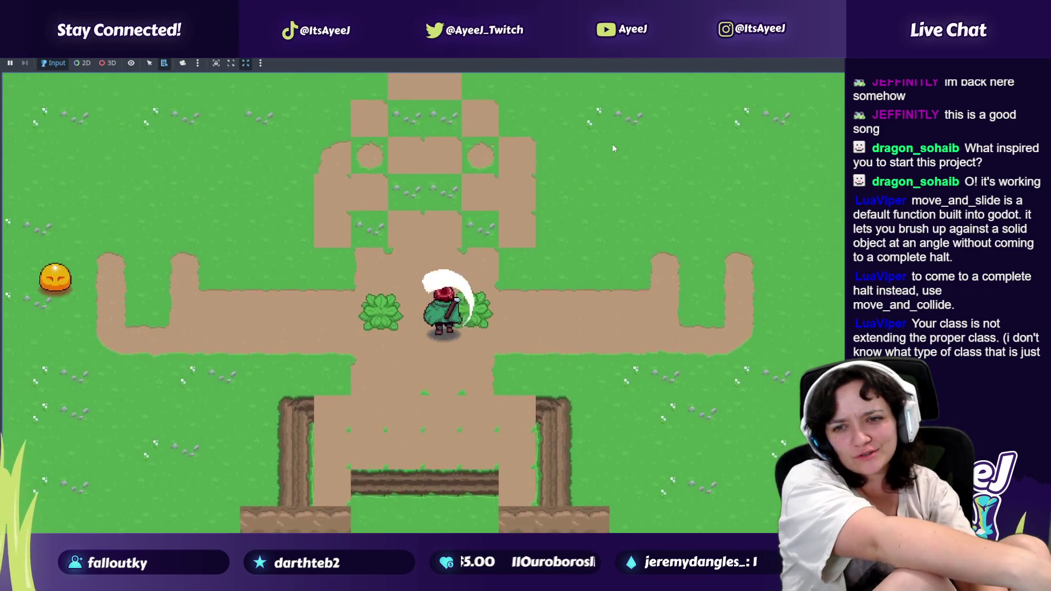
pyautogui.press('Left')
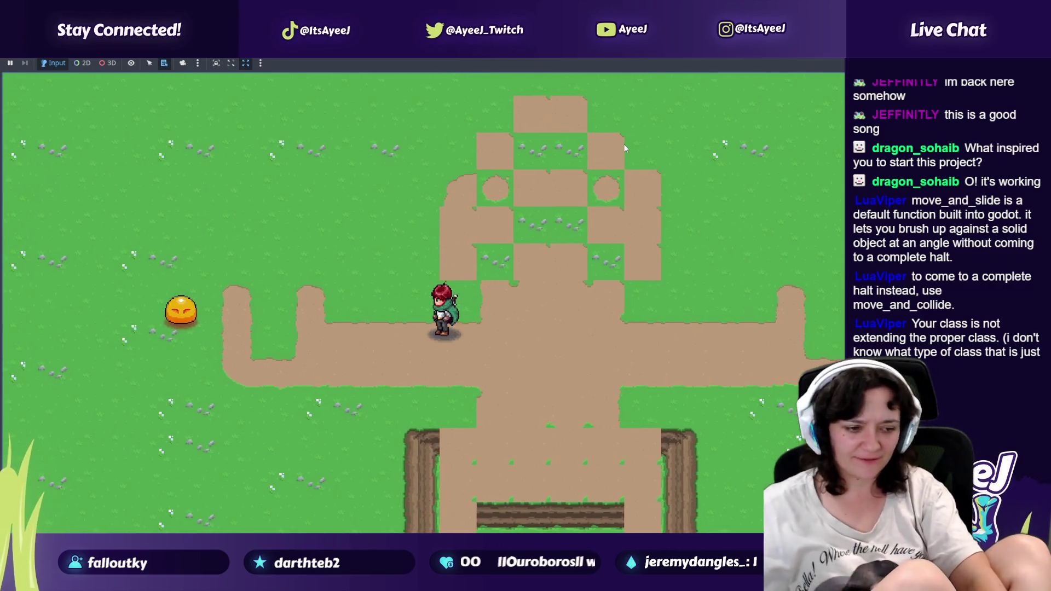
pyautogui.hotkey('alt', 'Tab')
pyautogui.click(212, 258)
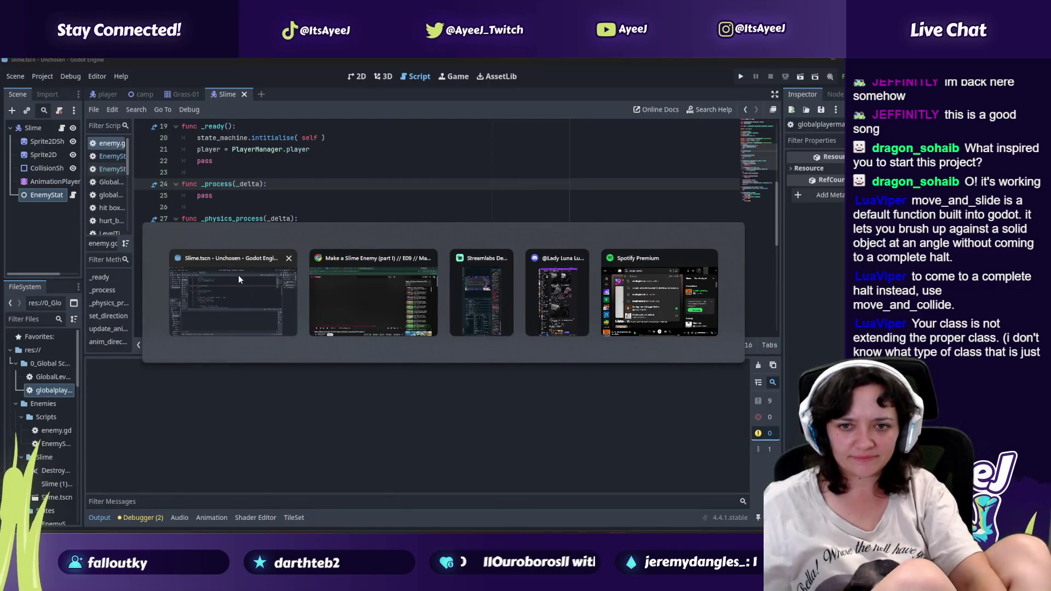
# Step: Play the slime tutorial briefly, then locate the commented move_and_slide() line in enemy.gd
pyautogui.click(238, 275)
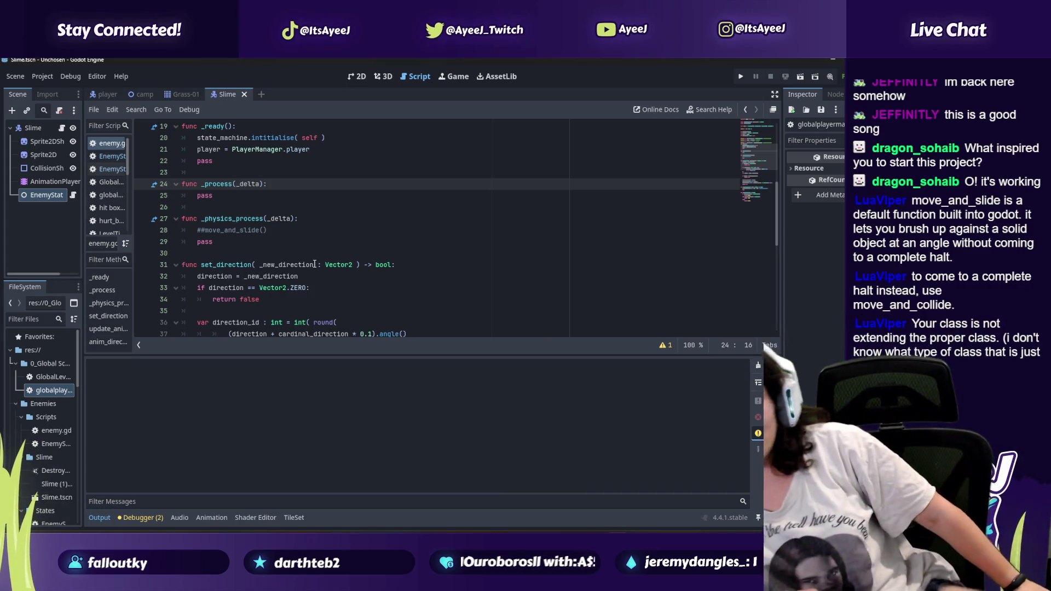
pyautogui.hotkey('alt', 'Tab')
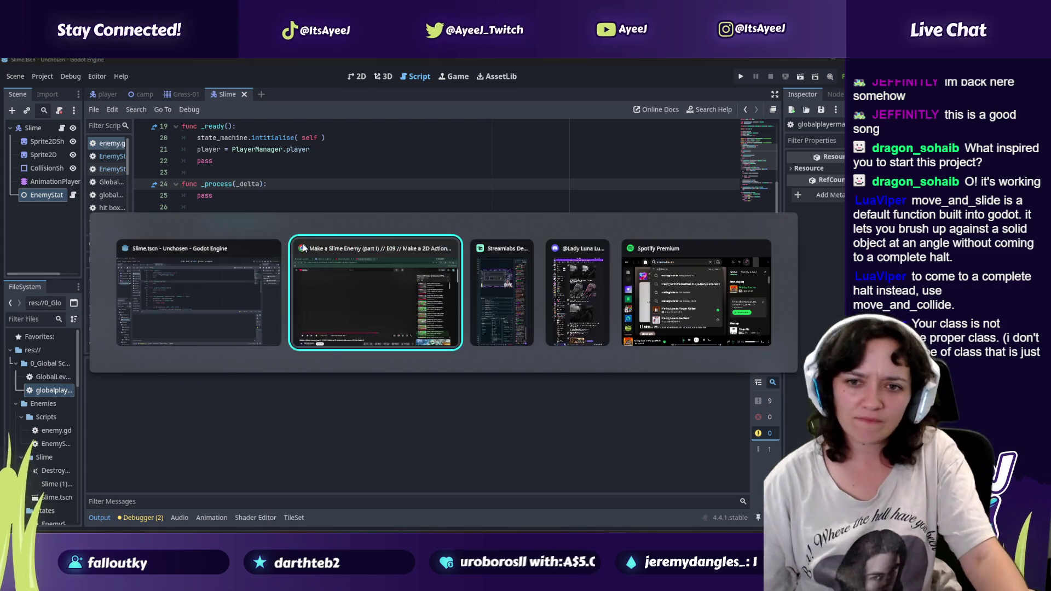
pyautogui.click(344, 258)
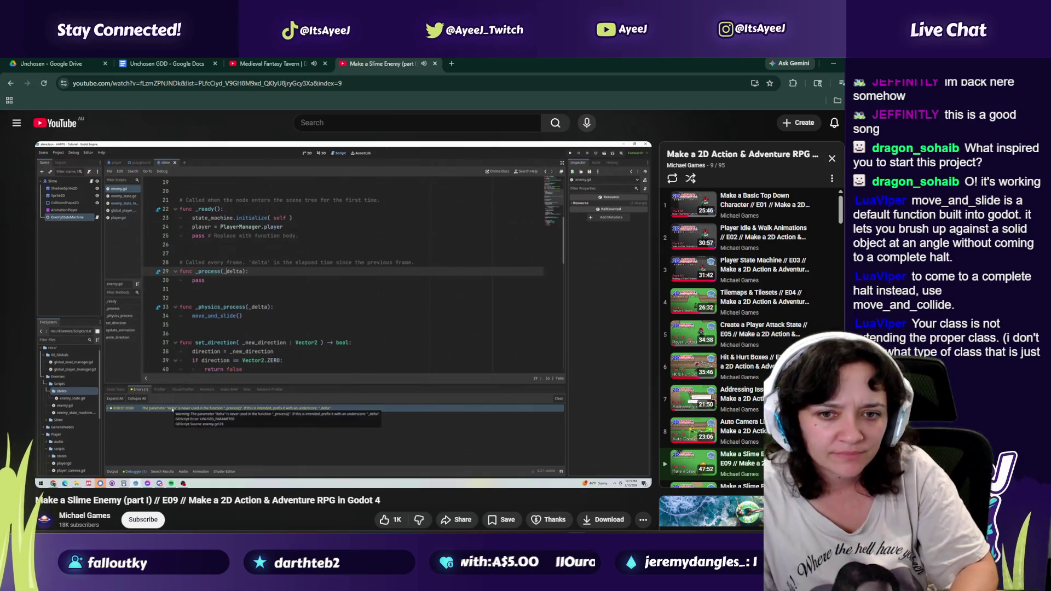
pyautogui.click(224, 319)
pyautogui.hotkey('alt', 'Tab')
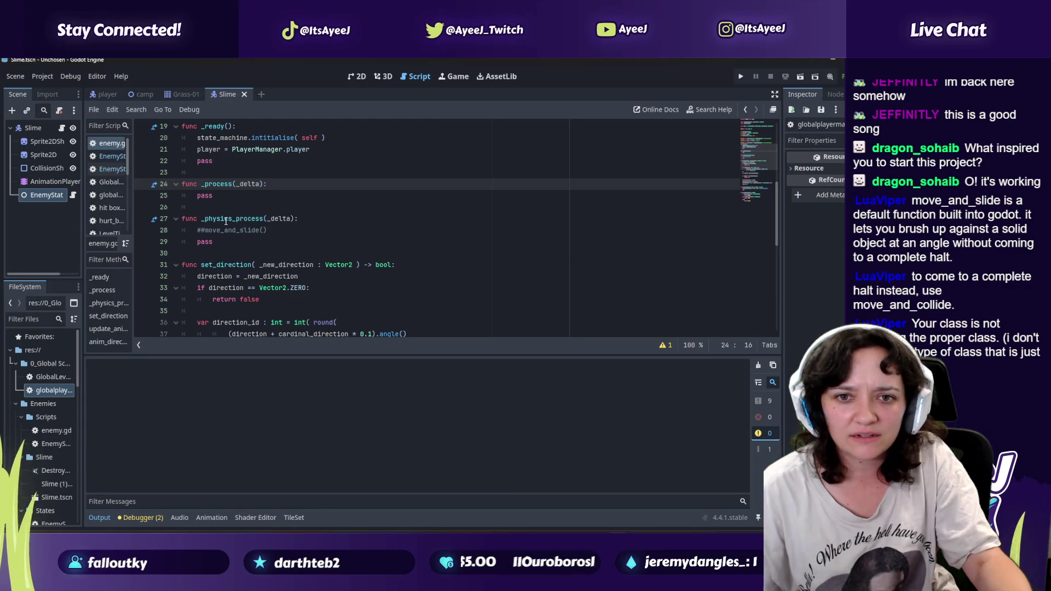
pyautogui.click(204, 231)
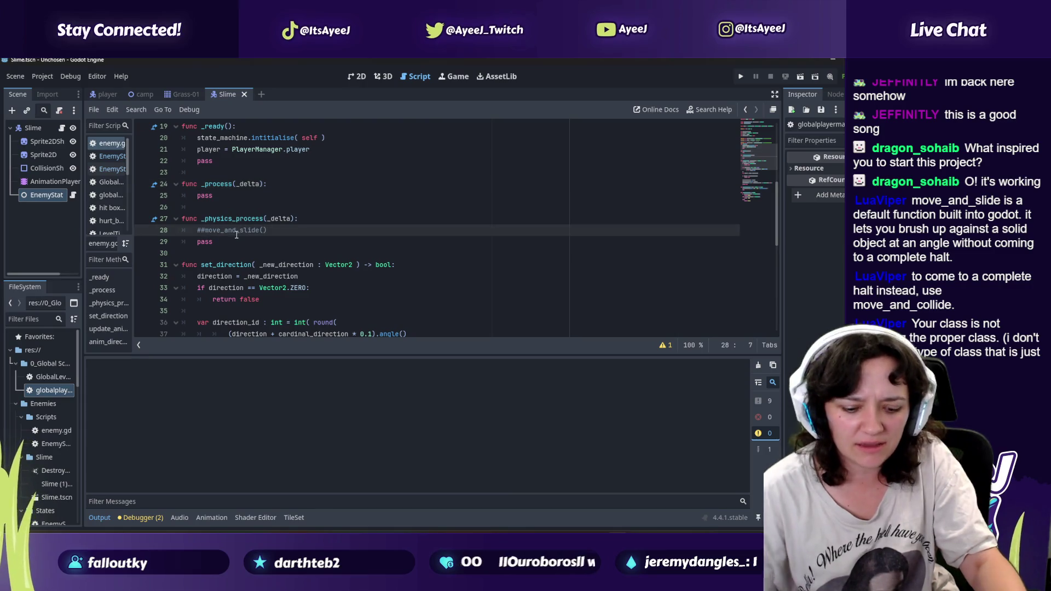
# Step: Compare enemy.gd's _physics_process against the tutorial code, playing and pausing the video
pyautogui.hotkey('alt', 'Tab')
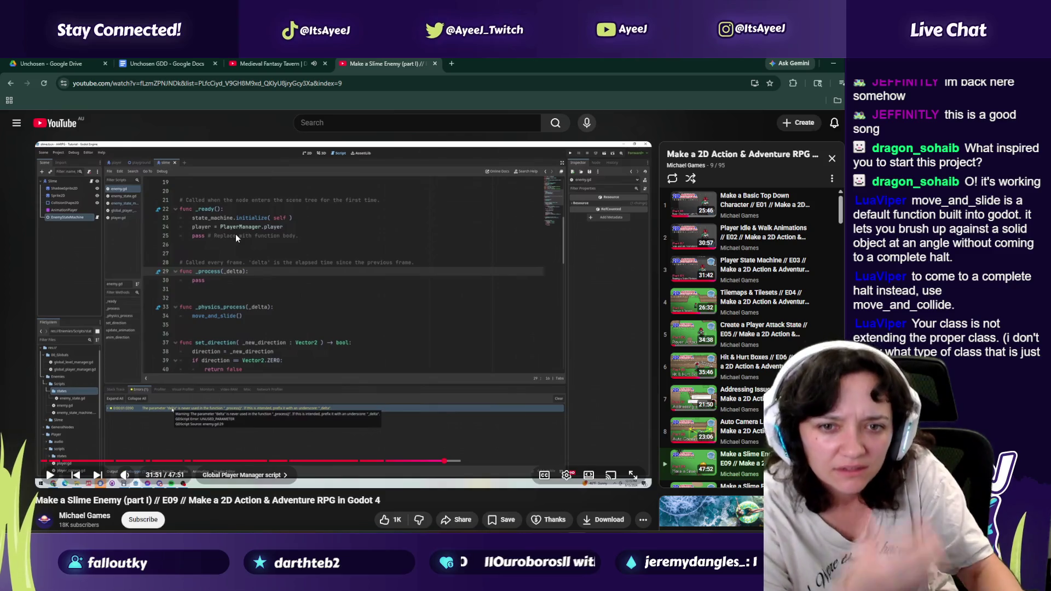
pyautogui.hotkey('alt', 'Tab')
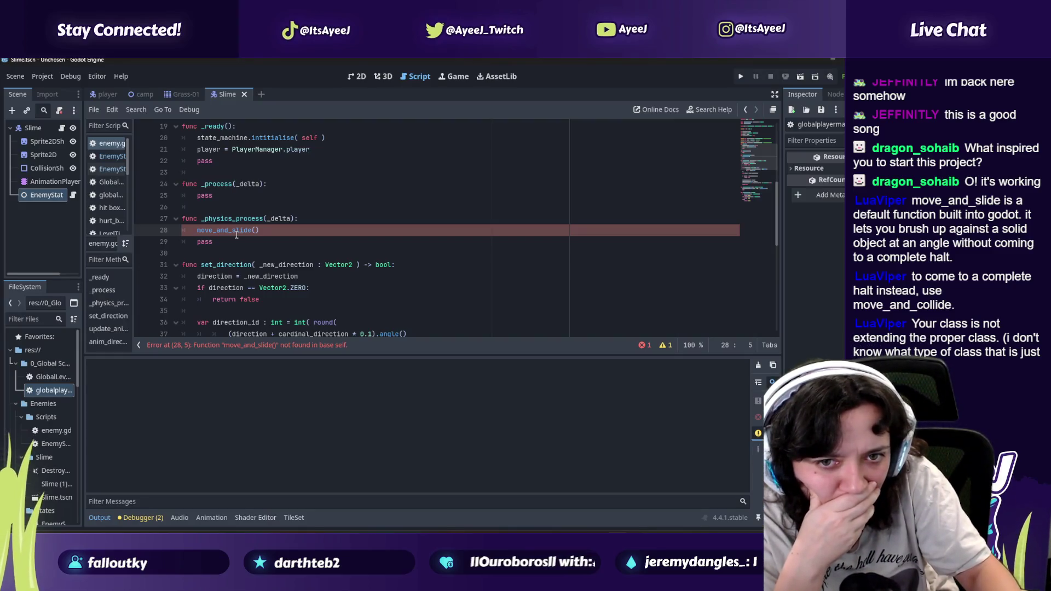
pyautogui.hotkey('alt', 'Tab')
pyautogui.hotkey('alt', 'Tab')
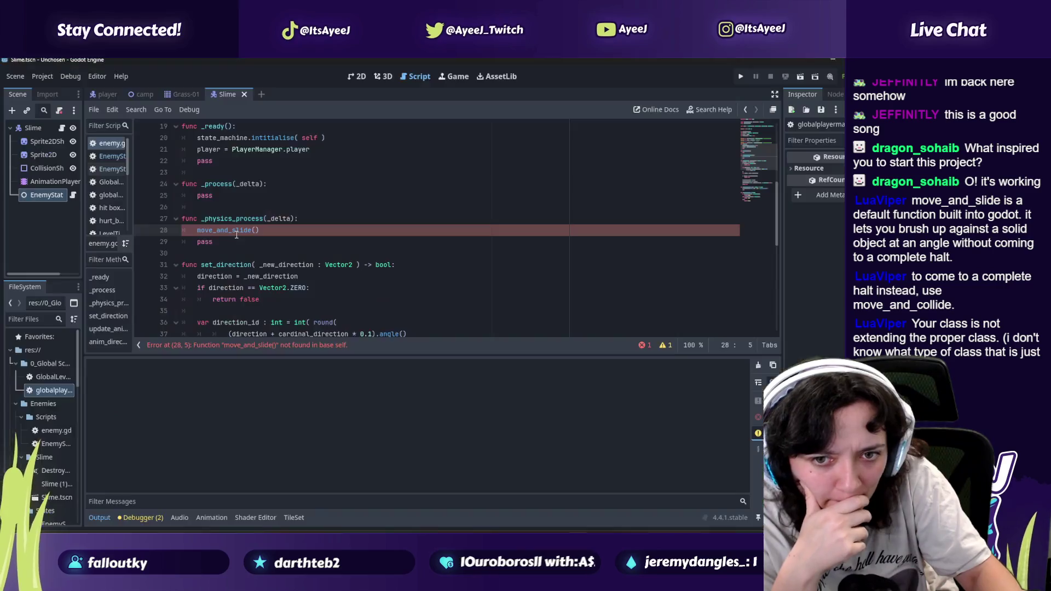
pyautogui.hotkey('alt', 'Tab')
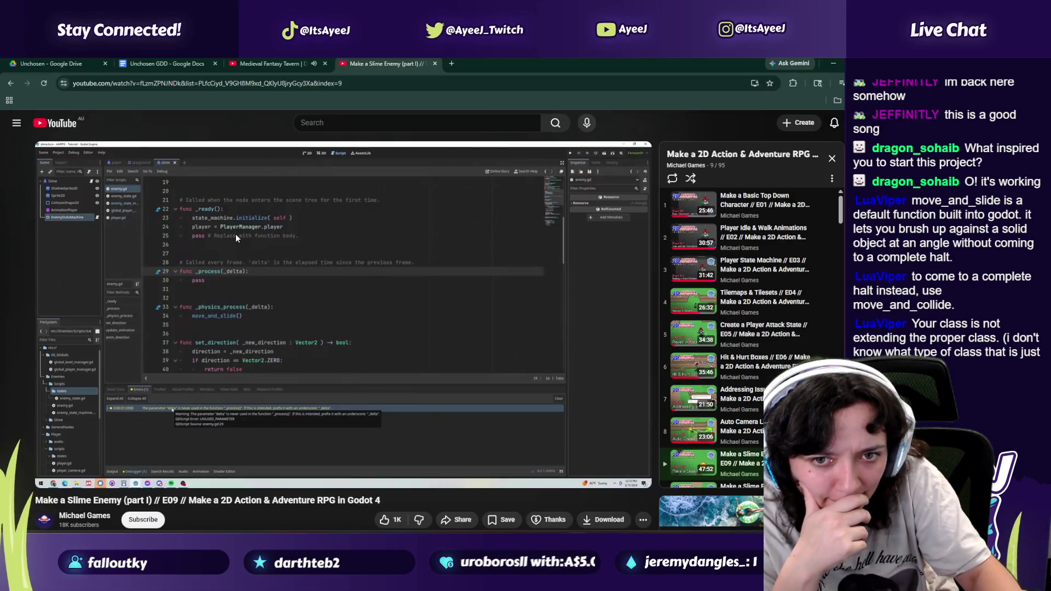
pyautogui.hotkey('alt', 'Tab')
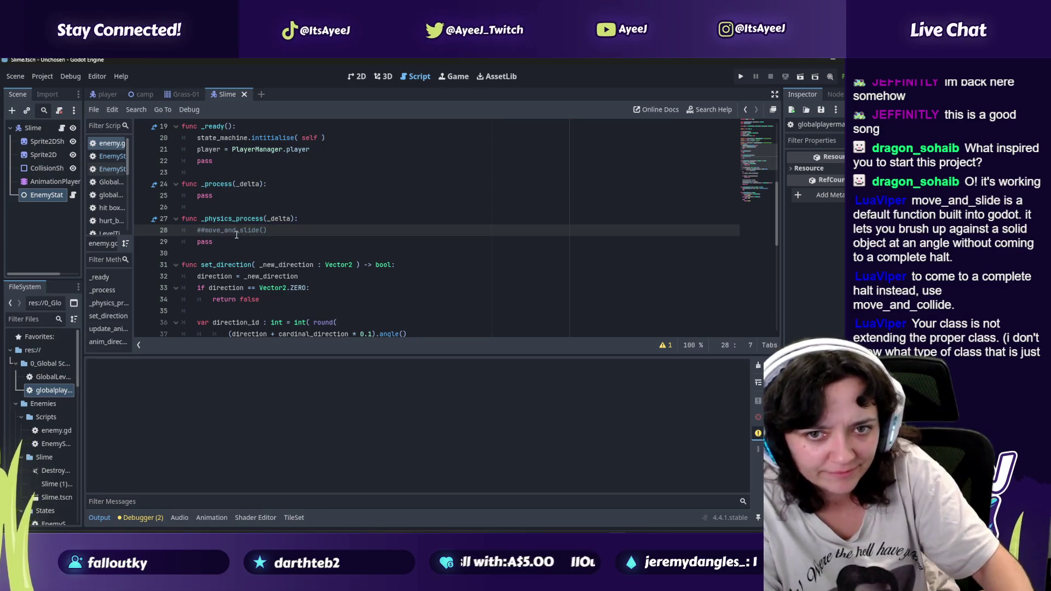
pyautogui.hotkey('alt', 'Tab')
pyautogui.click(236, 234)
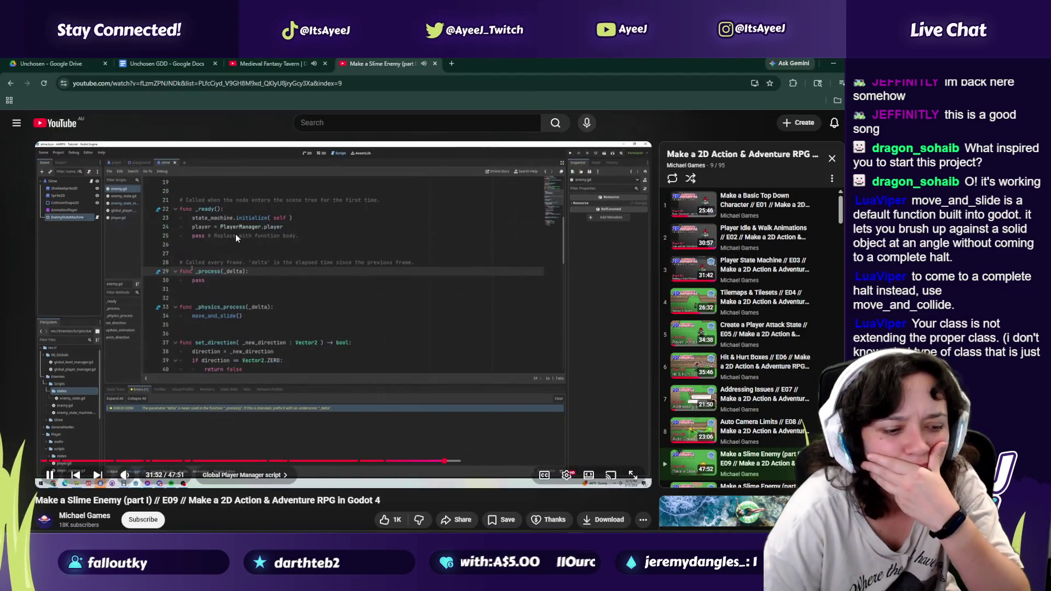
pyautogui.click(235, 235)
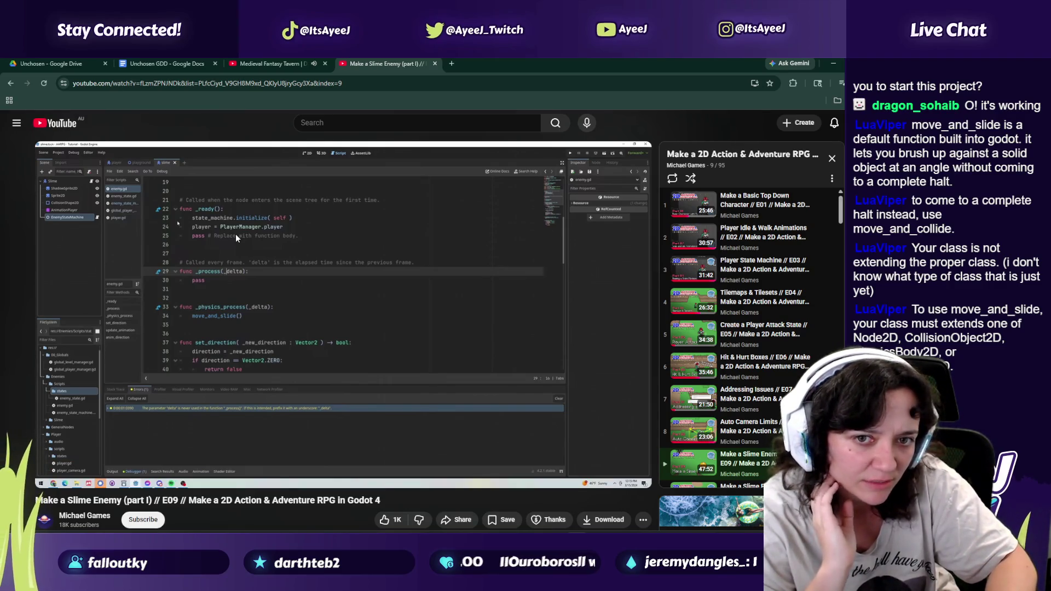
pyautogui.click(236, 234)
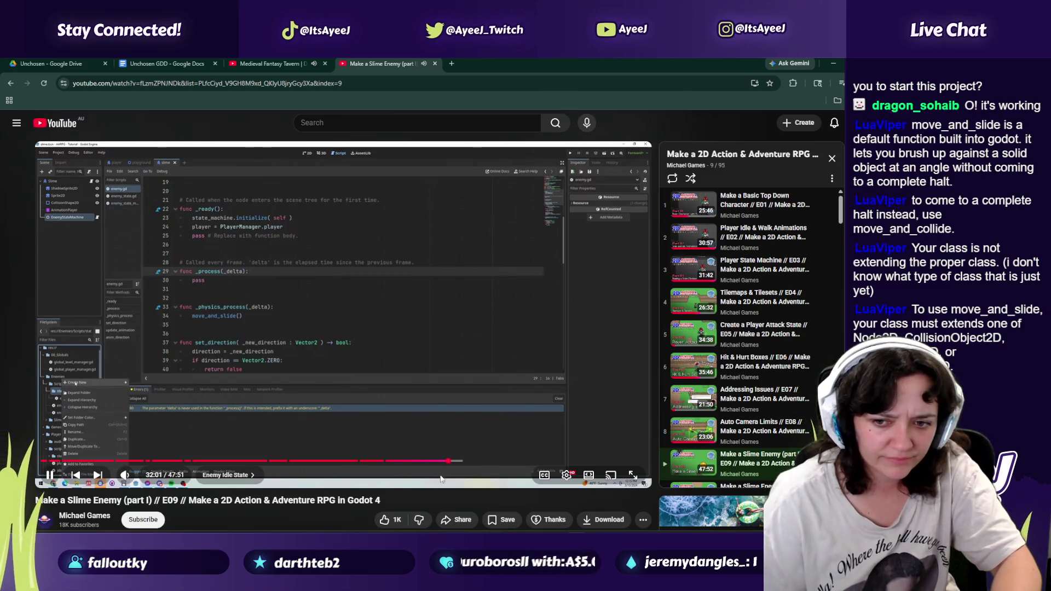
pyautogui.press('space')
pyautogui.hotkey('alt', 'Tab')
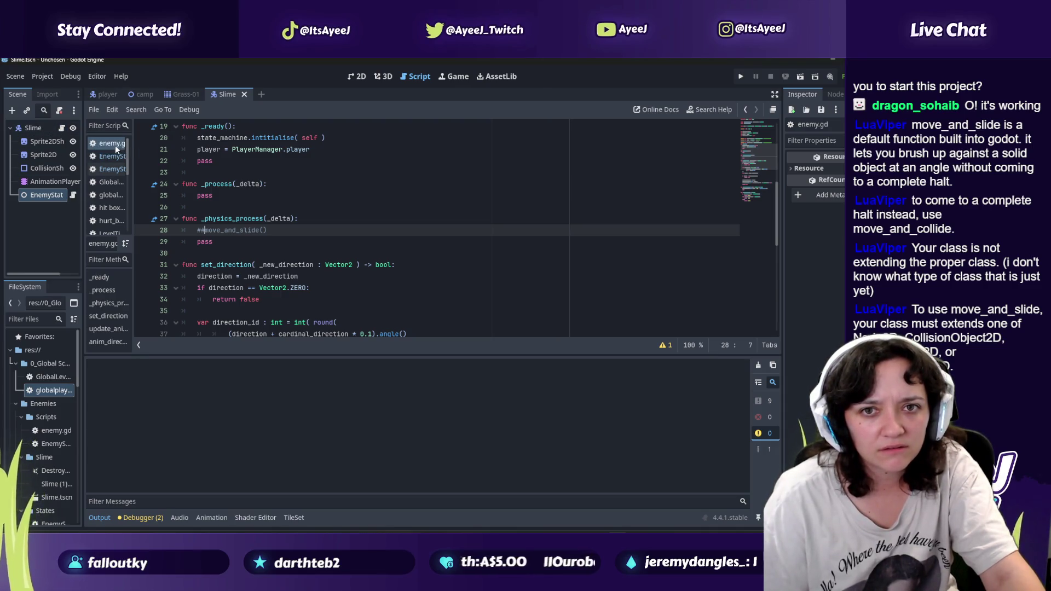
# Step: Inspect the Slime node's properties, briefly checking EnemyStateMachine, then return to Slime
pyautogui.click(32, 130)
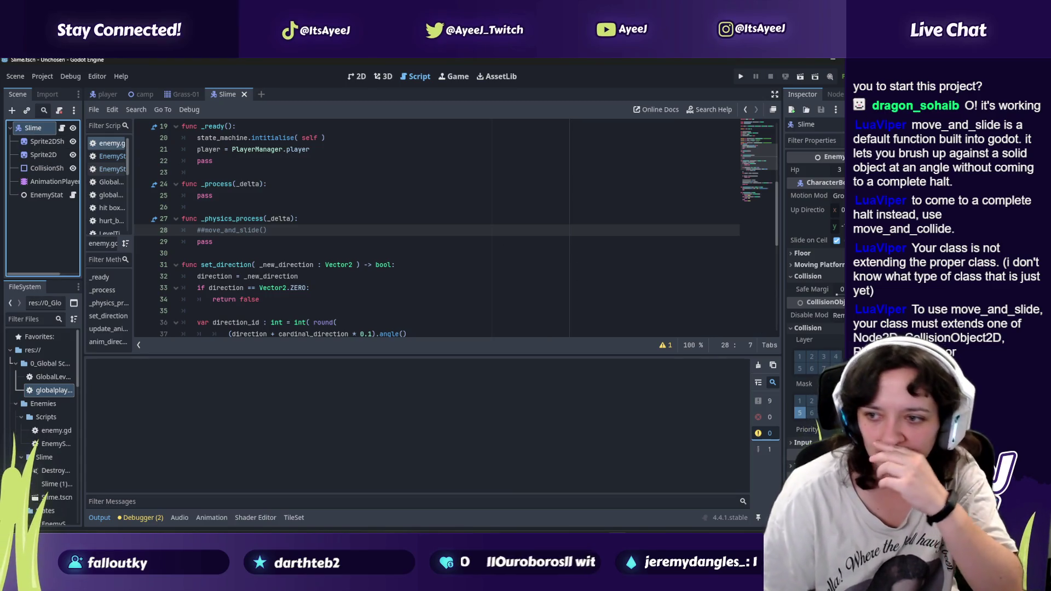
pyautogui.scroll(-2, 825, 331)
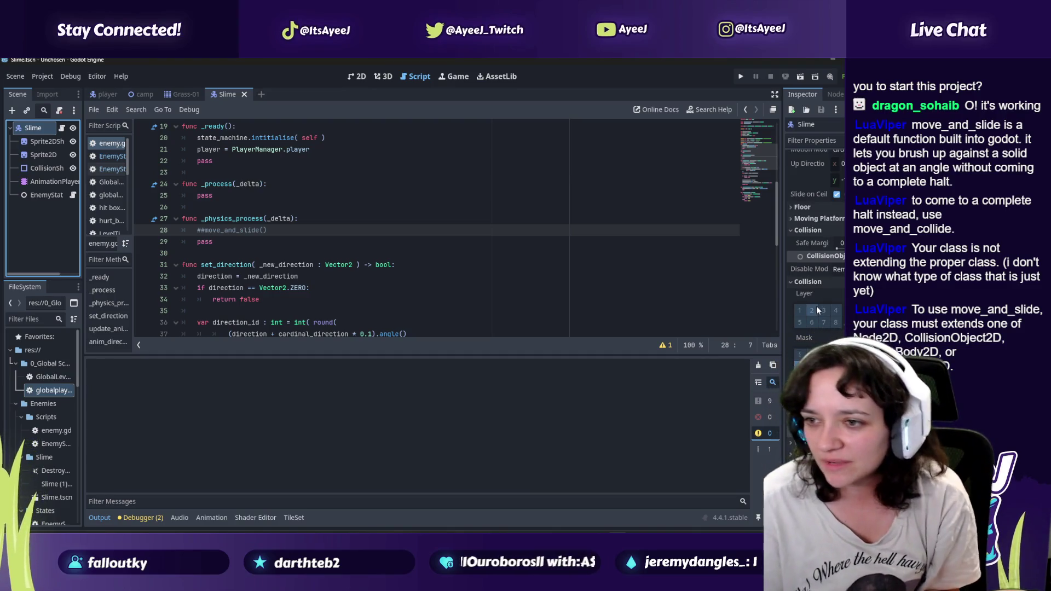
pyautogui.moveTo(816, 405)
pyautogui.scroll(-2, 815, 406)
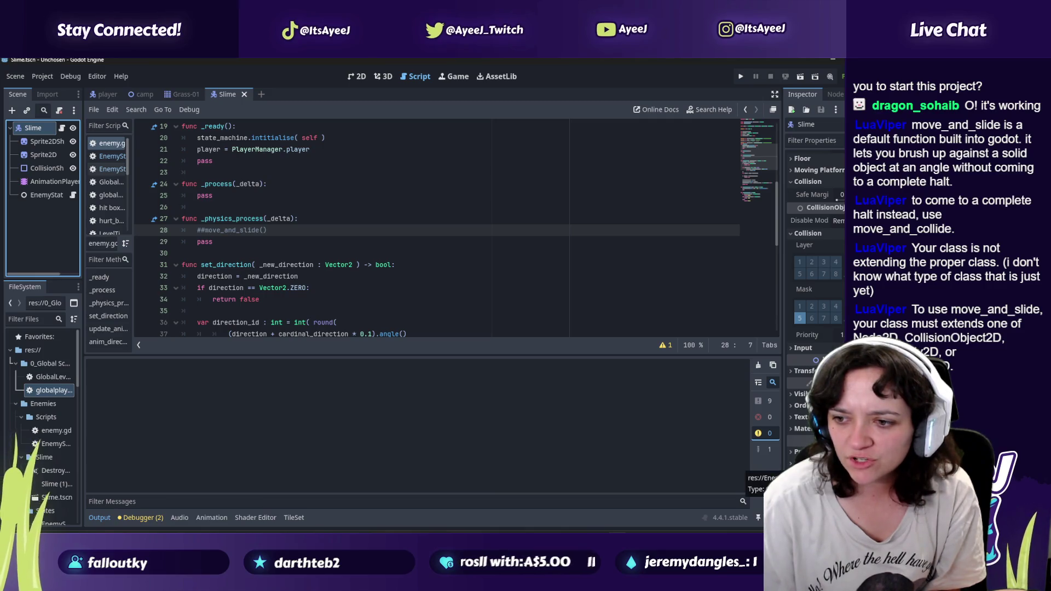
pyautogui.scroll(4, 329, 219)
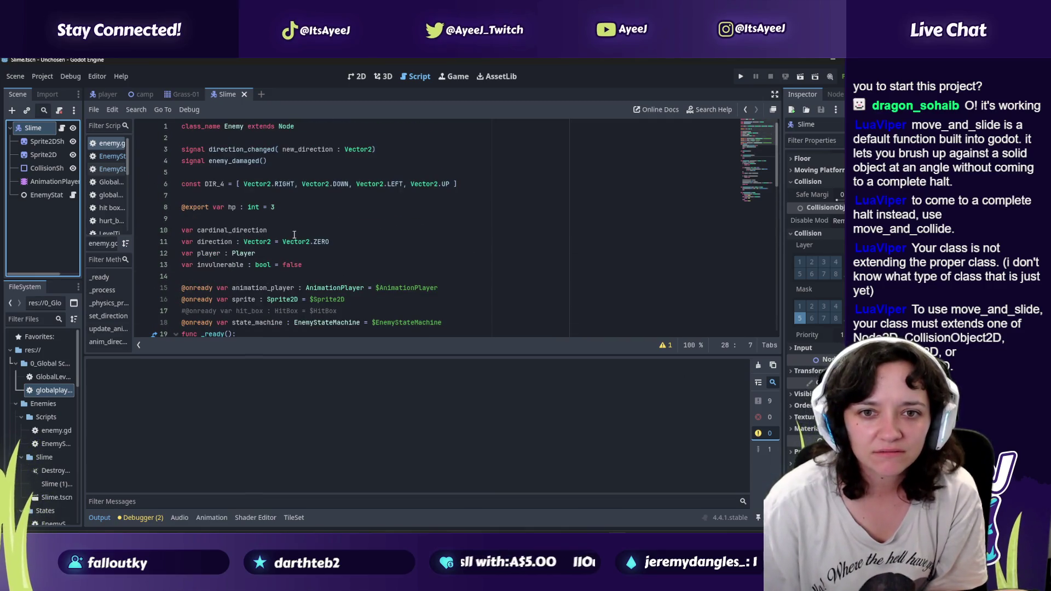
pyautogui.scroll(-5, 294, 234)
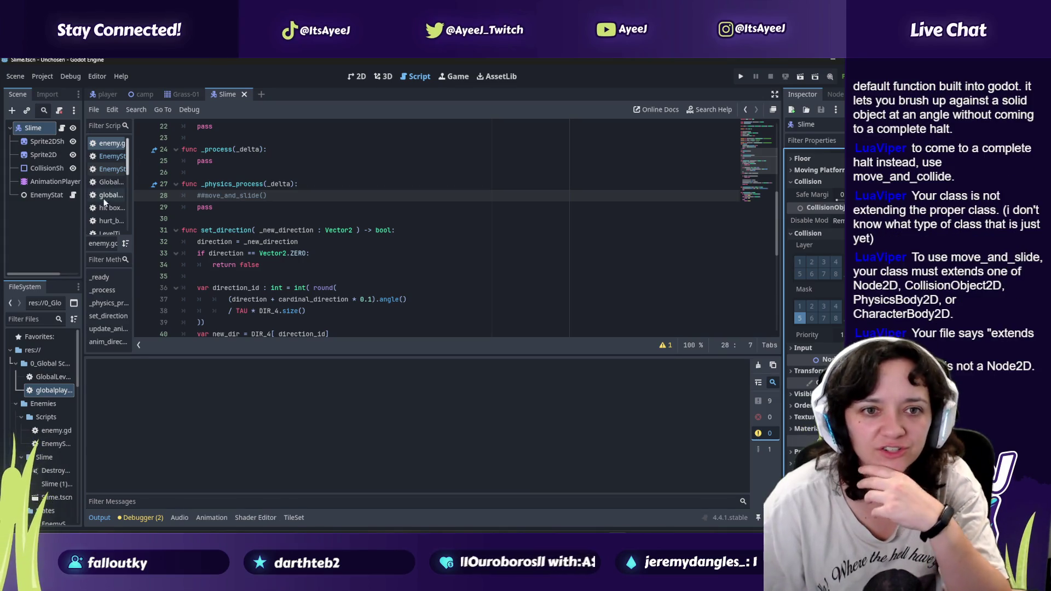
pyautogui.click(35, 196)
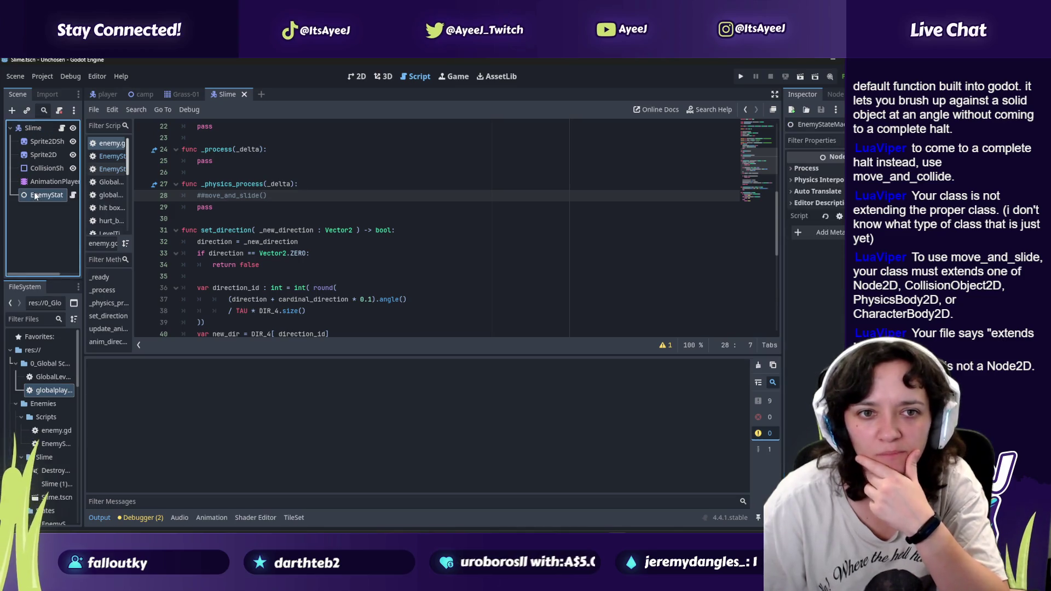
pyautogui.click(20, 131)
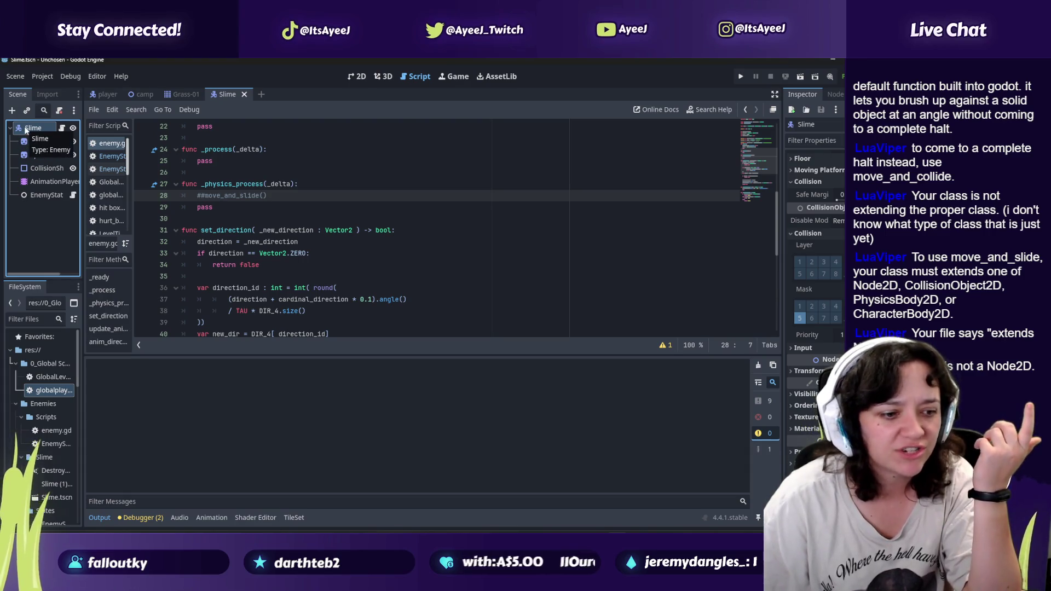
# Step: Inspect the enemy.gd script resource of the Slime node and expand its Resource details
pyautogui.rightClick(25, 130)
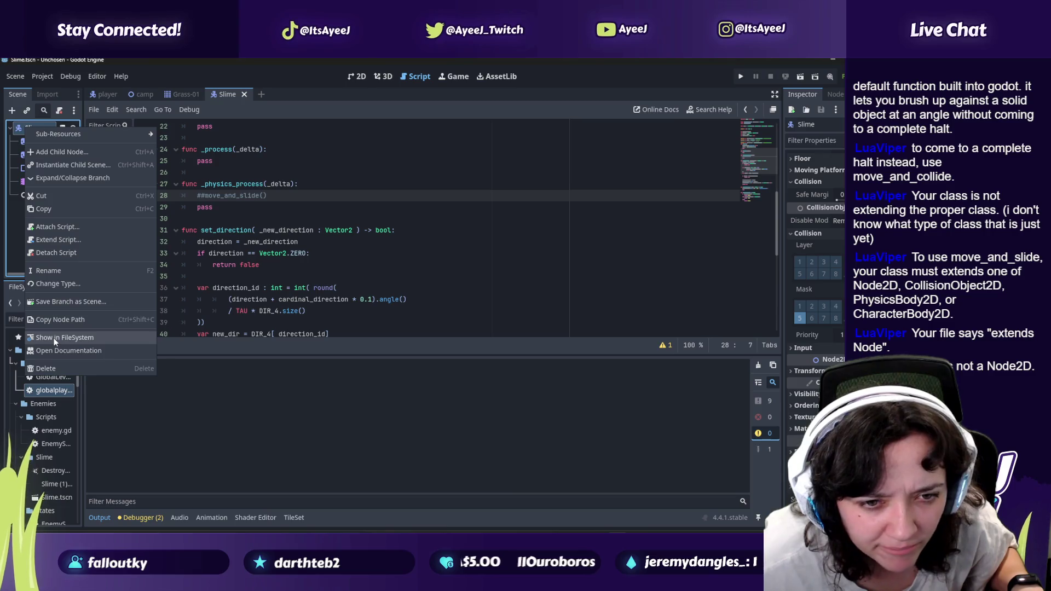
pyautogui.click(249, 345)
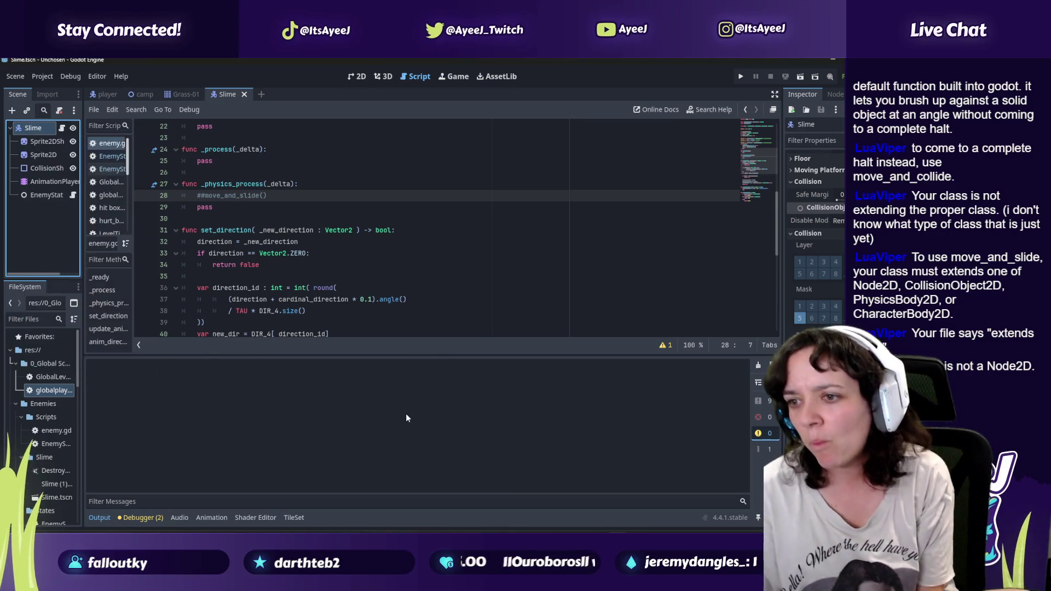
pyautogui.click(811, 127)
pyautogui.click(803, 140)
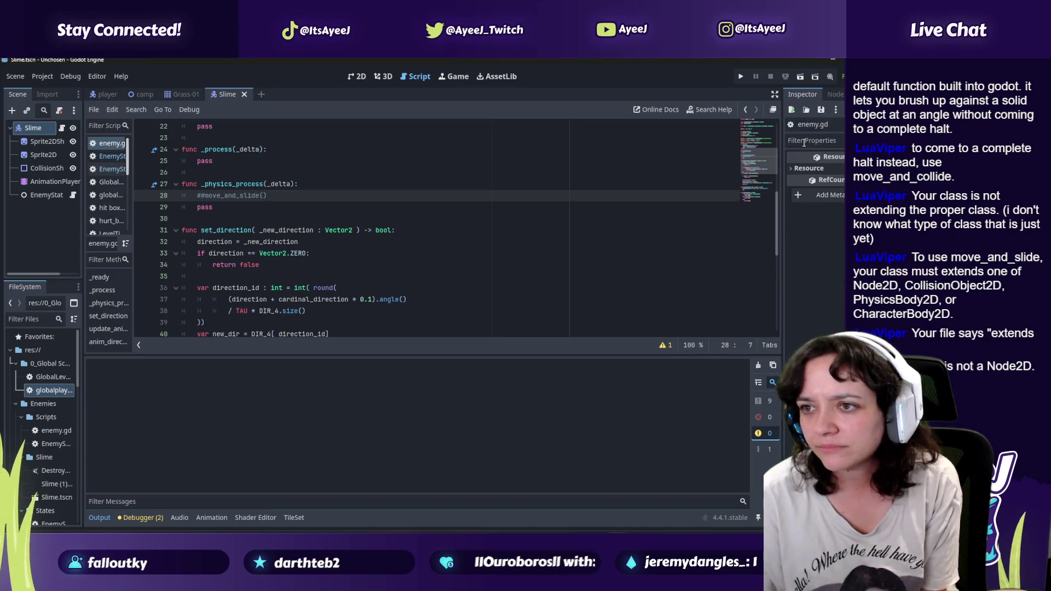
pyautogui.click(809, 168)
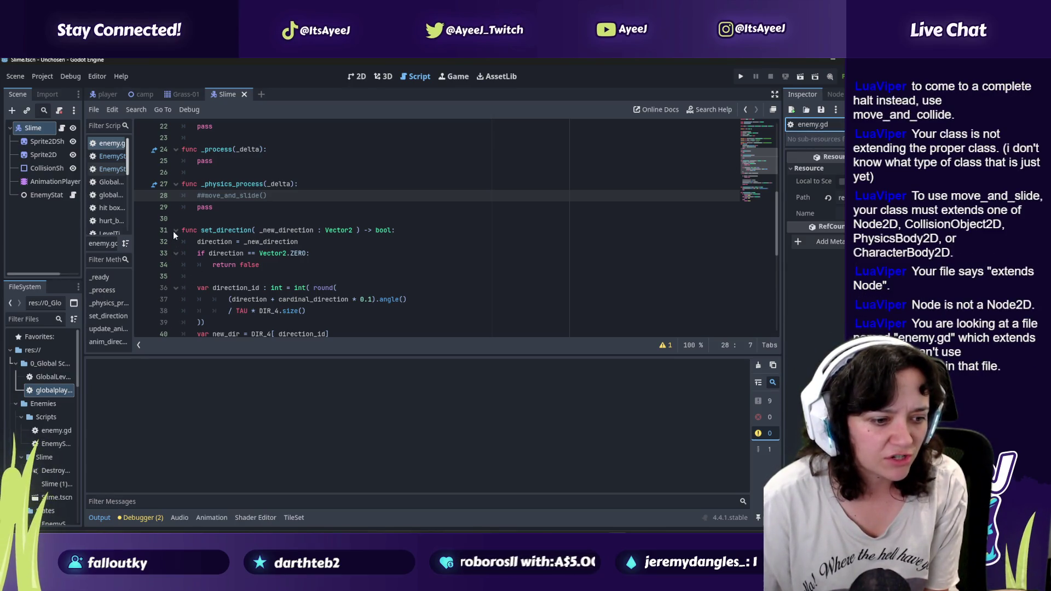
# Step: Place the caret after 'extends Node' on line 1 of enemy.gd, then bring the tutorial forward
pyautogui.scroll(6, 224, 137)
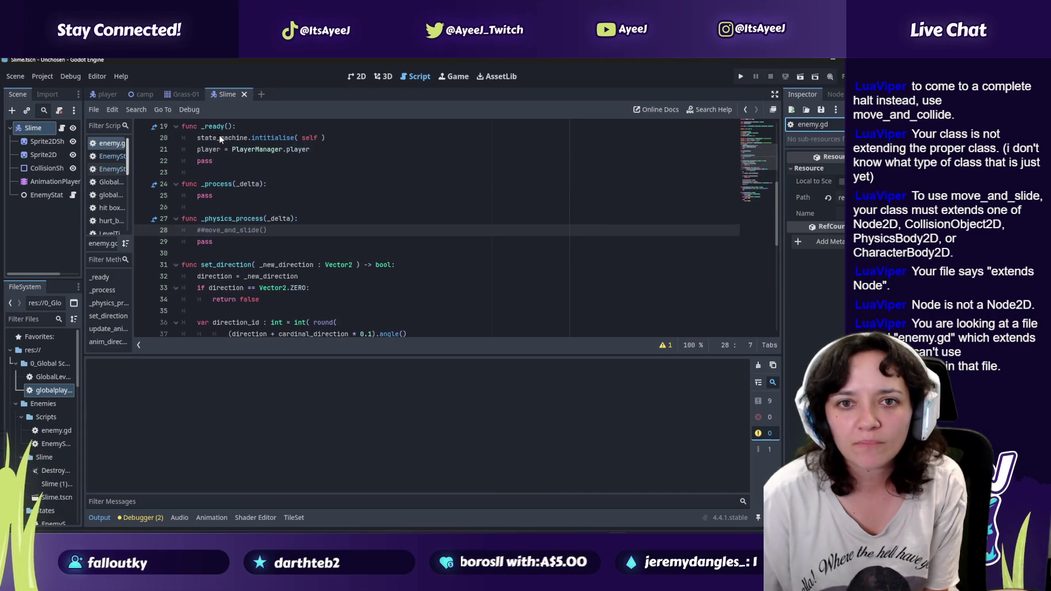
pyautogui.scroll(2, 235, 143)
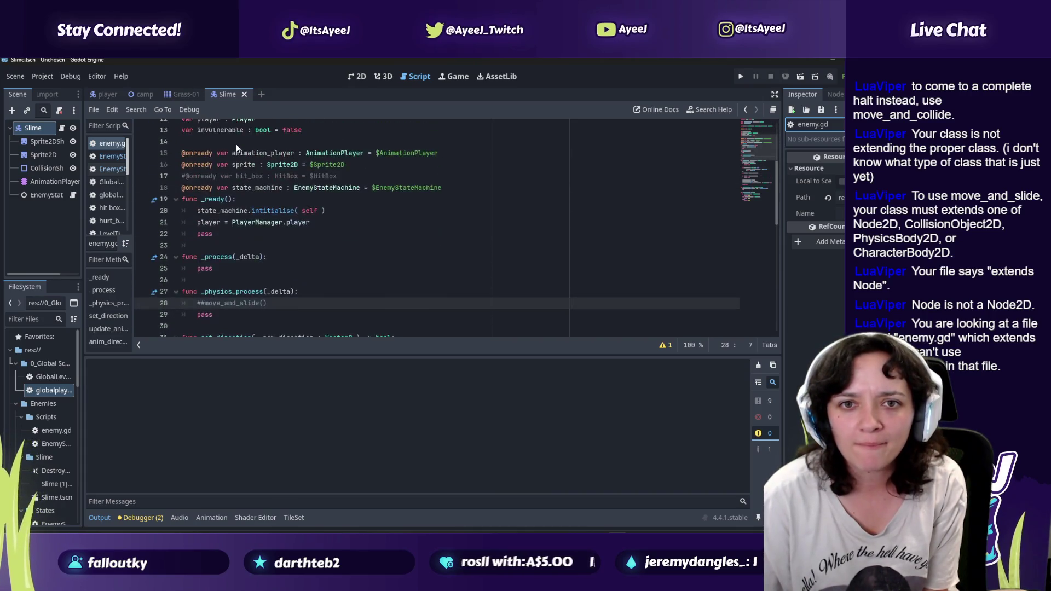
pyautogui.keyDown('shift'); pyautogui.click(299, 127); pyautogui.keyUp('shift')
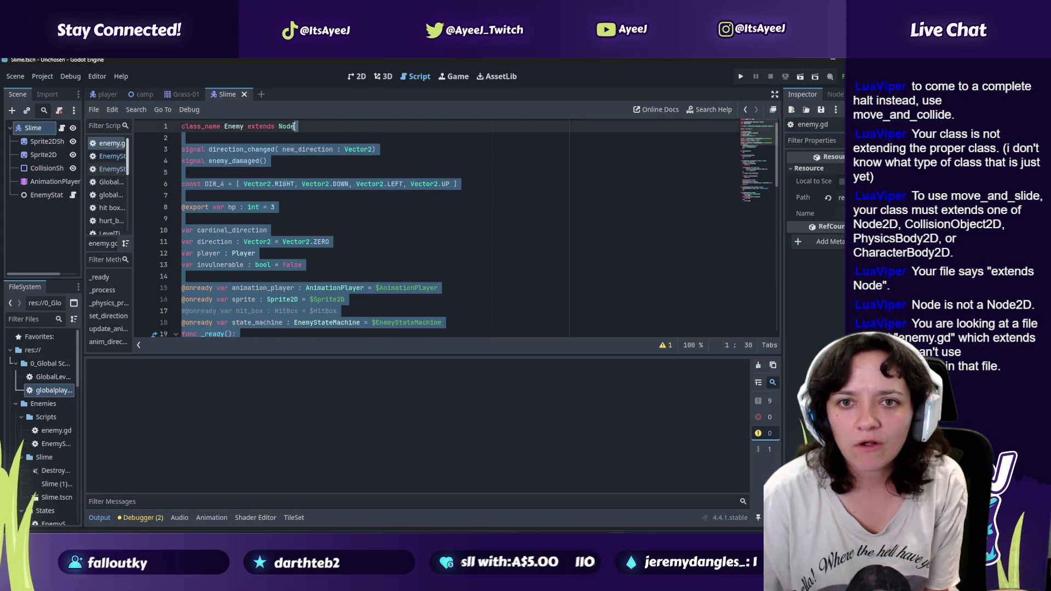
pyautogui.click(296, 127)
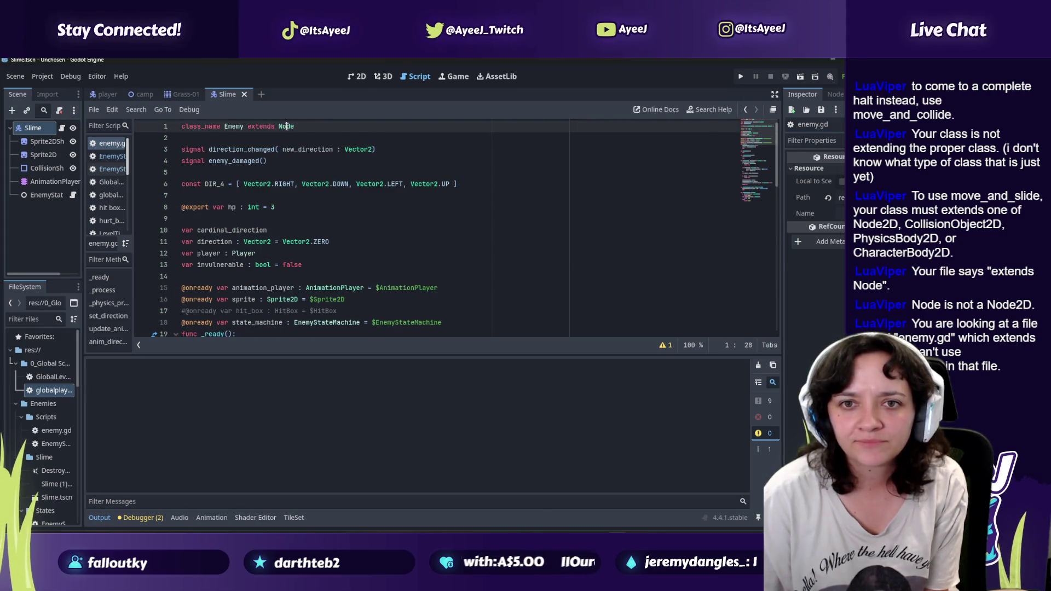
pyautogui.click(588, 527)
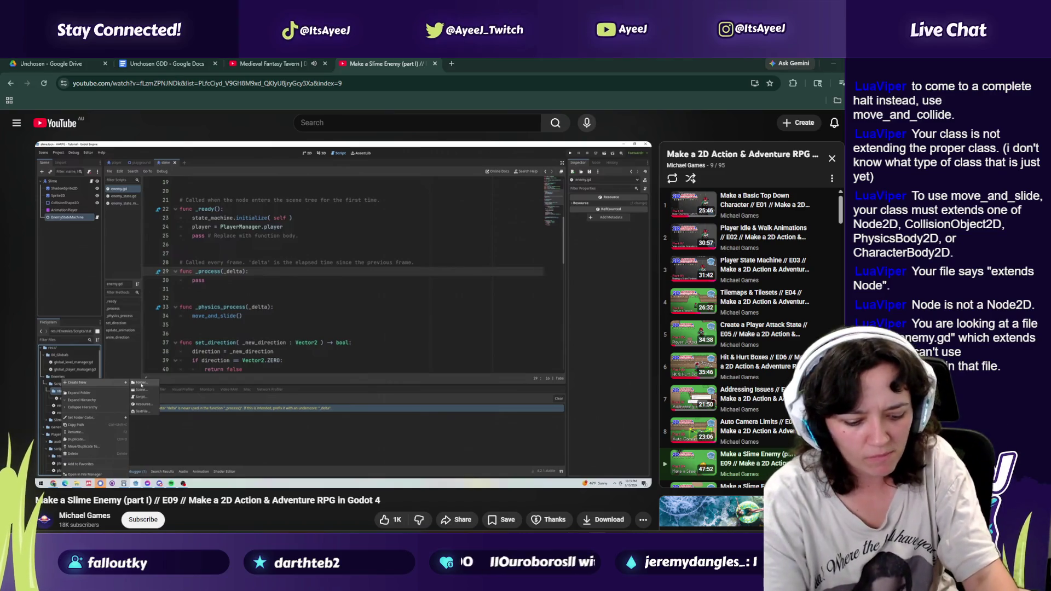
# Step: Rewind the tutorial to 6:45 and set its playback speed to 2x
pyautogui.click(127, 462)
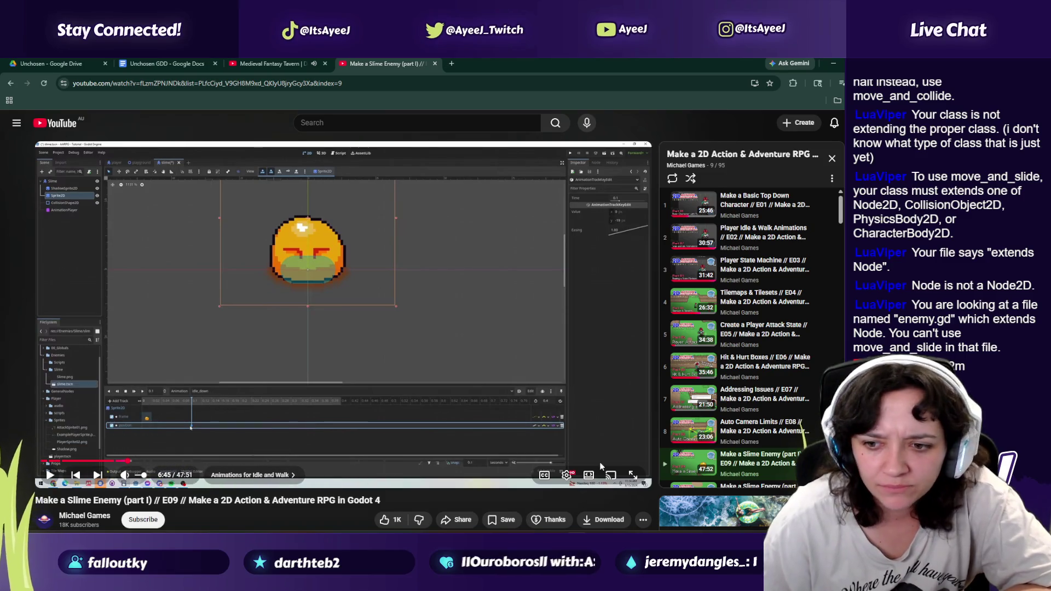
pyautogui.click(567, 474)
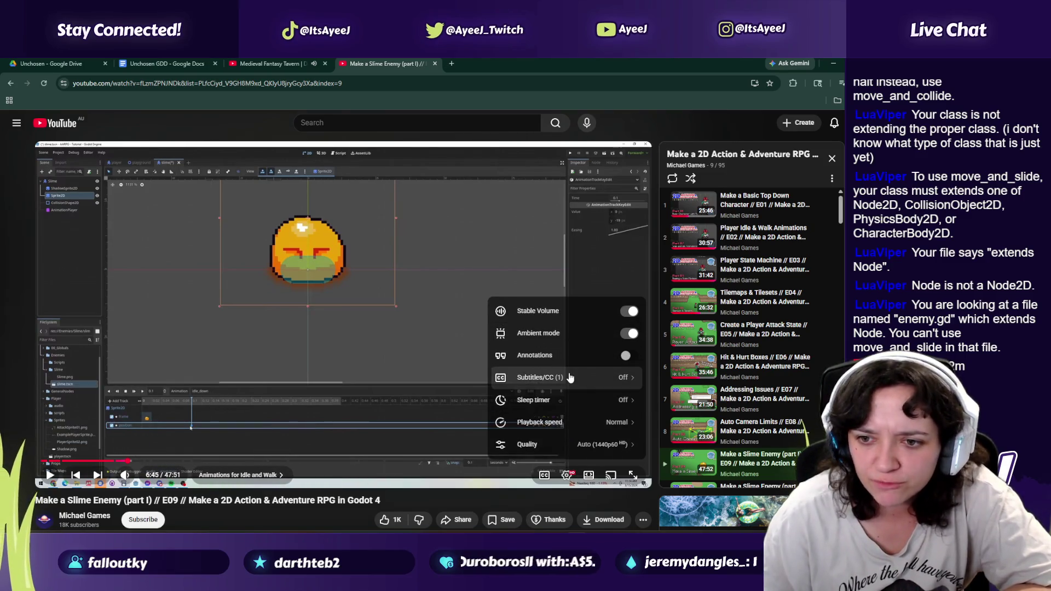
pyautogui.click(554, 423)
pyautogui.click(341, 402)
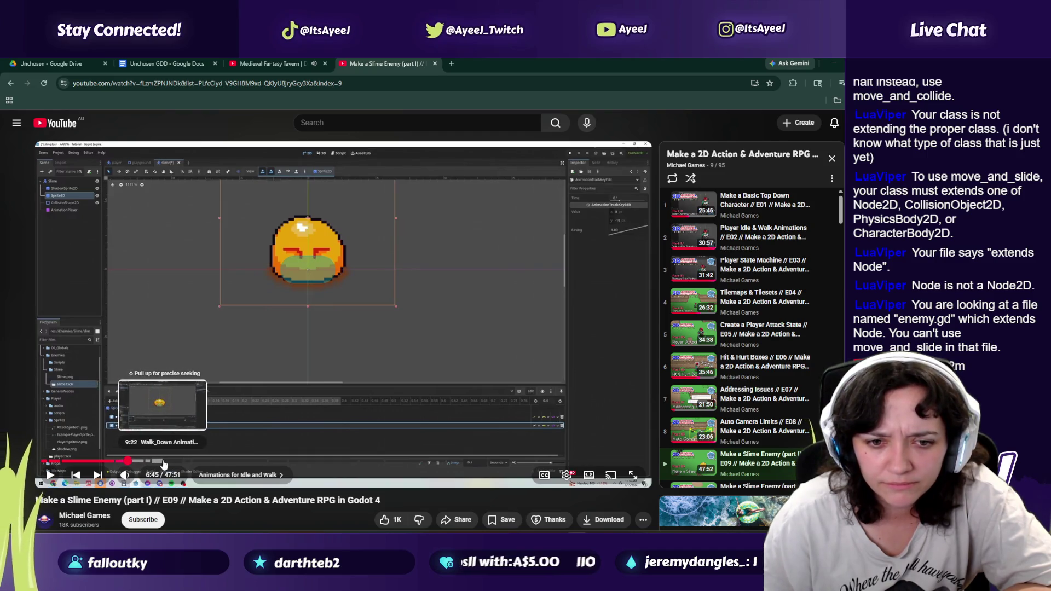
# Step: Play ahead and pause on the tutorial's Enemy class extending CharacterBody2D
pyautogui.press('space')
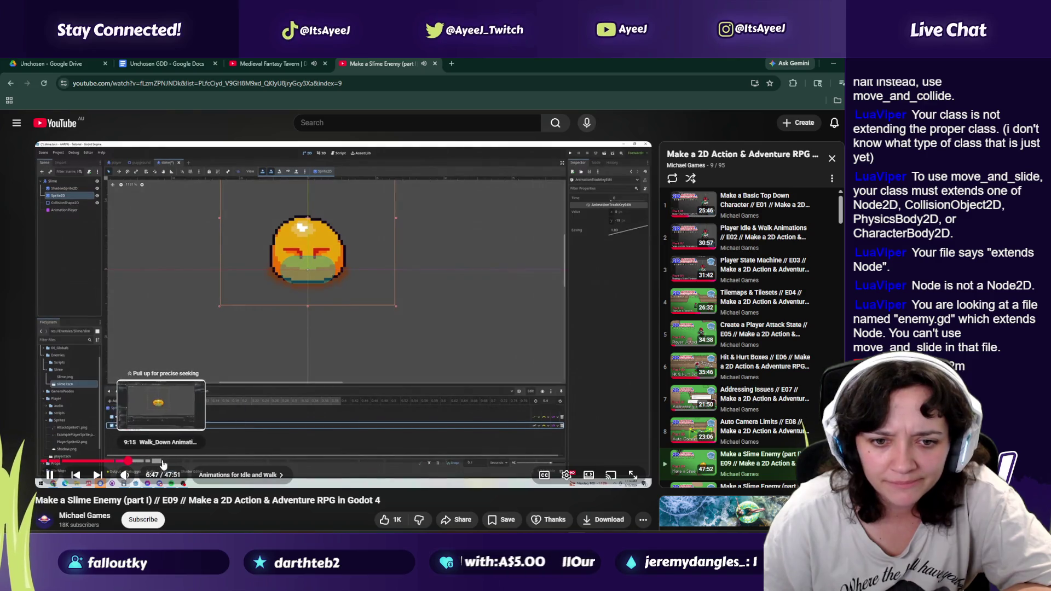
pyautogui.click(200, 463)
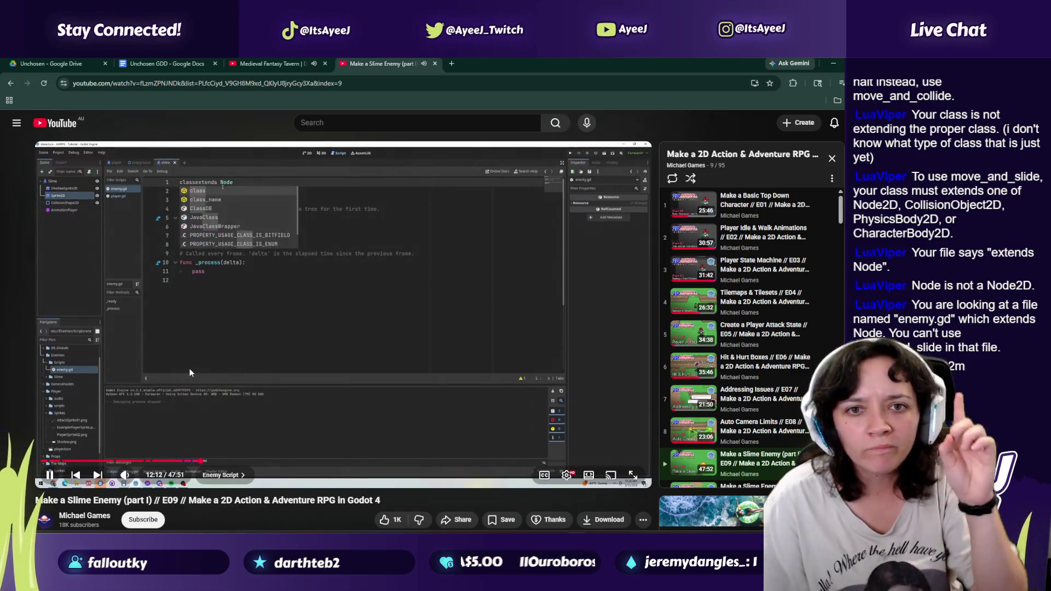
pyautogui.click(234, 345)
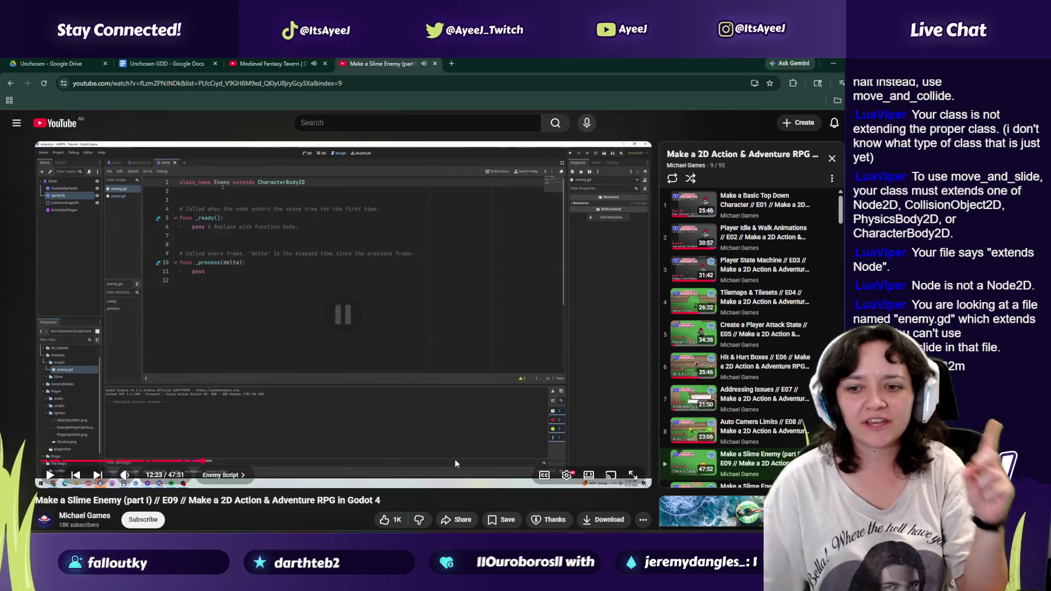
pyautogui.hotkey('alt', 'Tab')
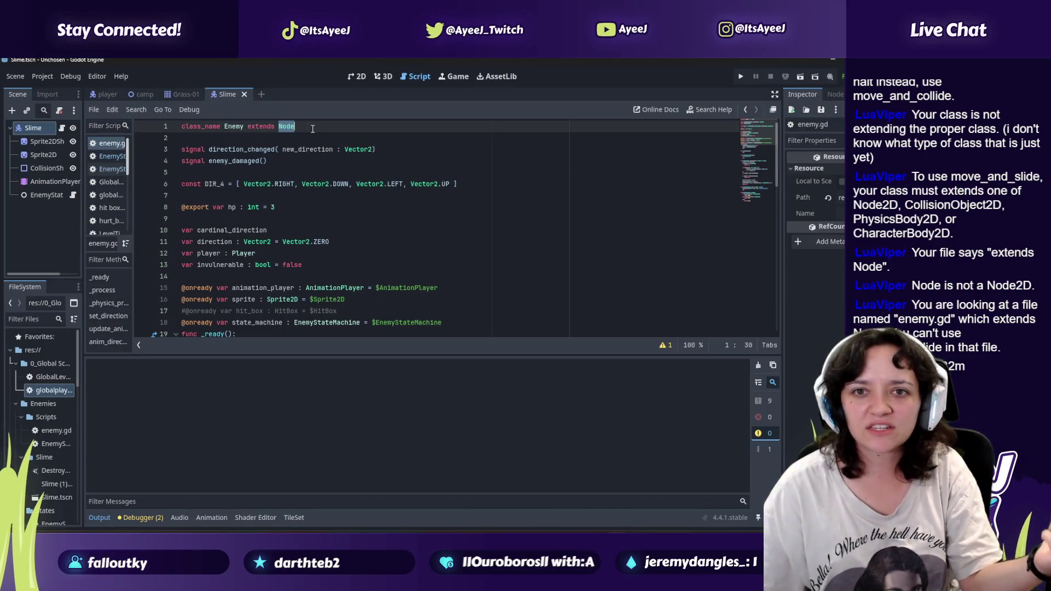
# Step: Change line 1 of enemy.gd to extend CharacterBody2D
pyautogui.write('Body2D')
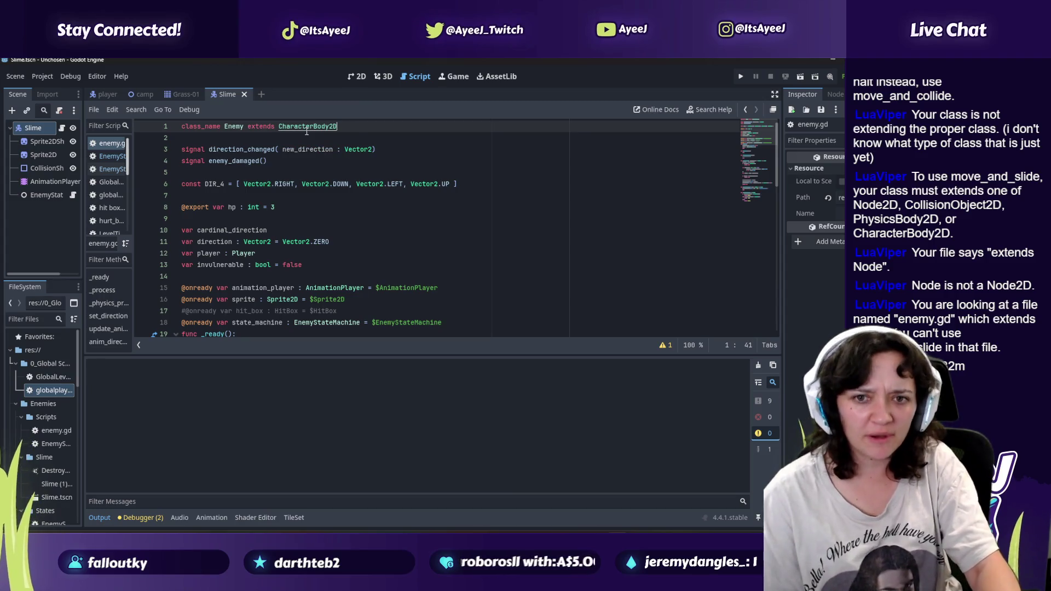
pyautogui.scroll(-7, 301, 219)
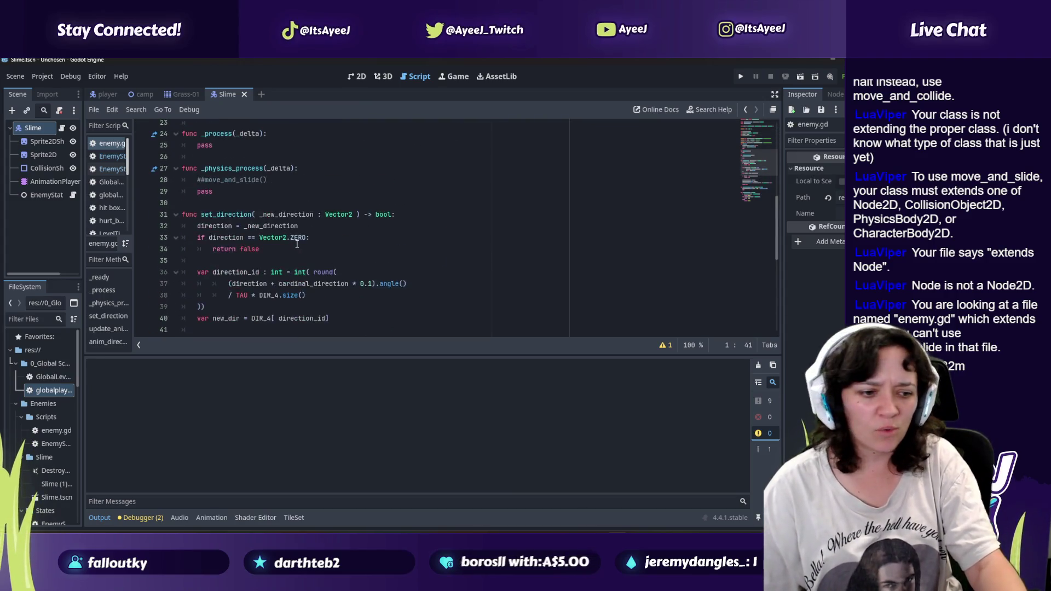
pyautogui.moveTo(295, 244)
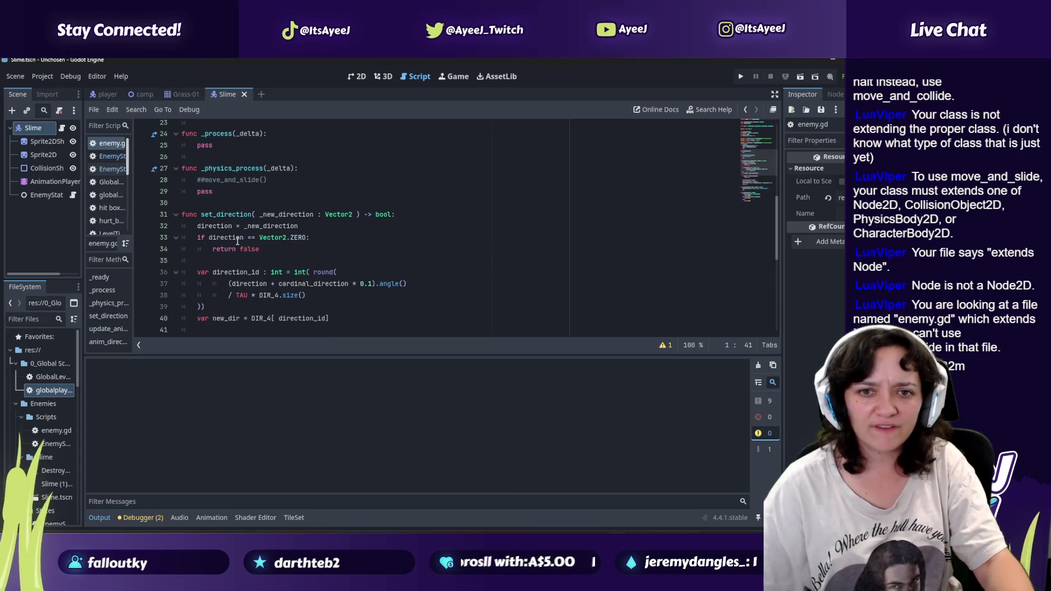
pyautogui.scroll(-6, 263, 254)
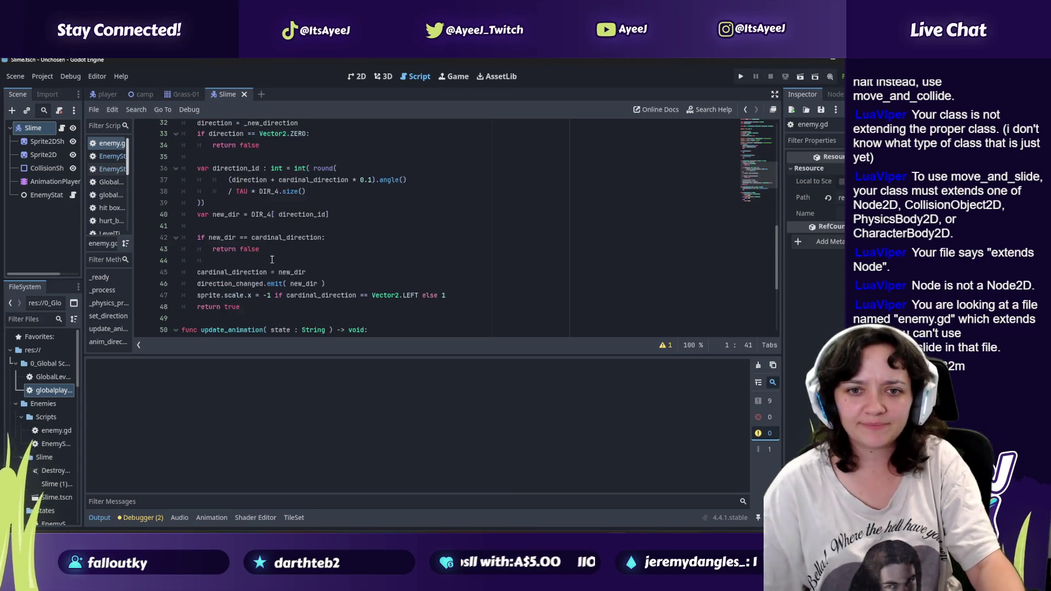
pyautogui.scroll(-2, 276, 261)
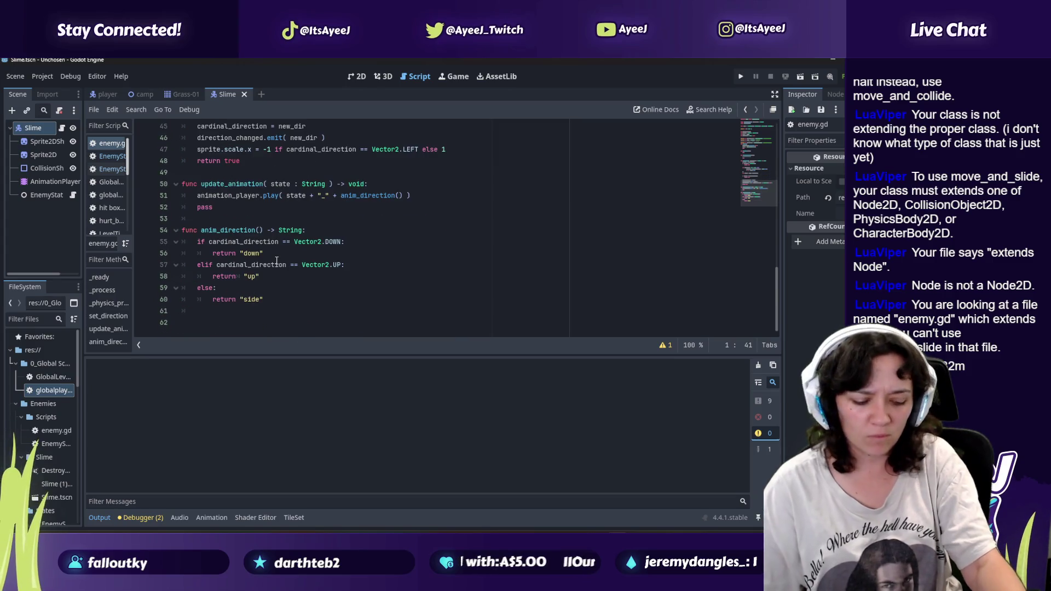
pyautogui.scroll(6, 277, 259)
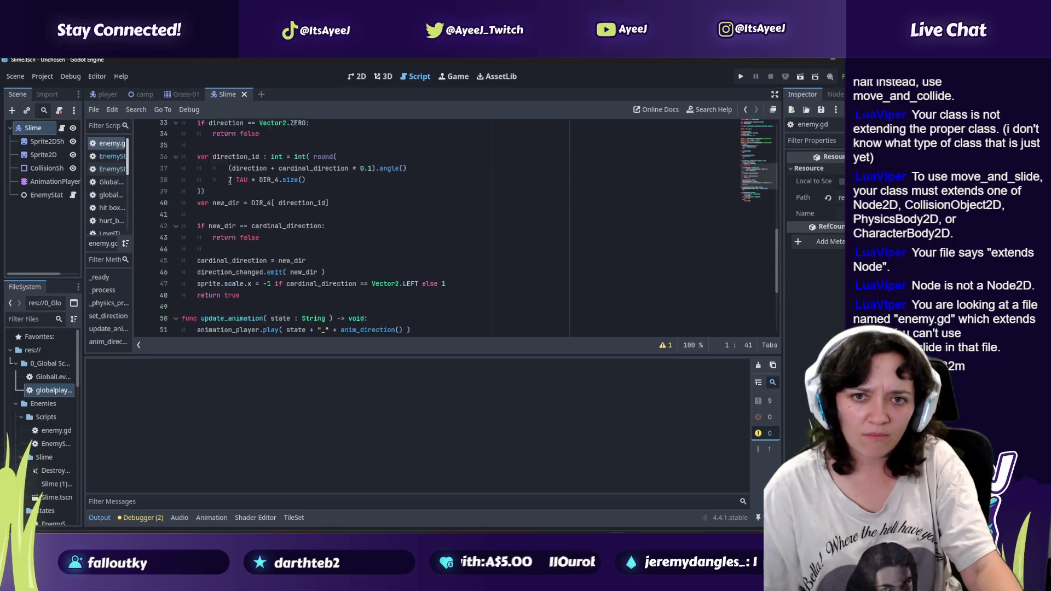
pyautogui.scroll(2, 230, 181)
# Step: Uncomment move_and_slide() in _physics_process and delete the leftover pass line
pyautogui.click(200, 207)
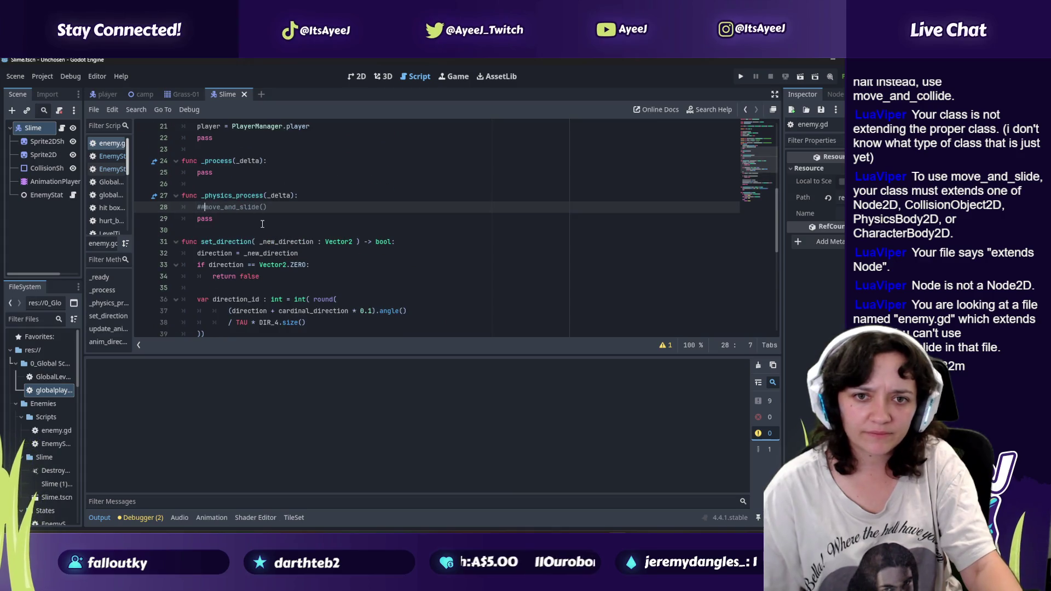
pyautogui.press('BackSpace')
pyautogui.moveTo(213, 219); pyautogui.dragTo(198, 219)
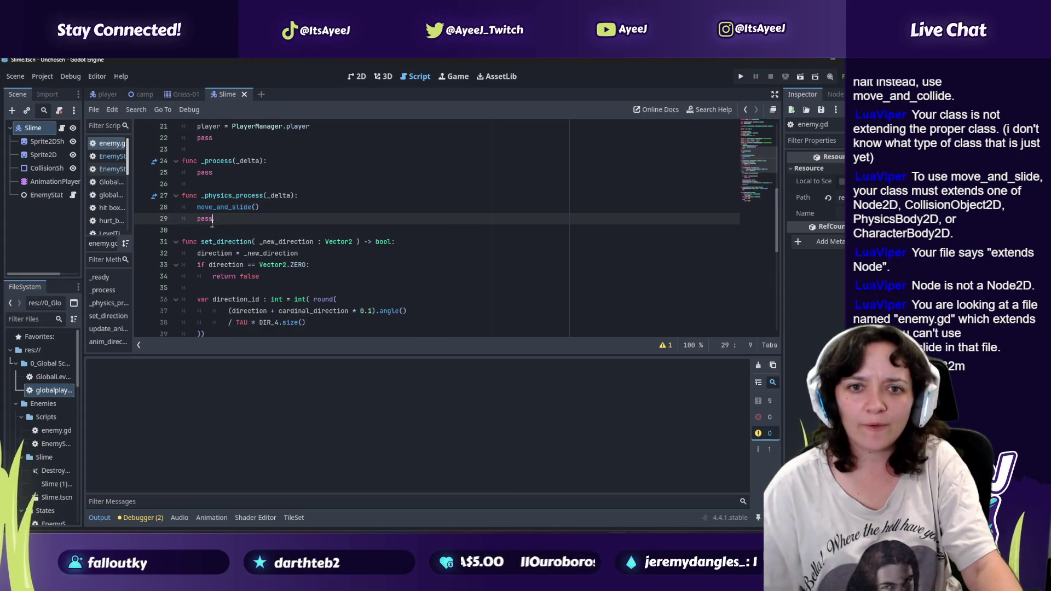
pyautogui.press('BackSpace')
pyautogui.press('BackSpace')
pyautogui.press('BackSpace')
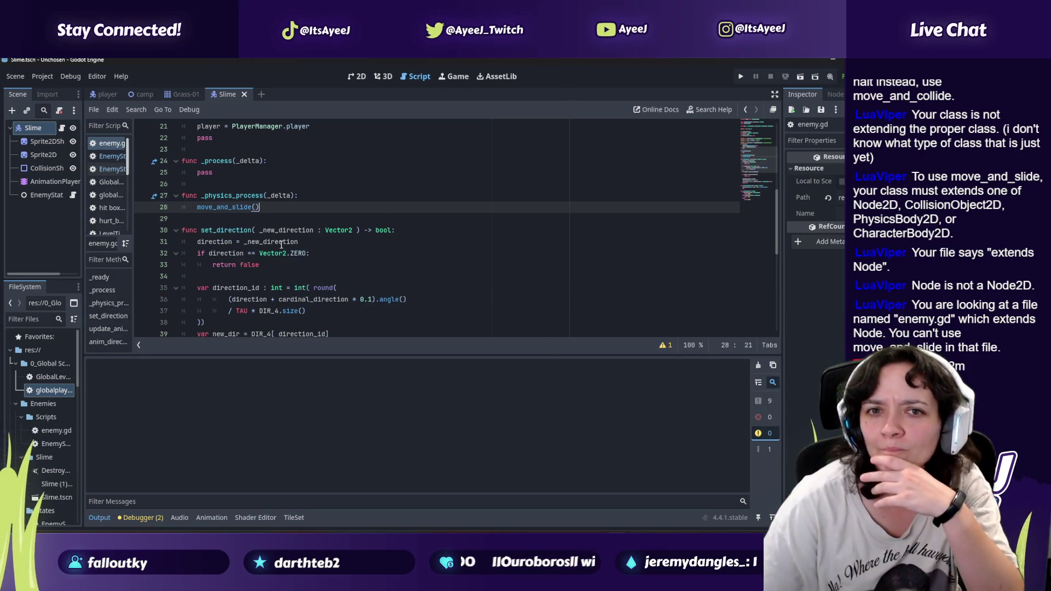
pyautogui.scroll(3, 272, 222)
pyautogui.scroll(3, 272, 223)
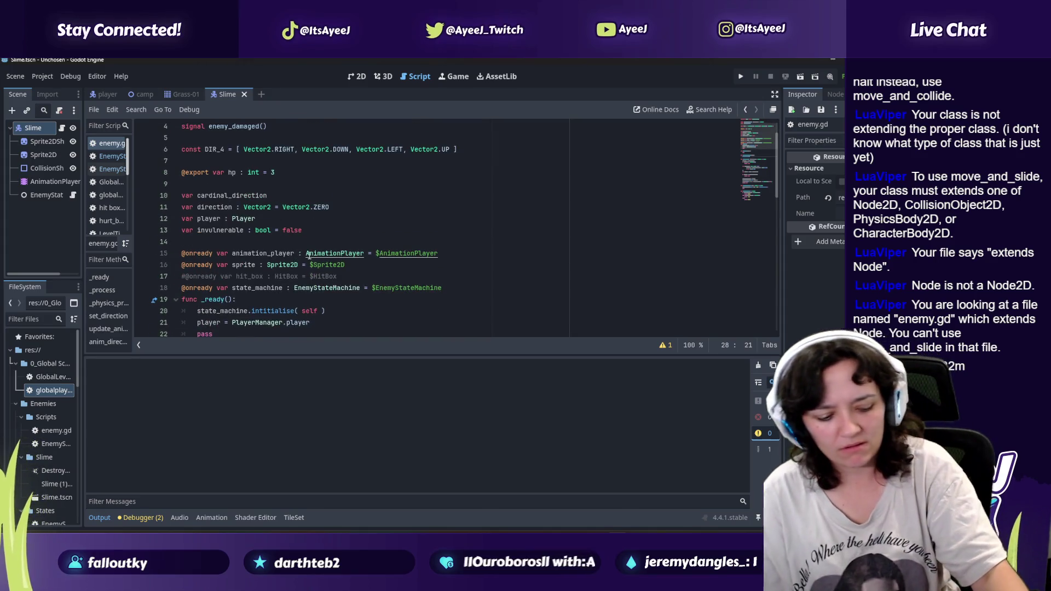
pyautogui.hotkey('alt', 'Tab')
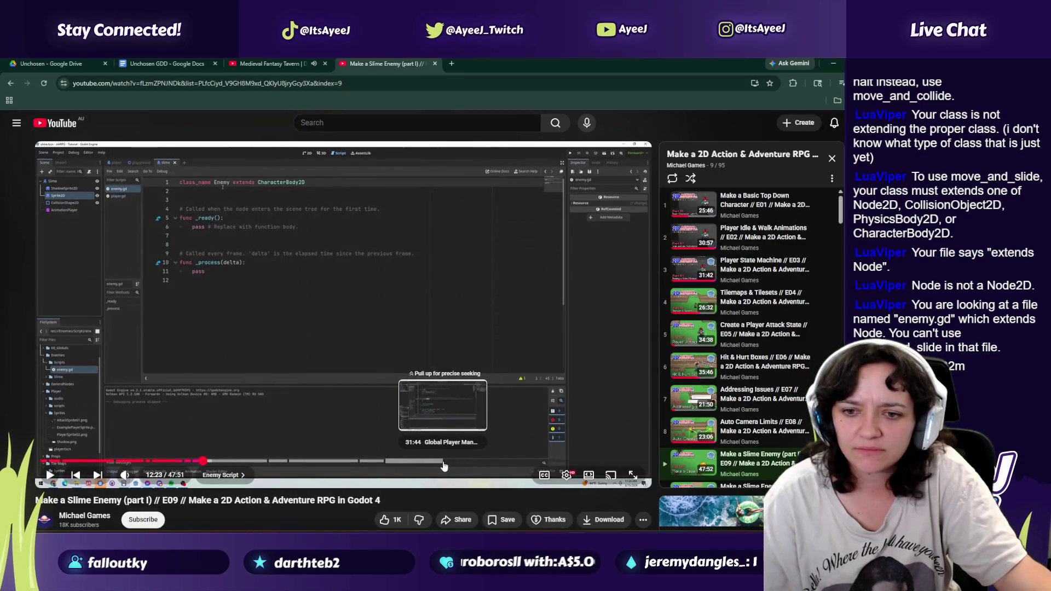
# Step: Skip the tutorial to about 31:56, change its playback speed, and pause at 32:13 on move_and_slide()
pyautogui.click(446, 465)
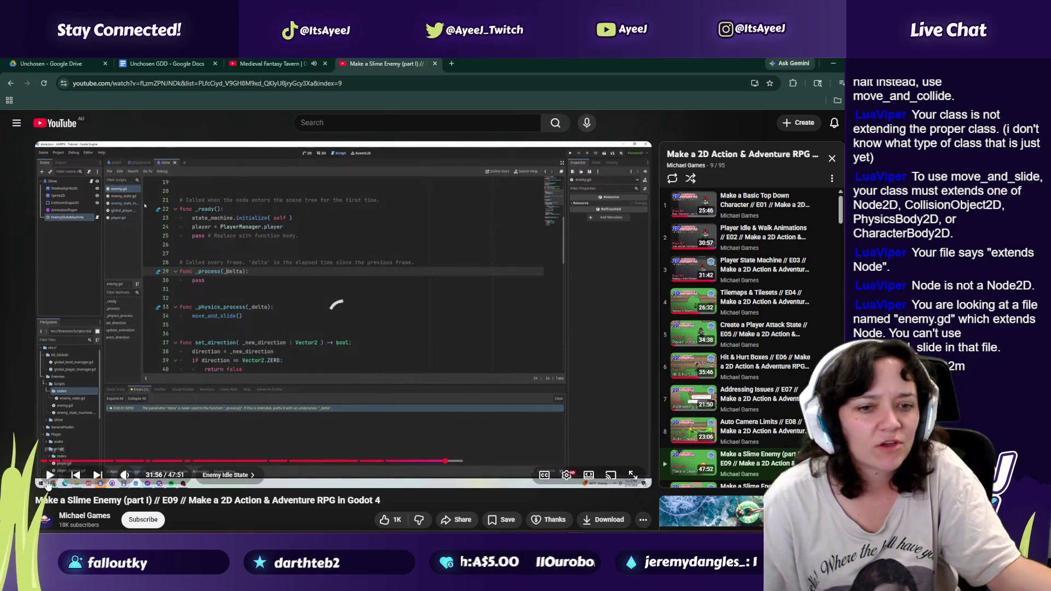
pyautogui.click(567, 475)
pyautogui.click(569, 432)
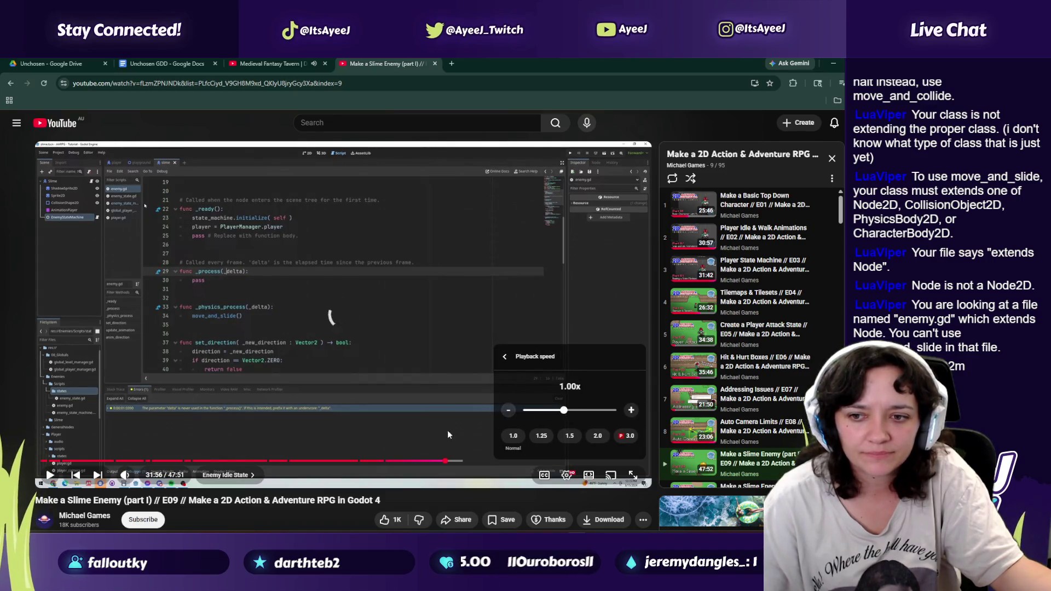
pyautogui.click(350, 384)
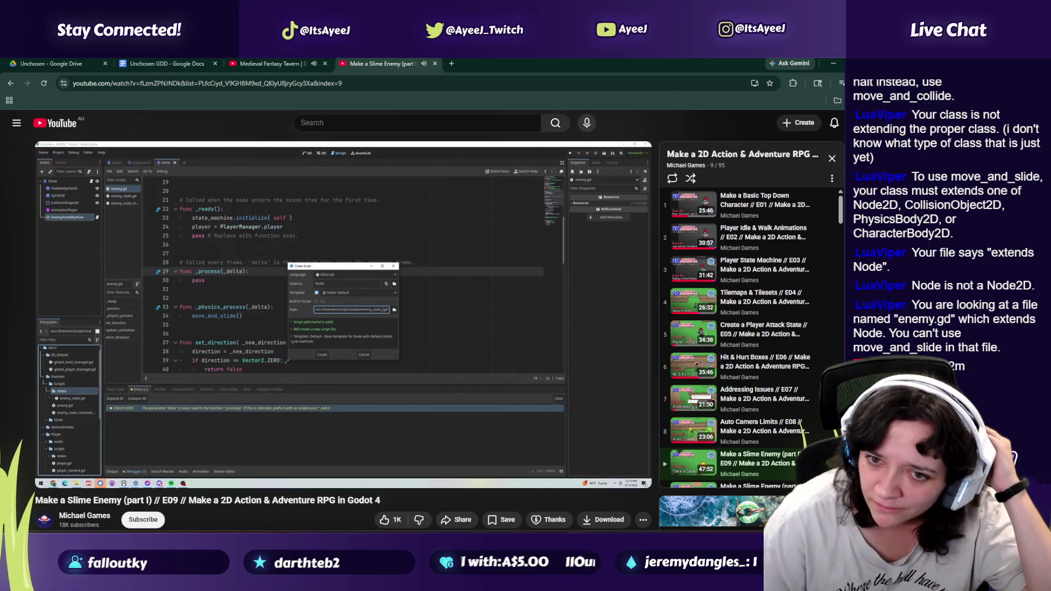
pyautogui.click(329, 414)
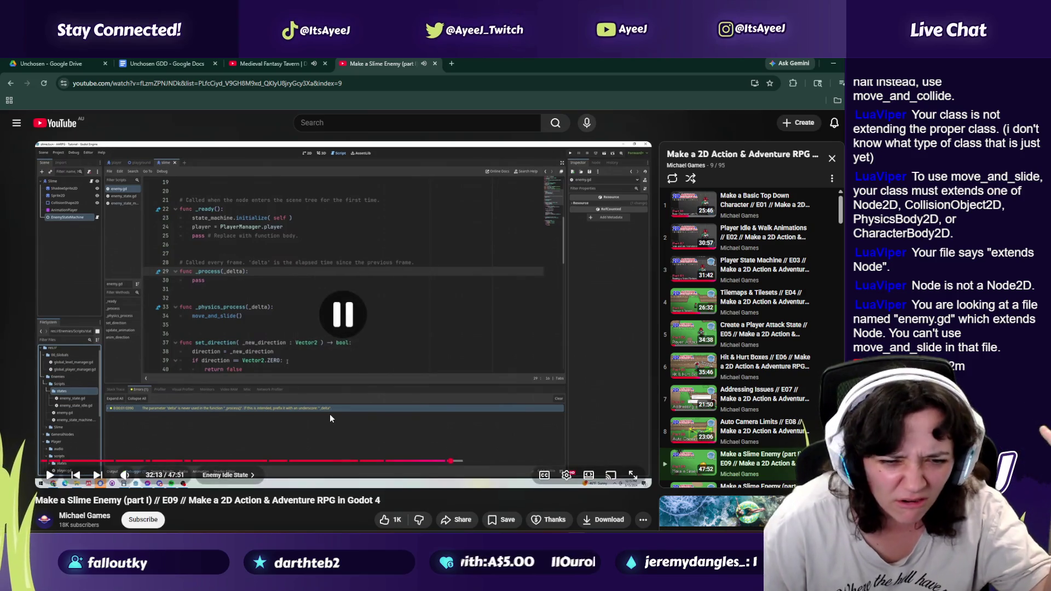